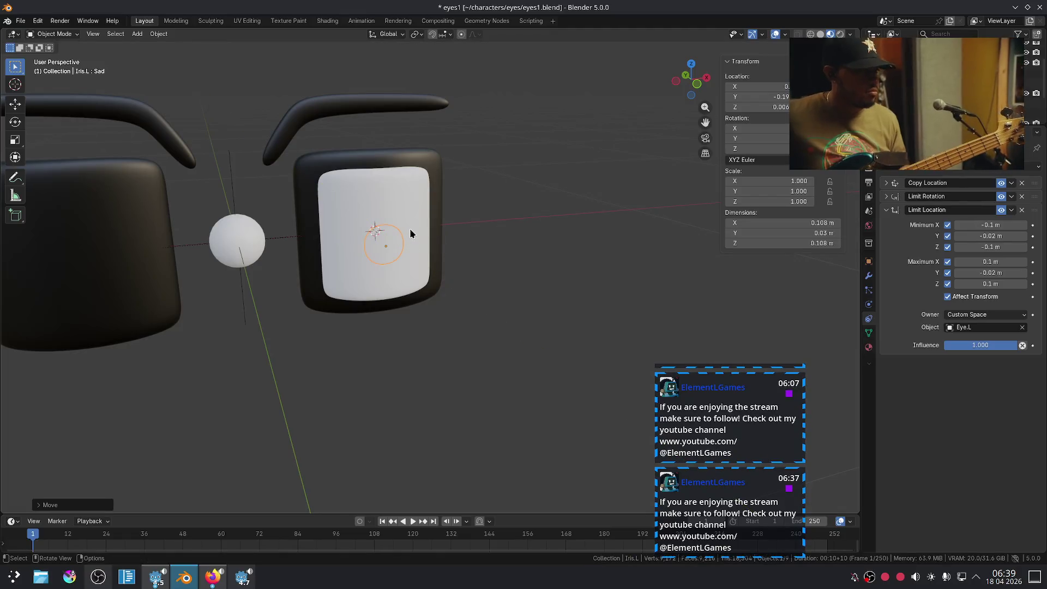
# Step: Reset the origin of the left eye, Eye.L
pyautogui.moveTo(374, 232)
pyautogui.mouseDown(button='middle')
pyautogui.moveTo(479, 247)
pyautogui.moveTo(469, 246)
pyautogui.mouseUp(button='middle')
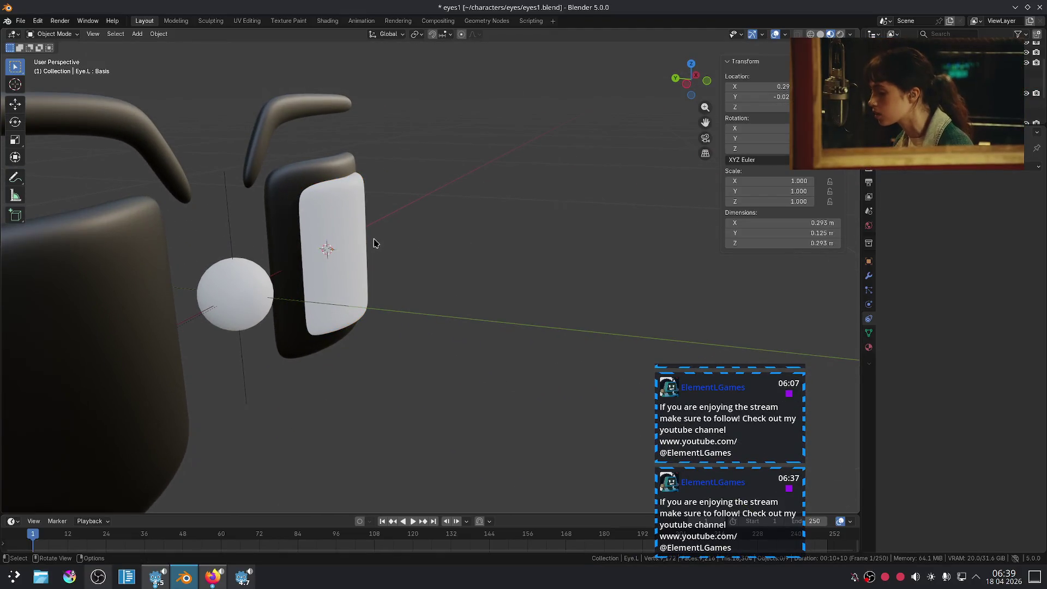
pyautogui.rightClick(363, 242)
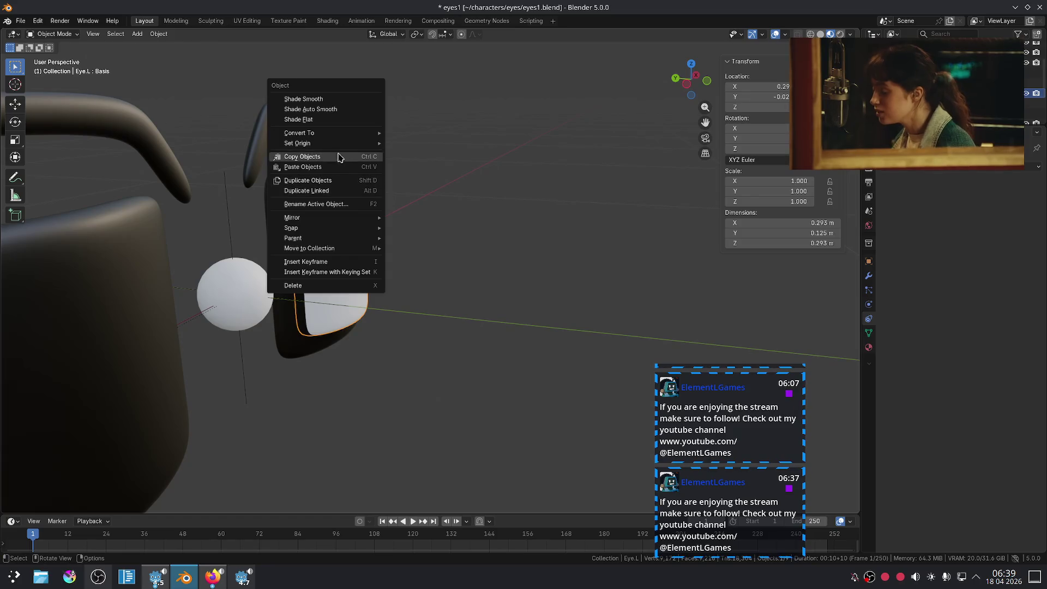
pyautogui.moveTo(349, 143)
pyautogui.click(453, 180)
pyautogui.moveTo(452, 210); pyautogui.dragTo(355, 217, button='middle')
# Step: Set the eyelids' origin to their surface centre of mass, then select the left iris
pyautogui.click(380, 168)
pyautogui.rightClick(381, 168)
pyautogui.moveTo(384, 171)
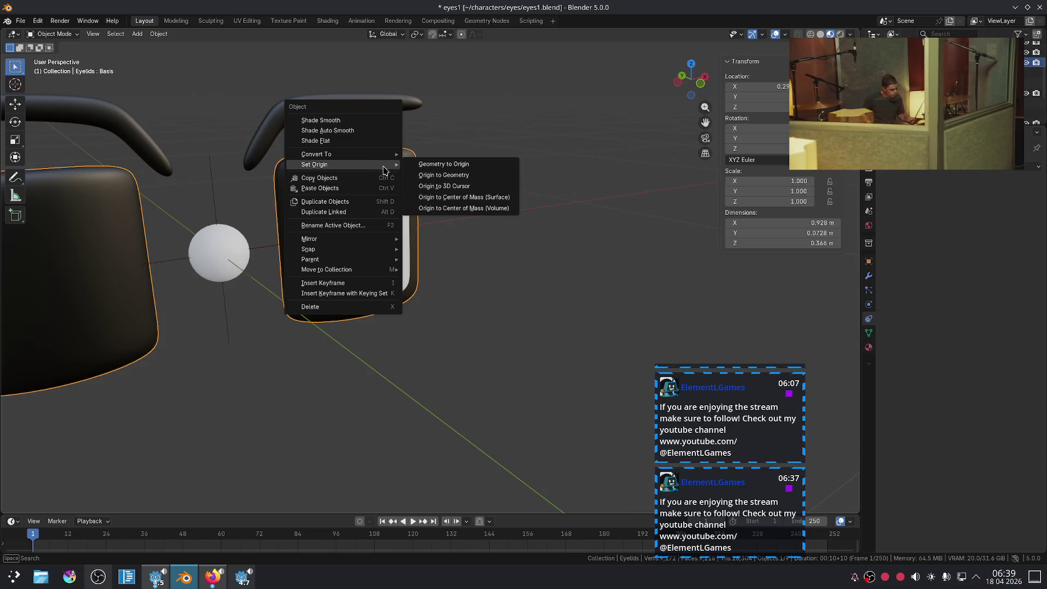
pyautogui.click(453, 199)
pyautogui.moveTo(496, 244)
pyautogui.mouseDown(button='middle')
pyautogui.moveTo(484, 273)
pyautogui.moveTo(415, 267)
pyautogui.mouseUp(button='middle')
pyautogui.click(414, 267)
pyautogui.scroll(2, 606, 298)
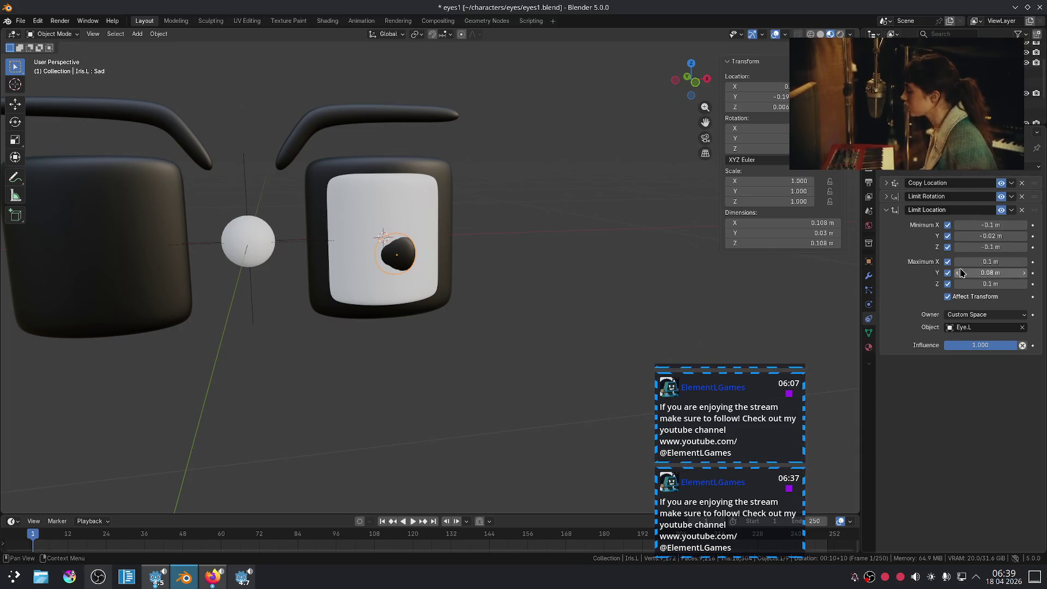
# Step: Enter -0.04 m as Iris.L's Limit Location maximum Y
pyautogui.moveTo(990, 273); pyautogui.dragTo(862, 273)
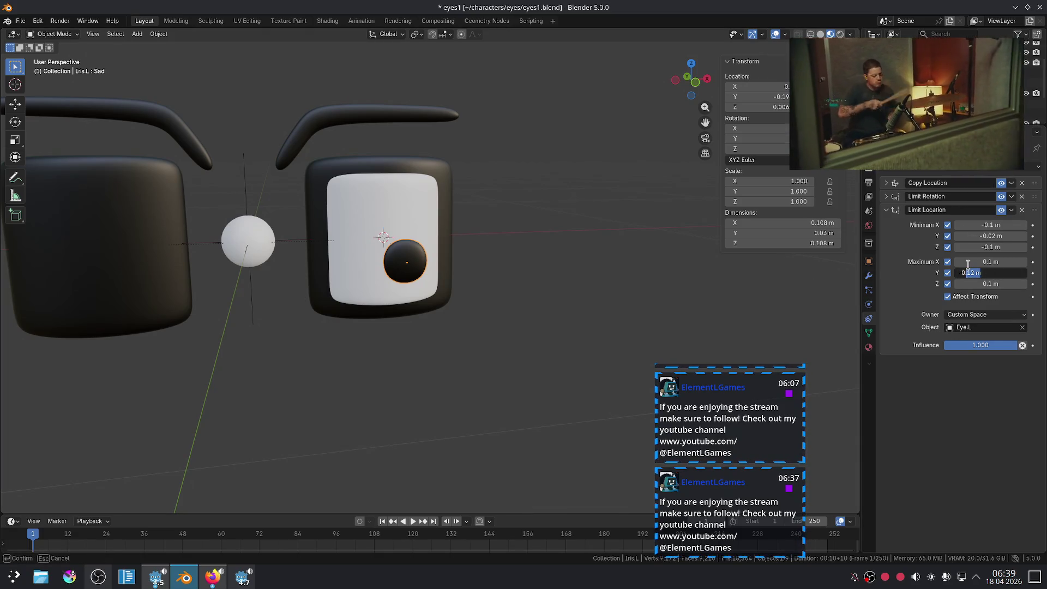
pyautogui.write('.4')
pyautogui.press('Return')
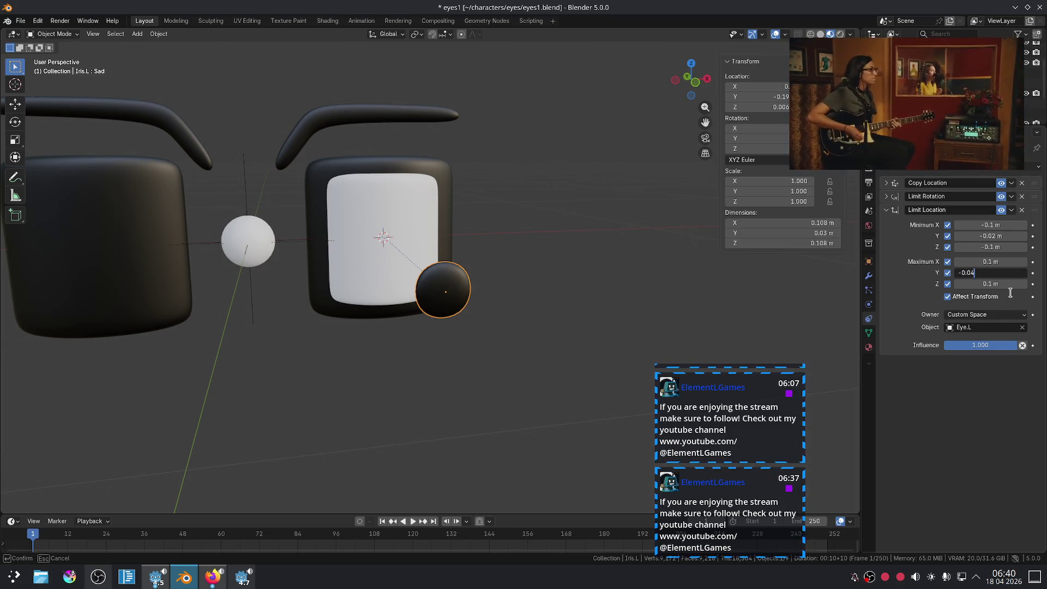
pyautogui.press('Return')
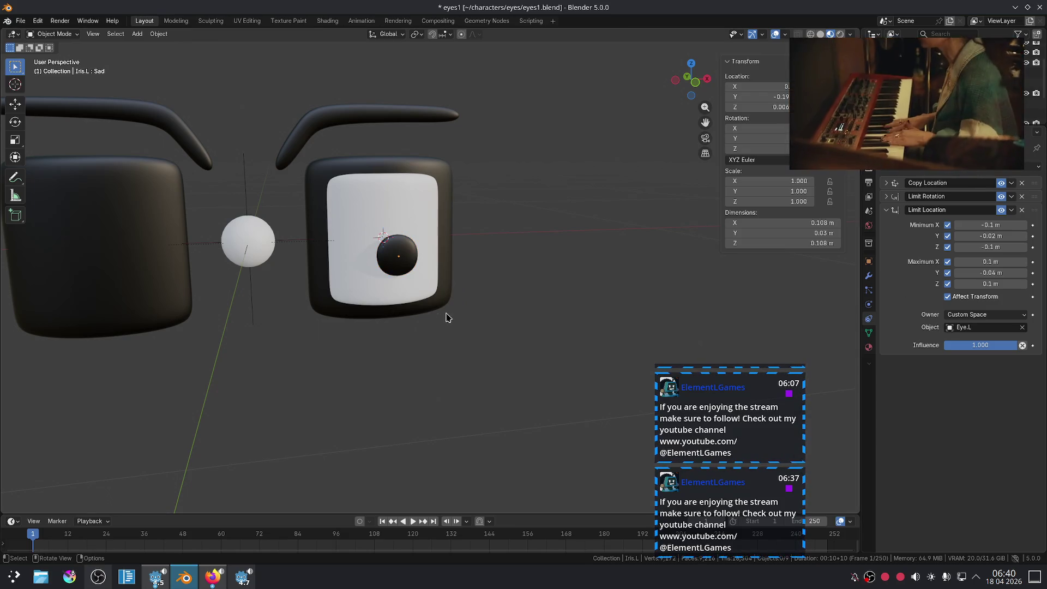
pyautogui.scroll(-5, 447, 322)
pyautogui.scroll(5, 456, 331)
pyautogui.scroll(-3, 404, 336)
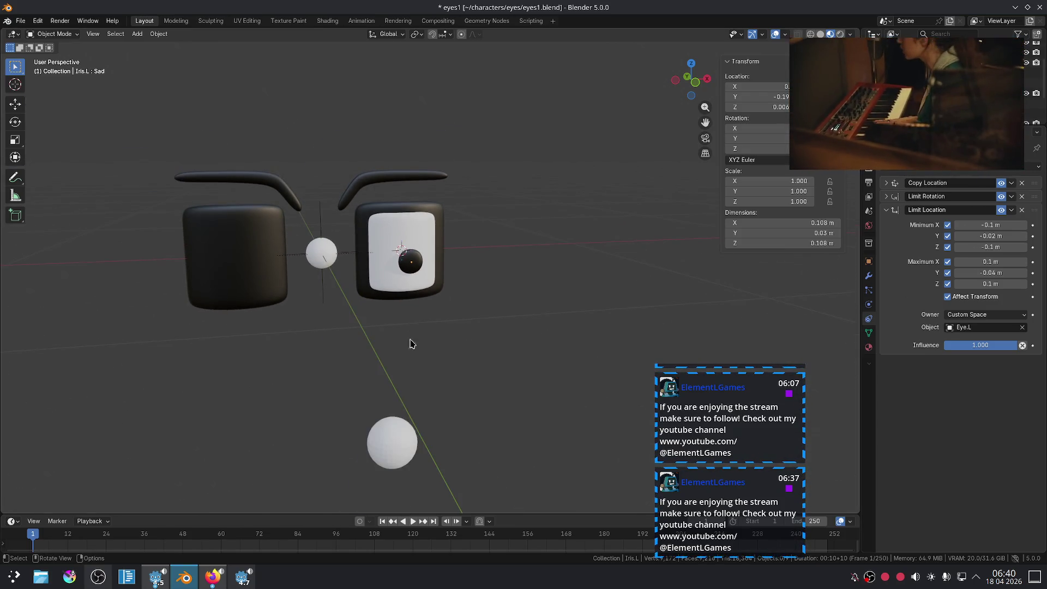
# Step: Move the lower sphere to a new spot right of centre
pyautogui.click(399, 427)
pyautogui.press('g')
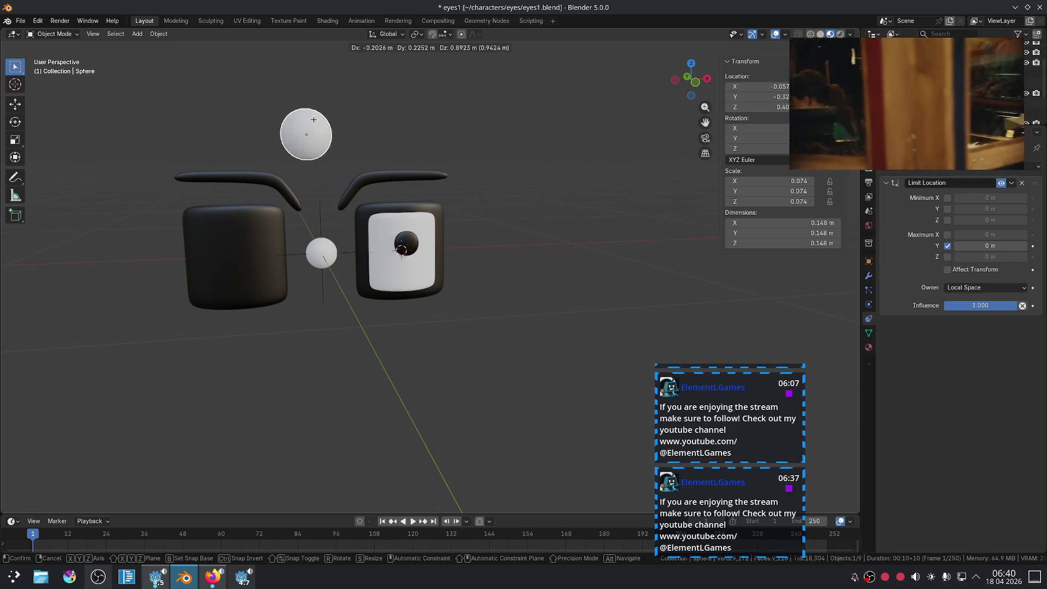
pyautogui.click(58, 465)
pyautogui.scroll(-3, 163, 415)
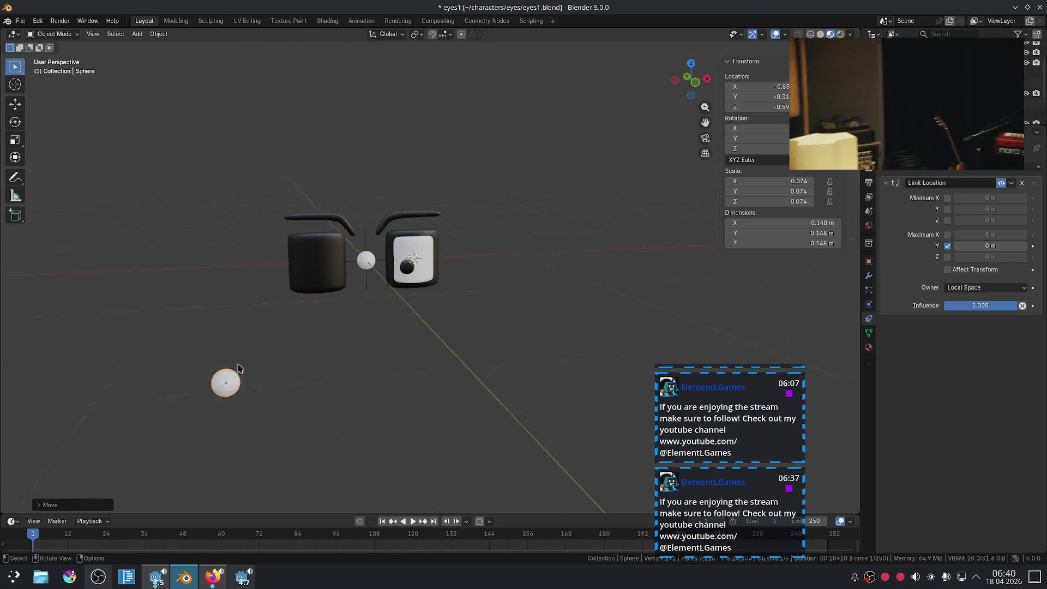
pyautogui.press('g')
pyautogui.click(460, 382)
pyautogui.moveTo(460, 381)
pyautogui.mouseDown(button='middle')
pyautogui.moveTo(531, 409)
pyautogui.moveTo(496, 374)
pyautogui.moveTo(513, 401)
pyautogui.mouseUp(button='middle')
pyautogui.scroll(3, 468, 381)
pyautogui.scroll(2, 325, 270)
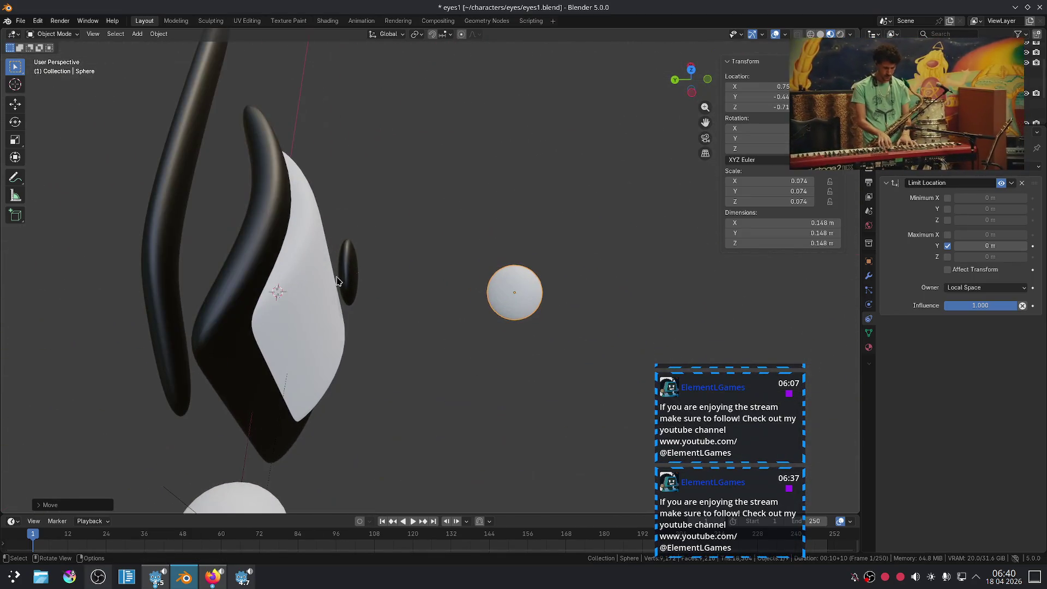
# Step: Reshape Eye.L's mesh along Y, shift the eye to about -0.077 m on Y, then select the left iris
pyautogui.click(325, 270)
pyautogui.moveTo(381, 286); pyautogui.dragTo(388, 262, button='middle')
pyautogui.press('Tab')
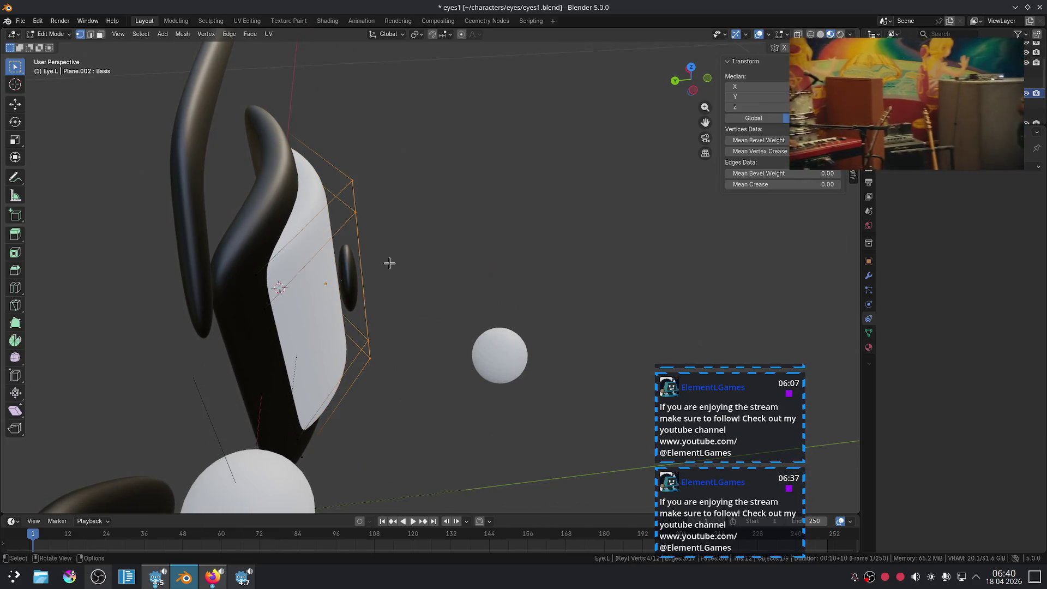
pyautogui.press('s')
pyautogui.press('y')
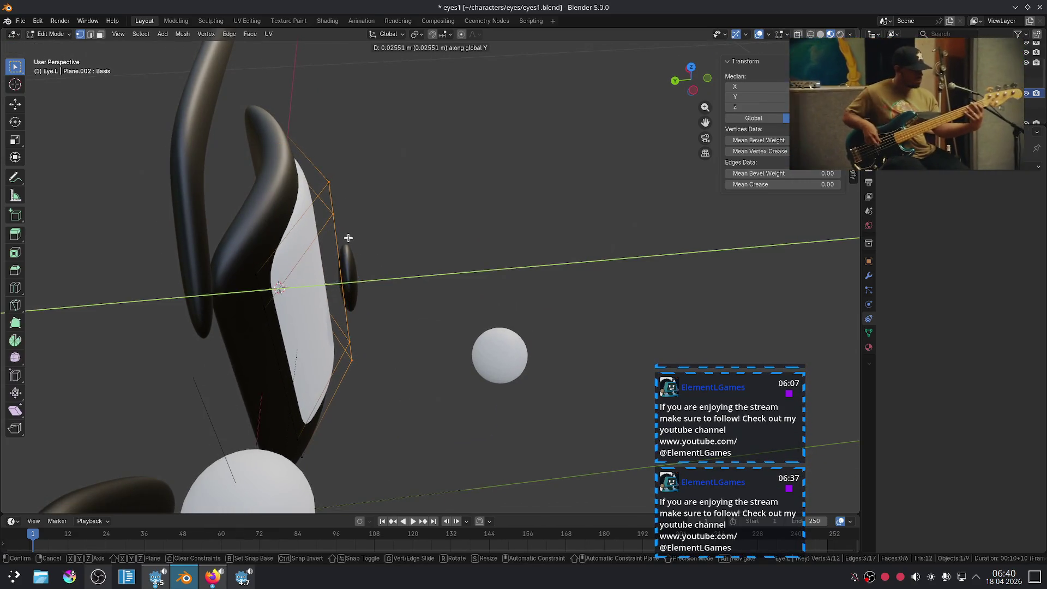
pyautogui.click(347, 238)
pyautogui.press('Tab')
pyautogui.press('g')
pyautogui.press('y')
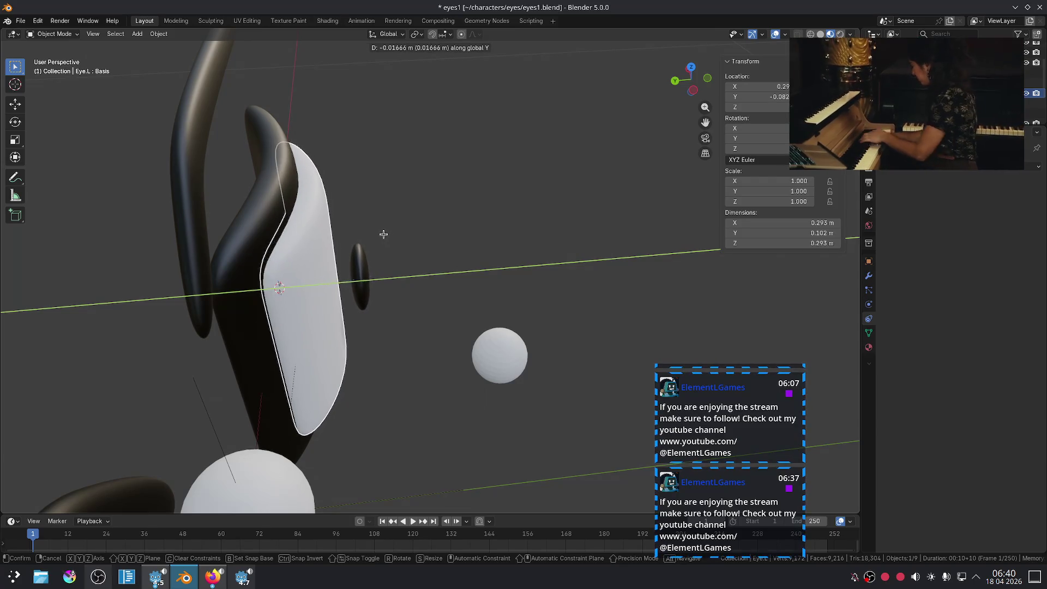
pyautogui.click(380, 238)
pyautogui.click(457, 255)
pyautogui.scroll(3, 453, 272)
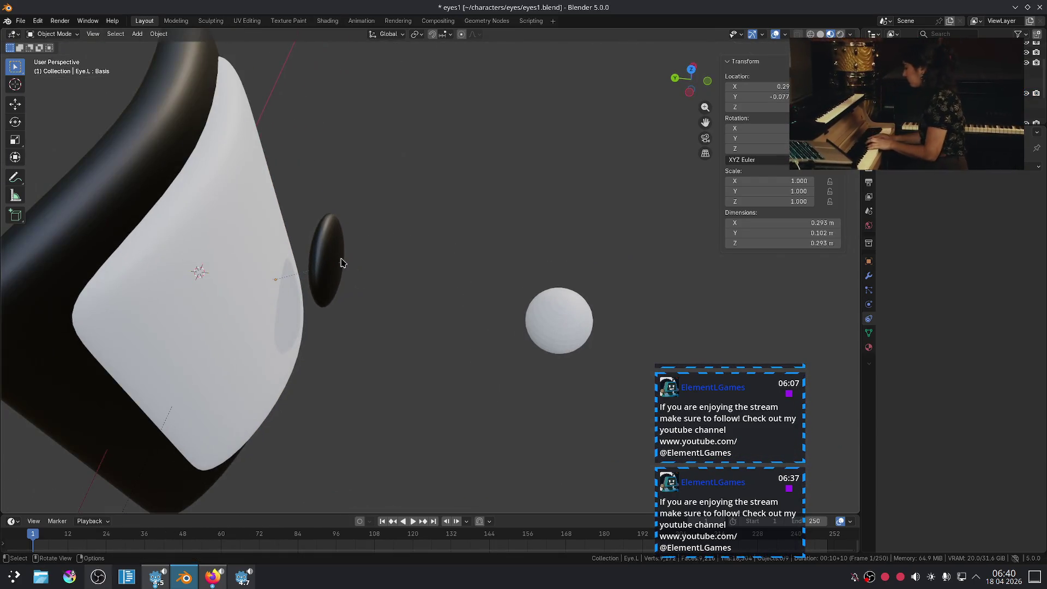
pyautogui.click(341, 262)
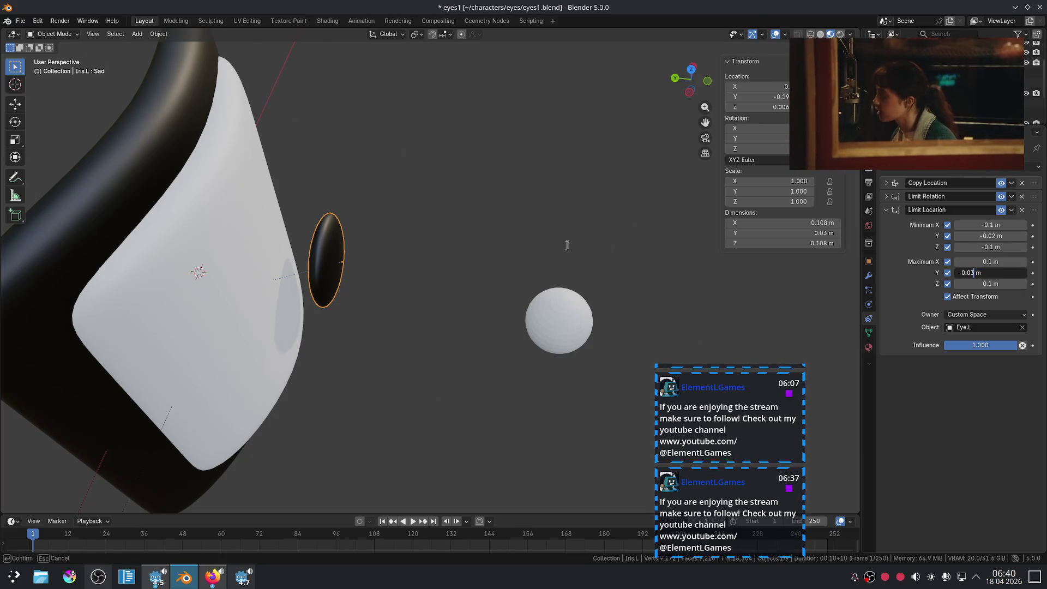
# Step: Commit the iris's maximum Y of -0.03 m and adjust the Iris.L mesh
pyautogui.press('Return')
pyautogui.moveTo(542, 233)
pyautogui.mouseDown(button='middle')
pyautogui.moveTo(556, 258)
pyautogui.moveTo(500, 285)
pyautogui.moveTo(402, 276)
pyautogui.moveTo(489, 225)
pyautogui.mouseUp(button='middle')
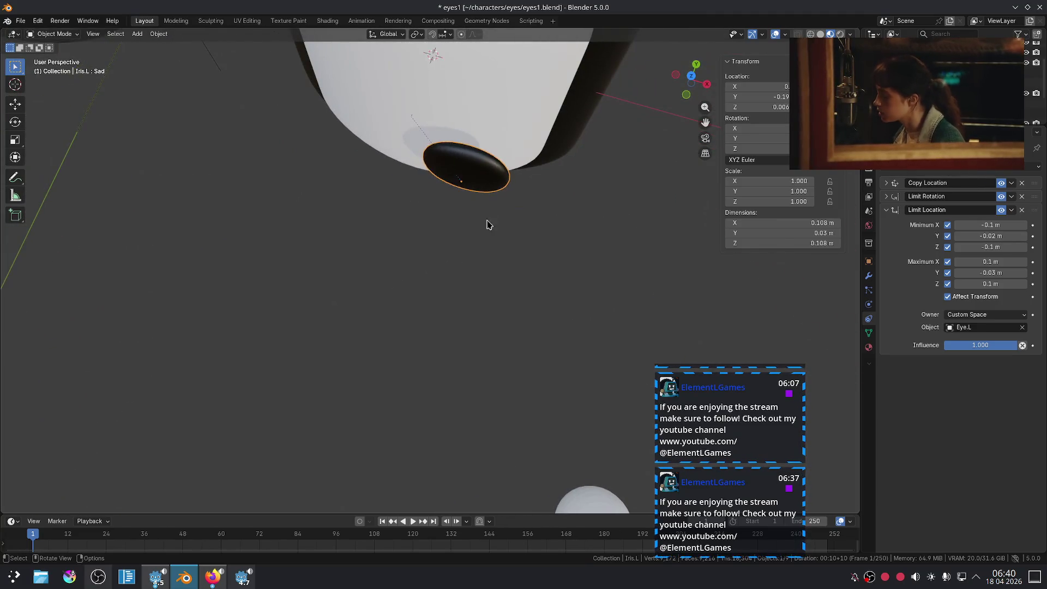
pyautogui.press('Tab')
pyautogui.moveTo(499, 166); pyautogui.dragTo(514, 94, button='middle')
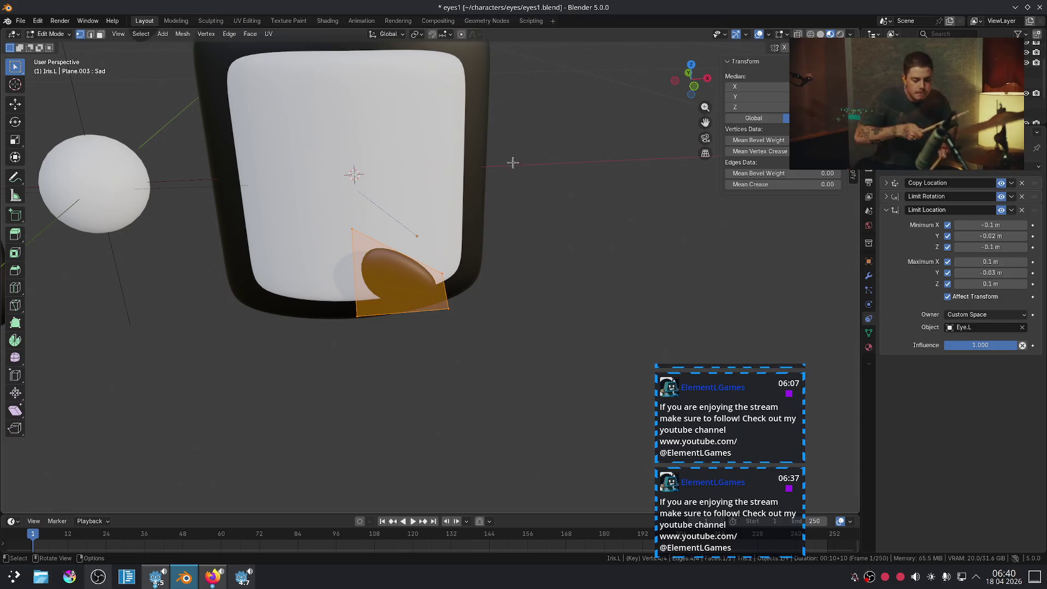
pyautogui.press('Tab')
pyautogui.scroll(-5, 628, 297)
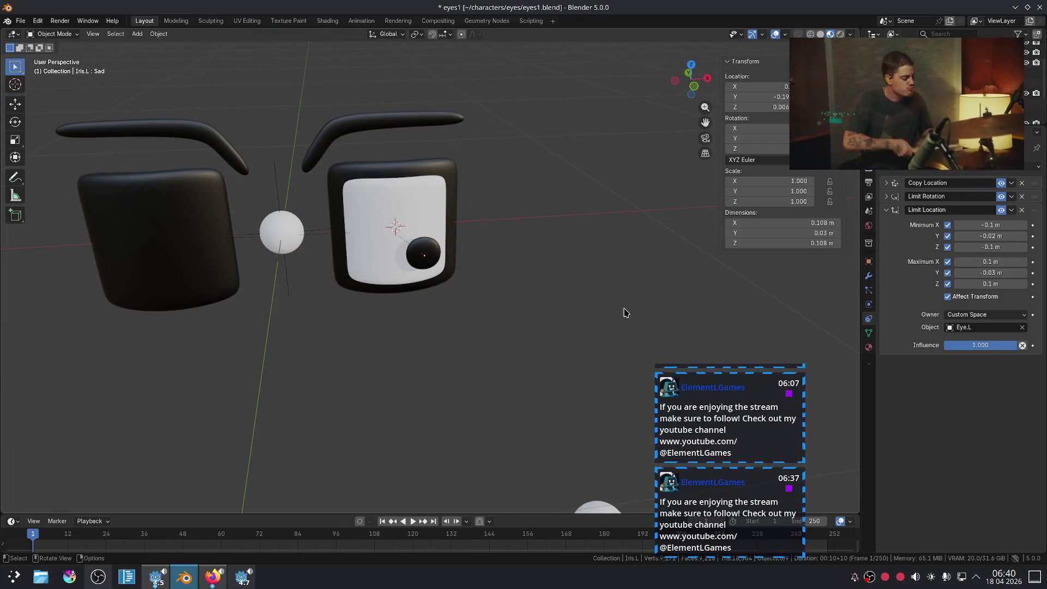
pyautogui.scroll(-4, 624, 312)
# Step: Reset the sphere's location, move it along Y to about -0.98, then close Blender
pyautogui.click(512, 406)
pyautogui.hotkey('alt', 'g')
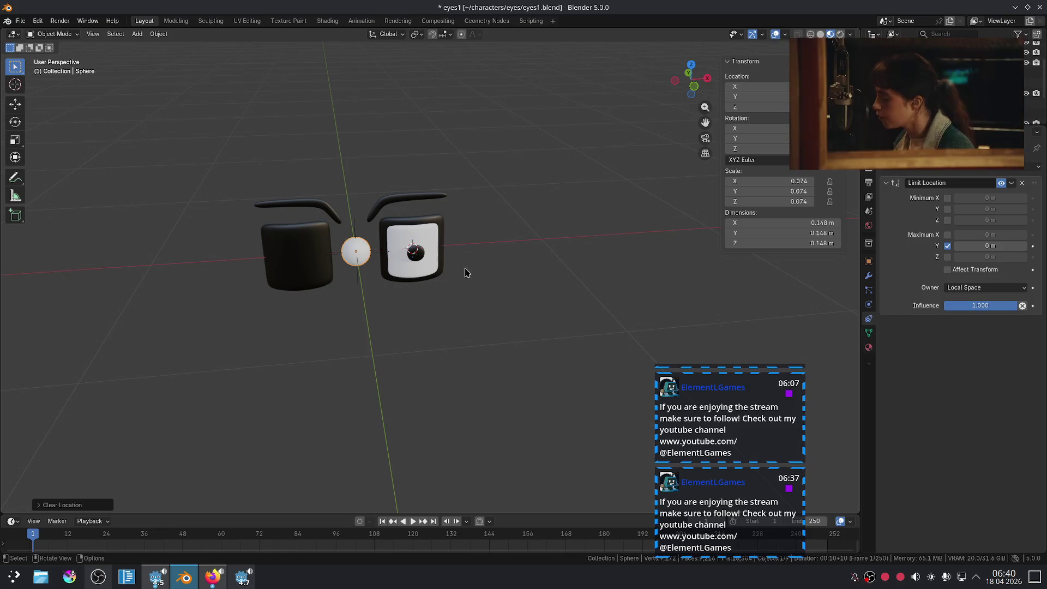
pyautogui.moveTo(466, 272); pyautogui.dragTo(512, 290, button='middle')
pyautogui.press('g')
pyautogui.press('y')
pyautogui.click(701, 367)
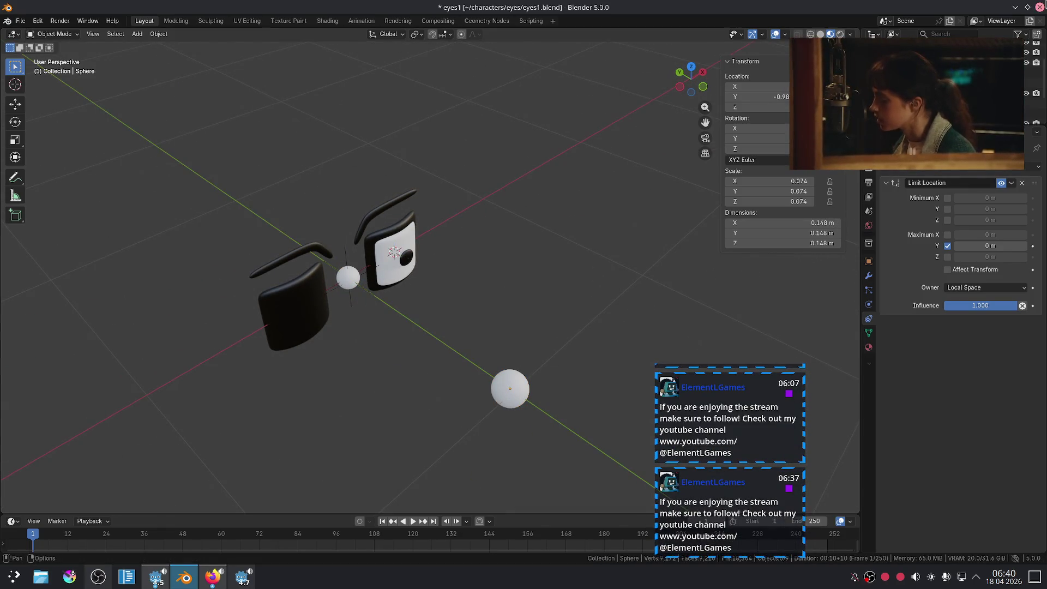
pyautogui.click(1037, 7)
pyautogui.click(496, 304)
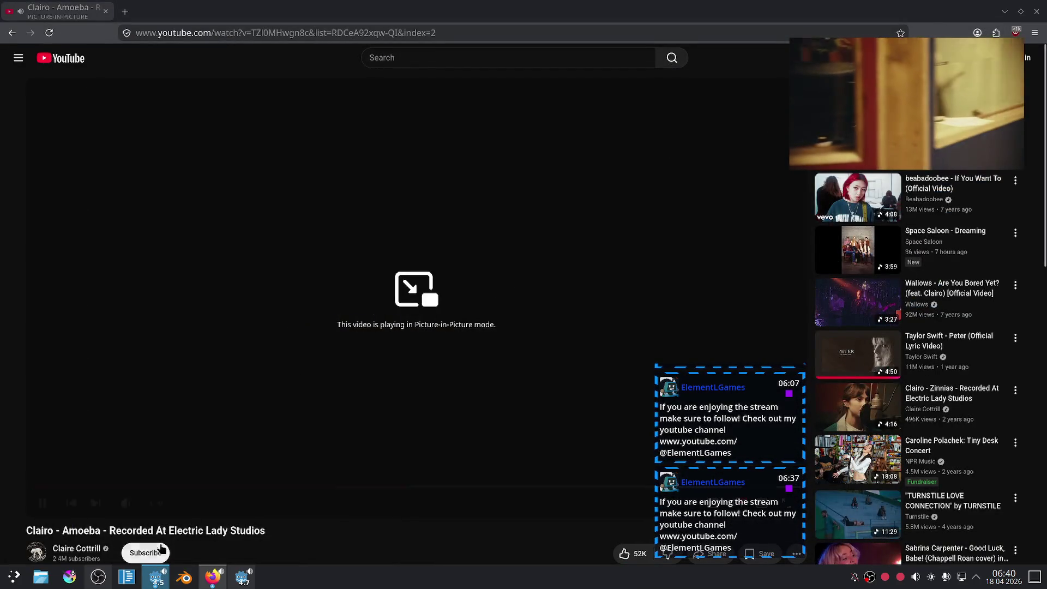
# Step: Switch between the manual and YouTube windows and shift the floating player left
pyautogui.click(212, 585)
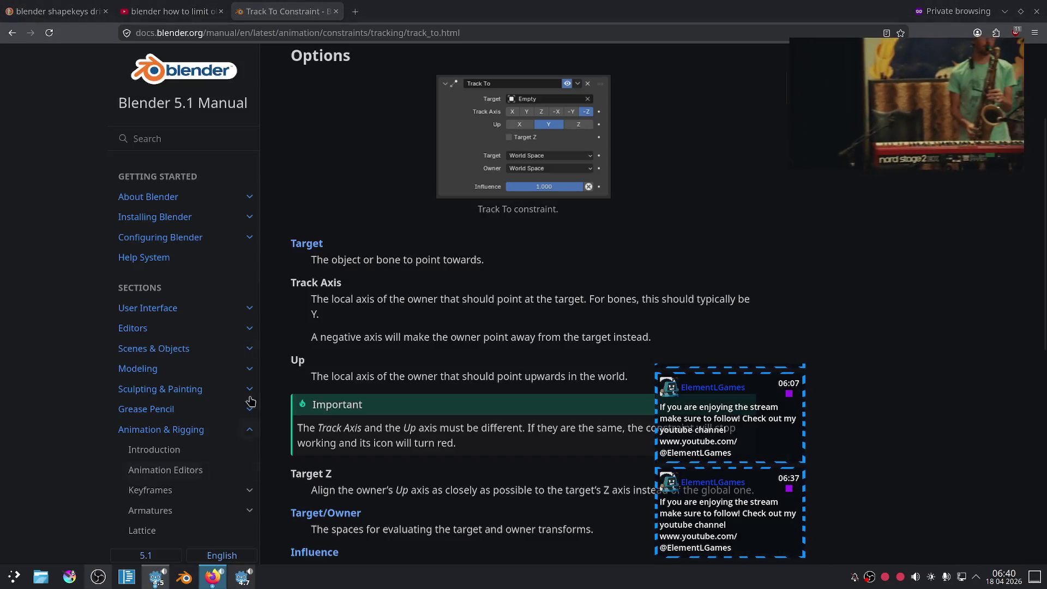
pyautogui.click(212, 577)
pyautogui.click(213, 577)
pyautogui.click(213, 577)
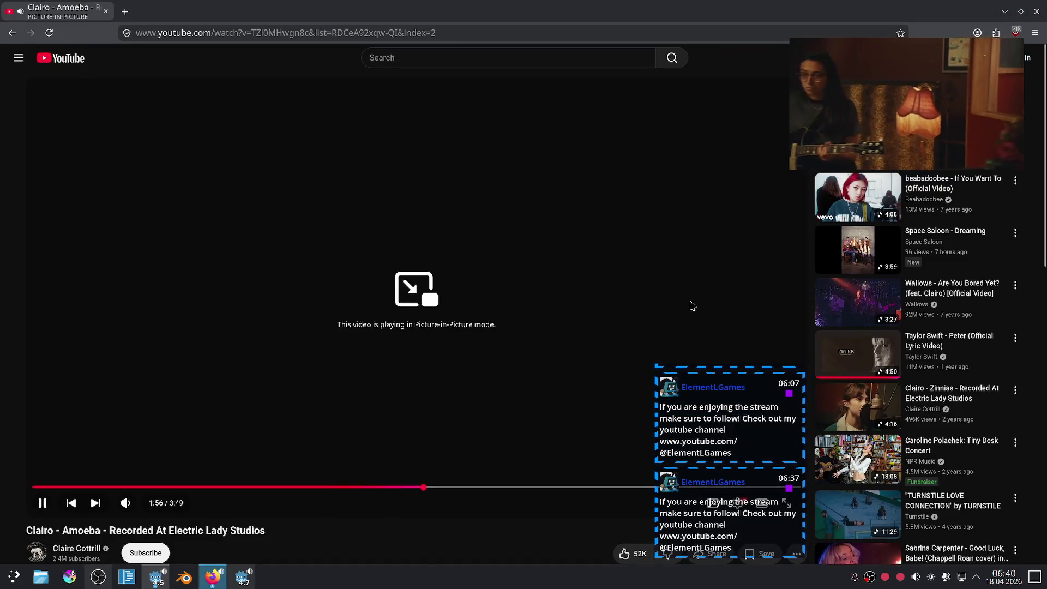
pyautogui.moveTo(937, 98); pyautogui.dragTo(756, 98)
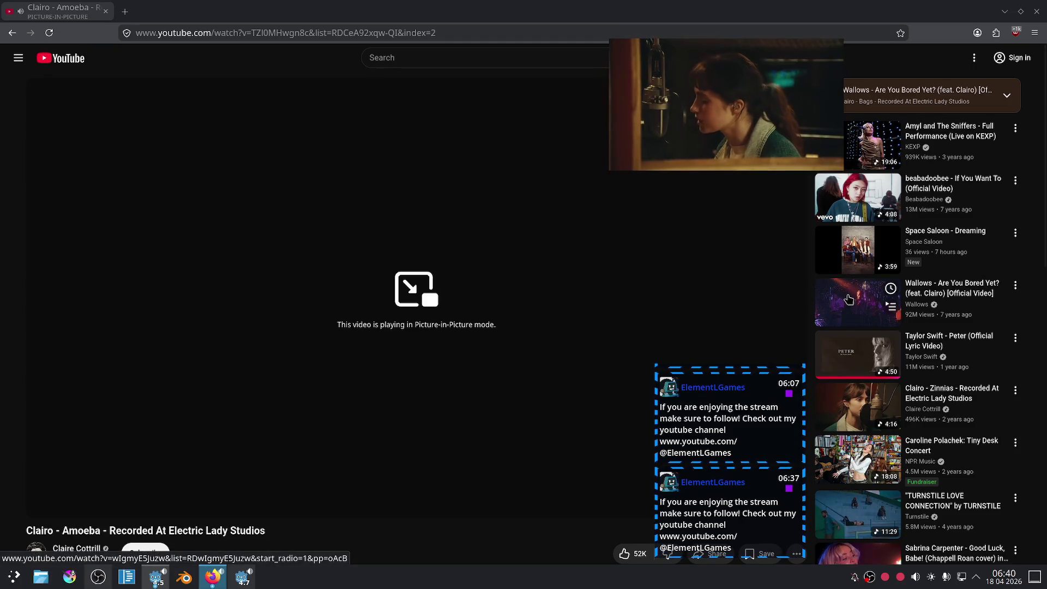
# Step: Play 'Olivia Rodrigo - GUTS (Official Live Performances)' from the recommendations and move the player right
pyautogui.scroll(-5, 837, 313)
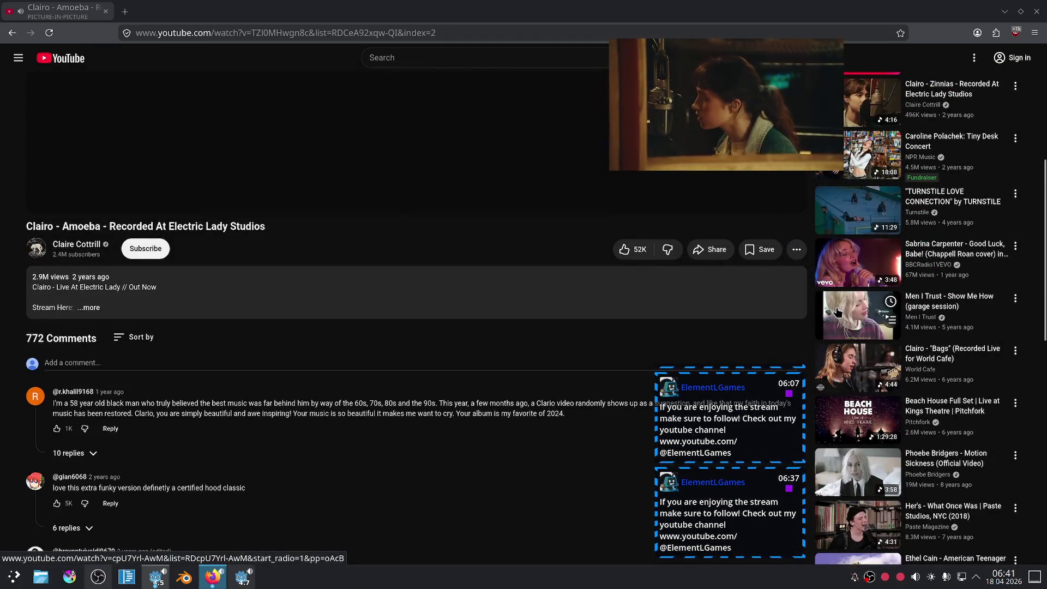
pyautogui.scroll(-3, 837, 312)
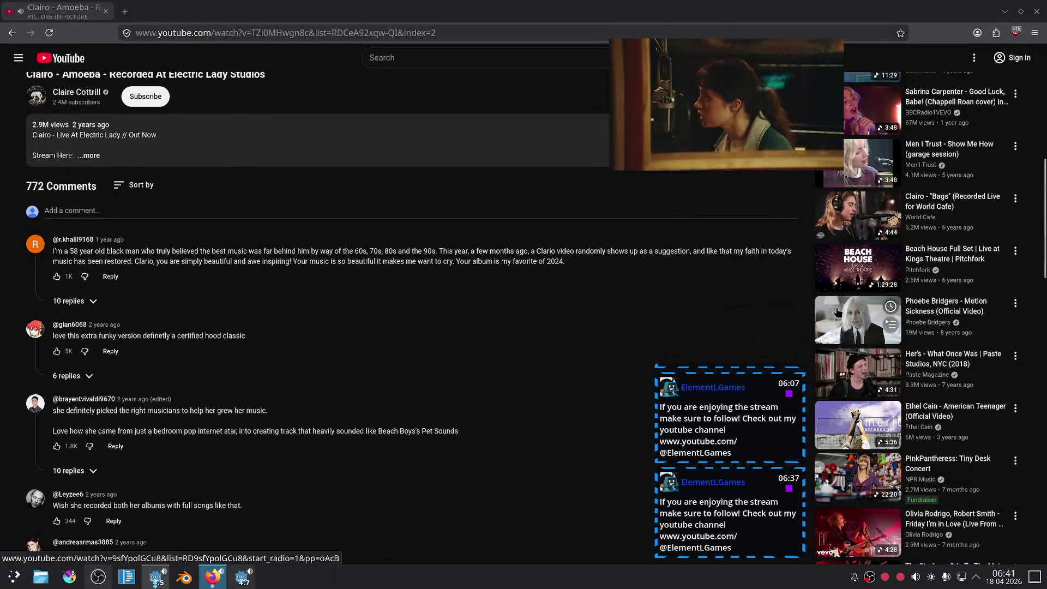
pyautogui.scroll(-4, 838, 313)
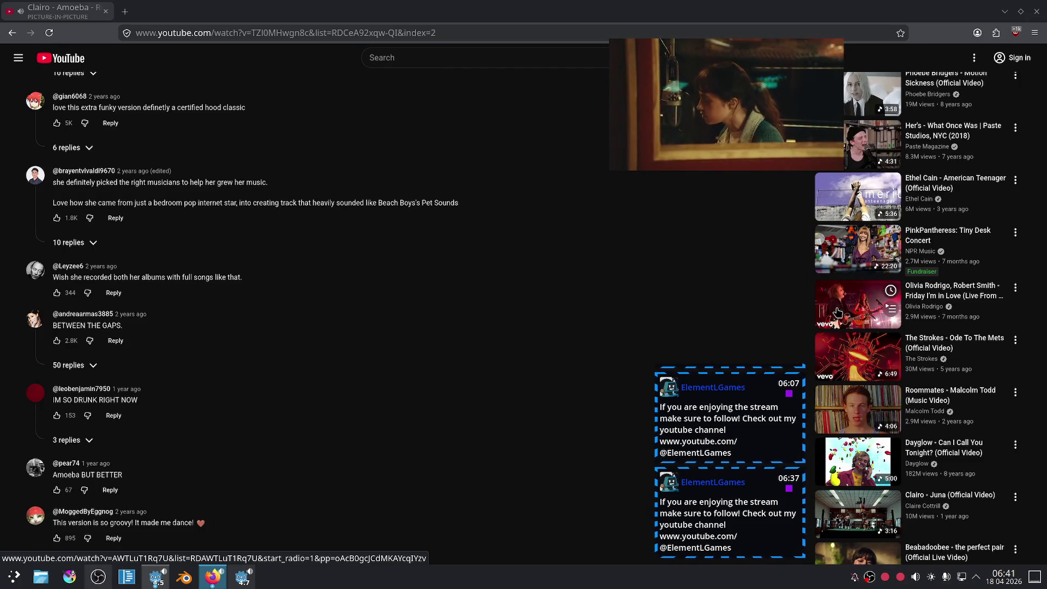
pyautogui.scroll(-5, 838, 313)
pyautogui.scroll(-3, 837, 313)
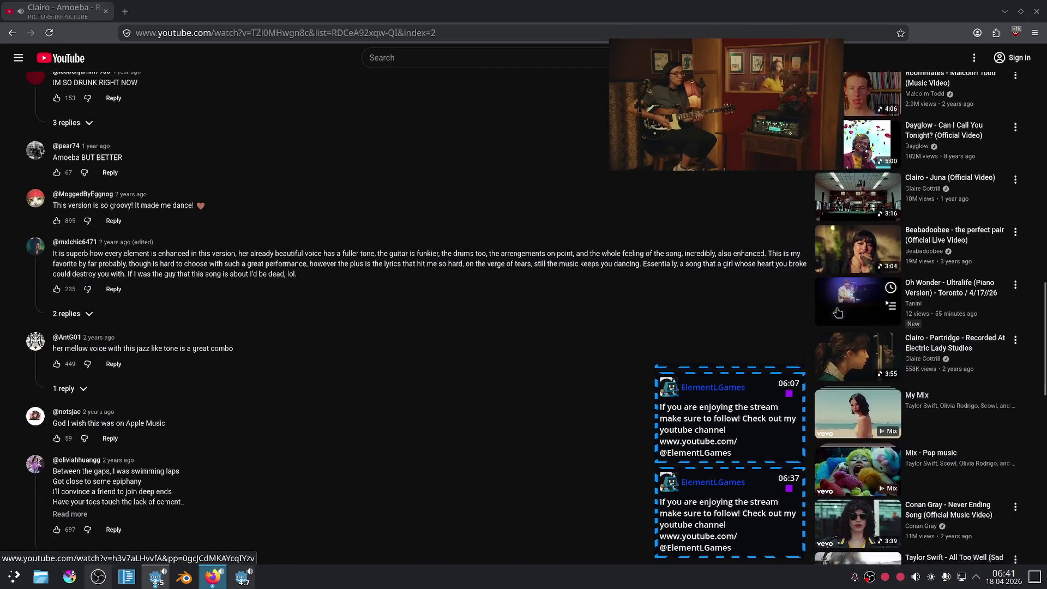
pyautogui.scroll(-1, 837, 313)
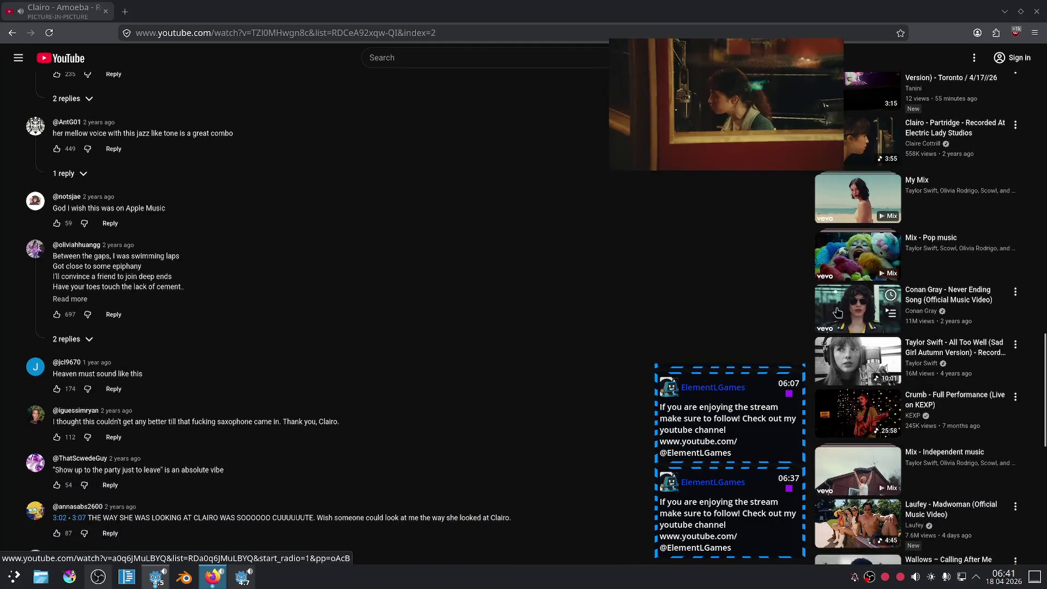
pyautogui.scroll(-2, 838, 313)
pyautogui.scroll(2, 837, 313)
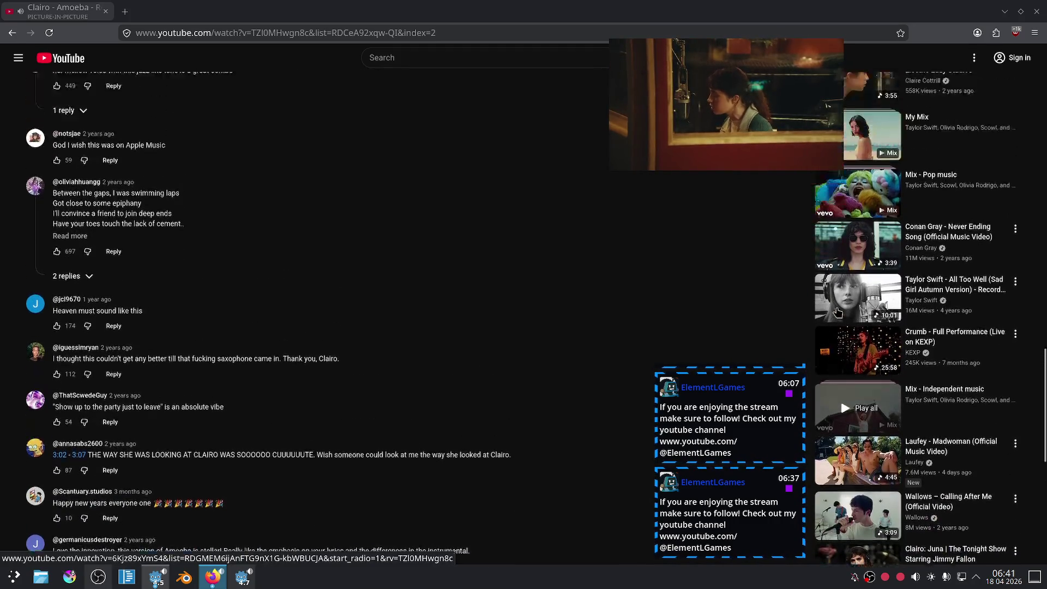
pyautogui.scroll(-5, 837, 310)
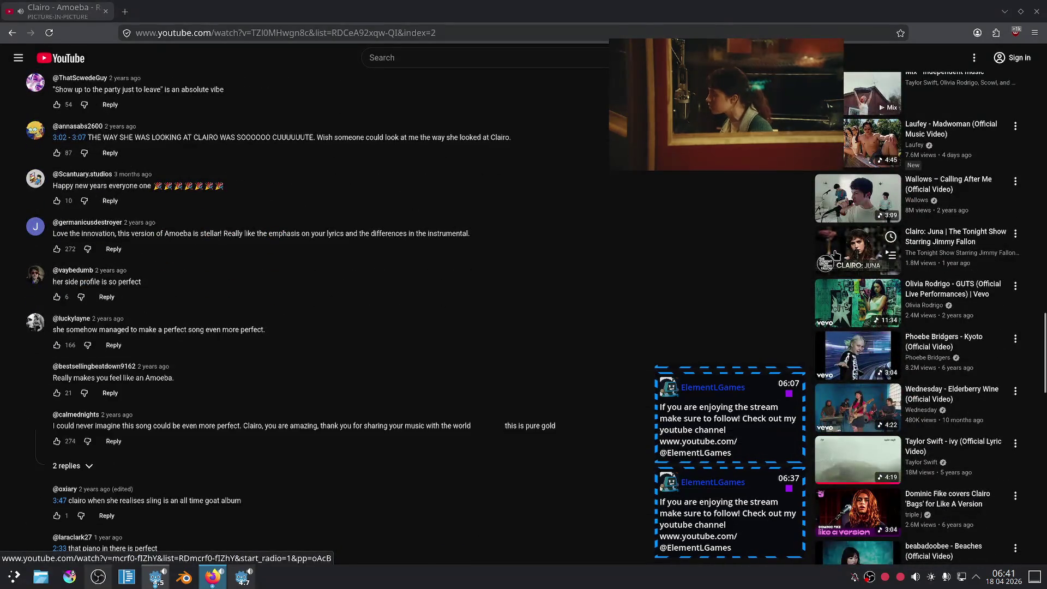
pyautogui.scroll(-1, 836, 254)
pyautogui.click(836, 254)
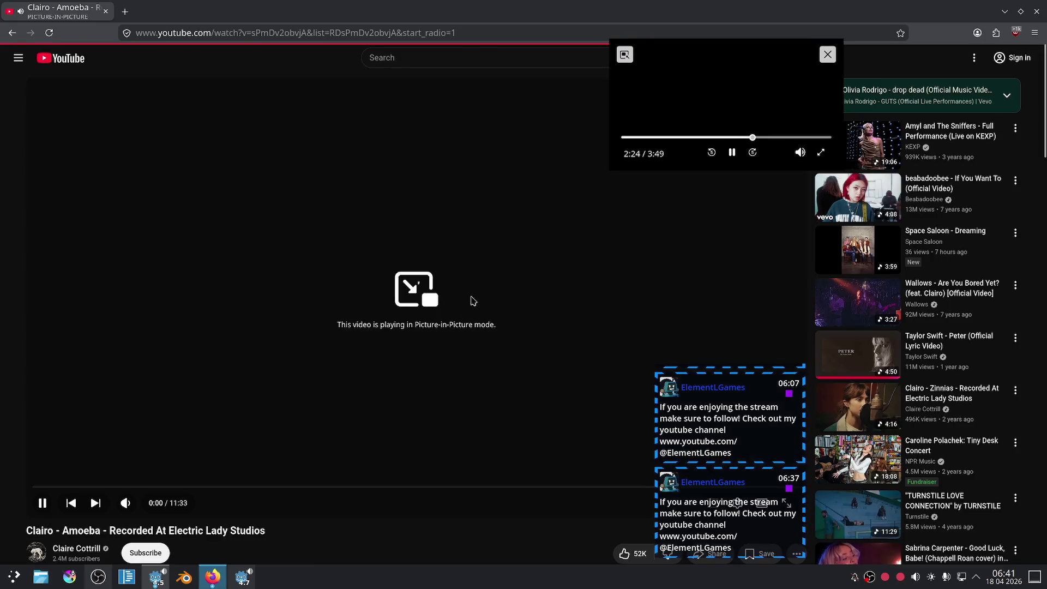
pyautogui.moveTo(675, 99)
pyautogui.mouseDown()
pyautogui.moveTo(809, 122)
pyautogui.moveTo(829, 109)
pyautogui.mouseUp()
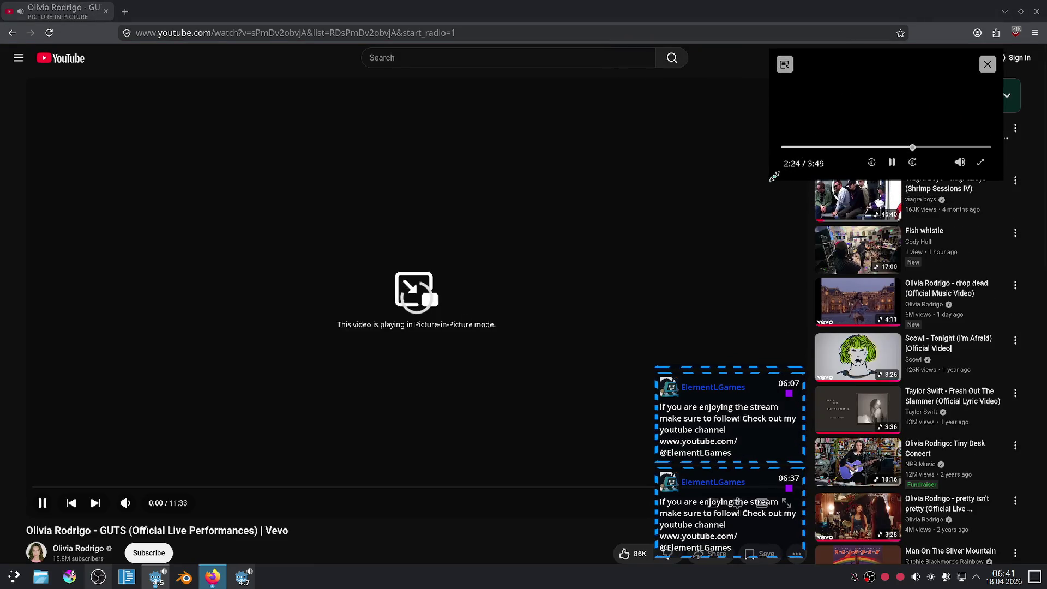
pyautogui.hotkey('ctrl', 't')
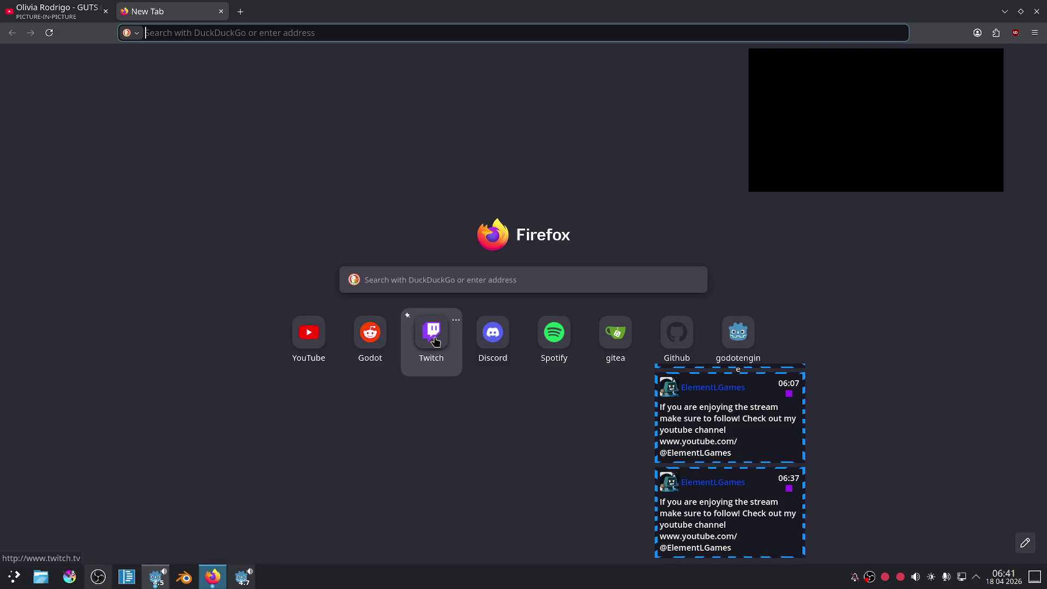
# Step: Open the ElementLGames Twitch channel from the account menu, then bring Blender back to the front
pyautogui.click(446, 334)
pyautogui.moveTo(873, 109); pyautogui.dragTo(823, 146)
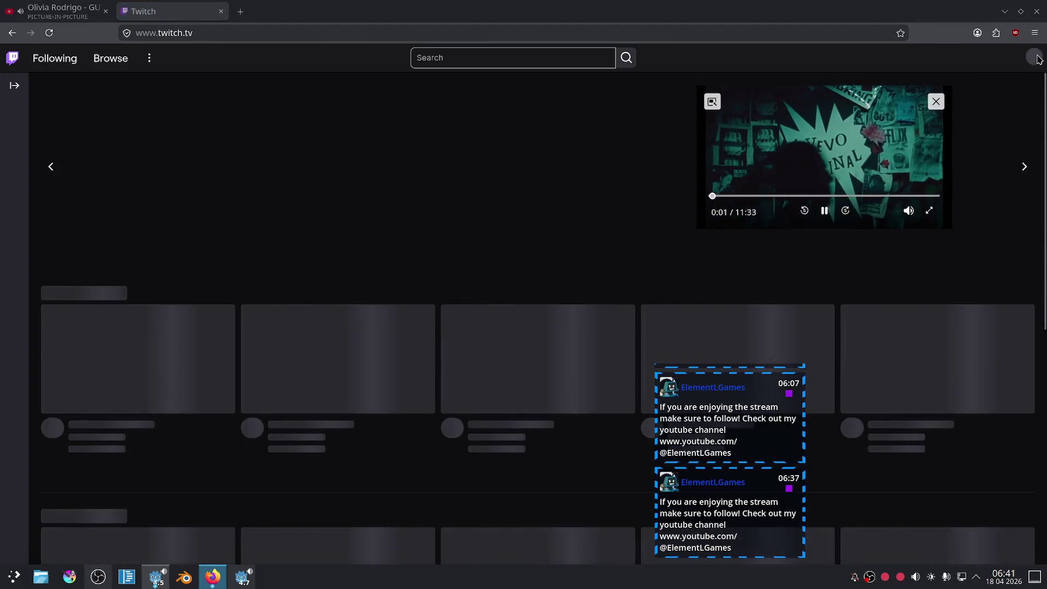
pyautogui.click(1026, 60)
pyautogui.click(972, 116)
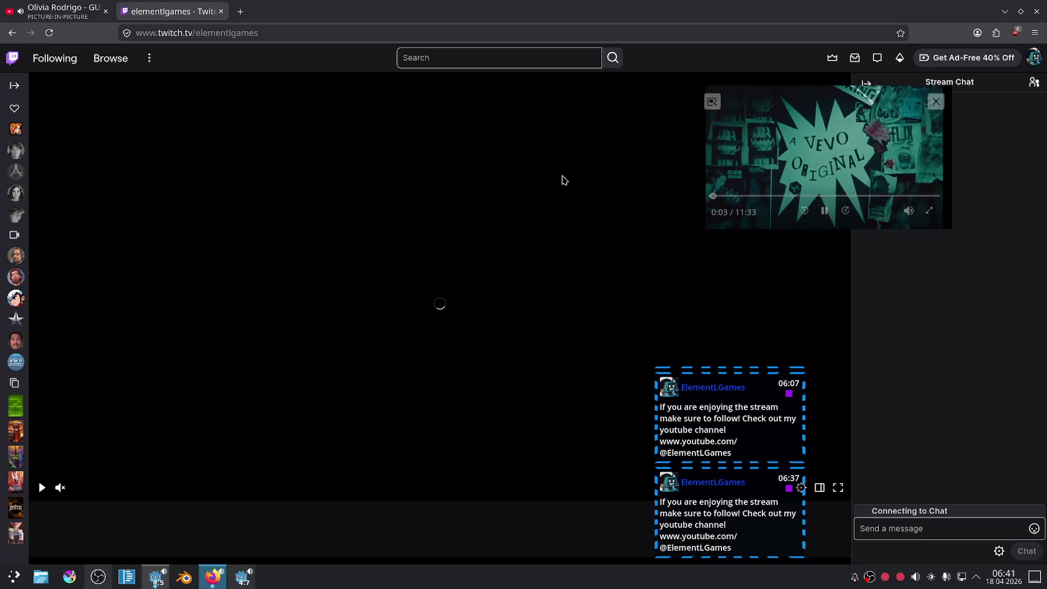
pyautogui.scroll(-5, 396, 244)
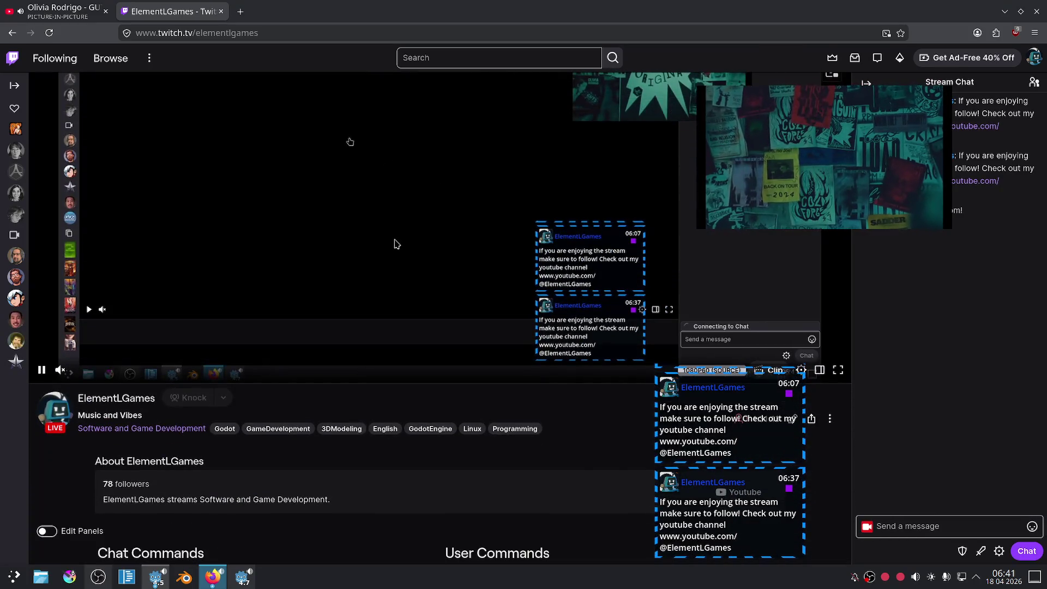
pyautogui.scroll(5, 396, 244)
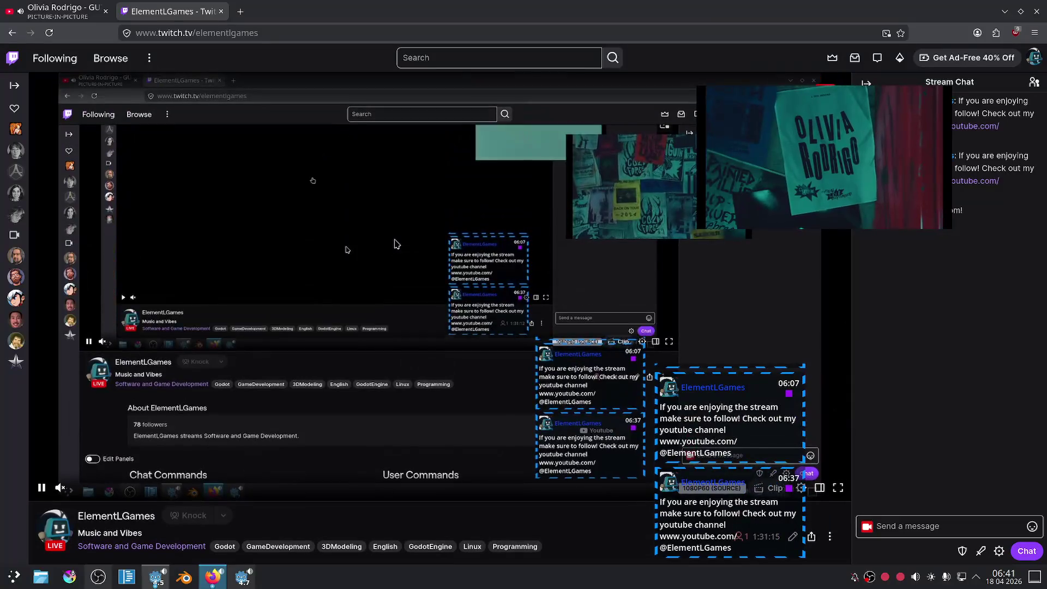
pyautogui.moveTo(668, 375); pyautogui.dragTo(903, 372)
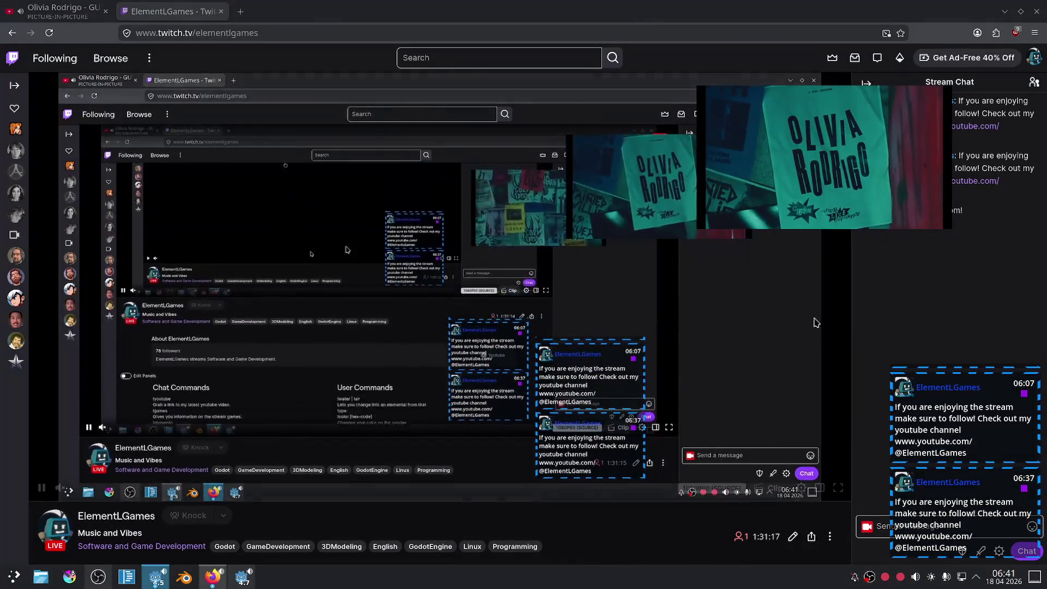
pyautogui.scroll(-1, 514, 295)
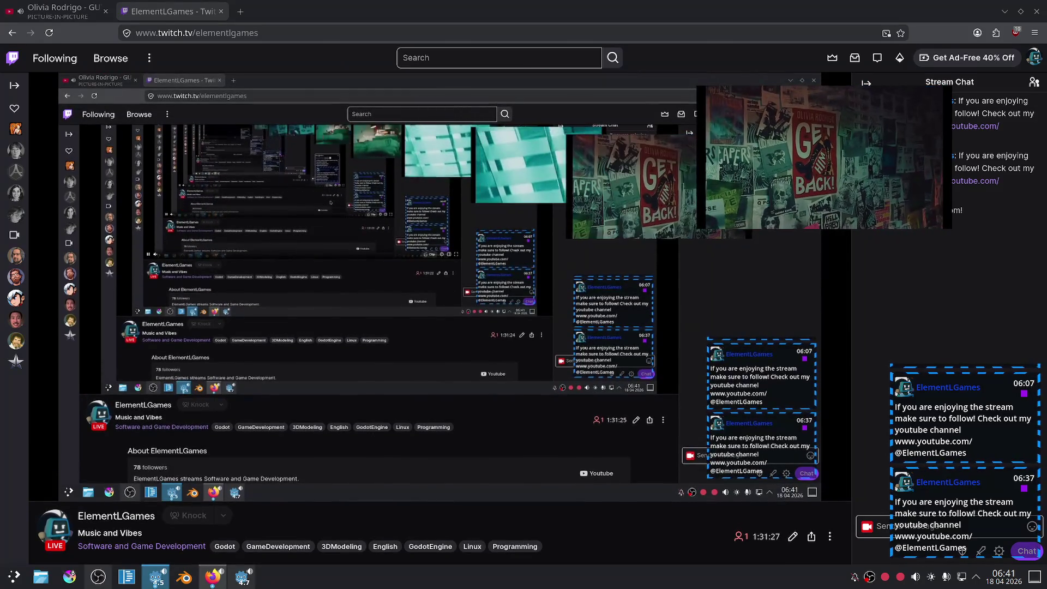
pyautogui.click(58, 11)
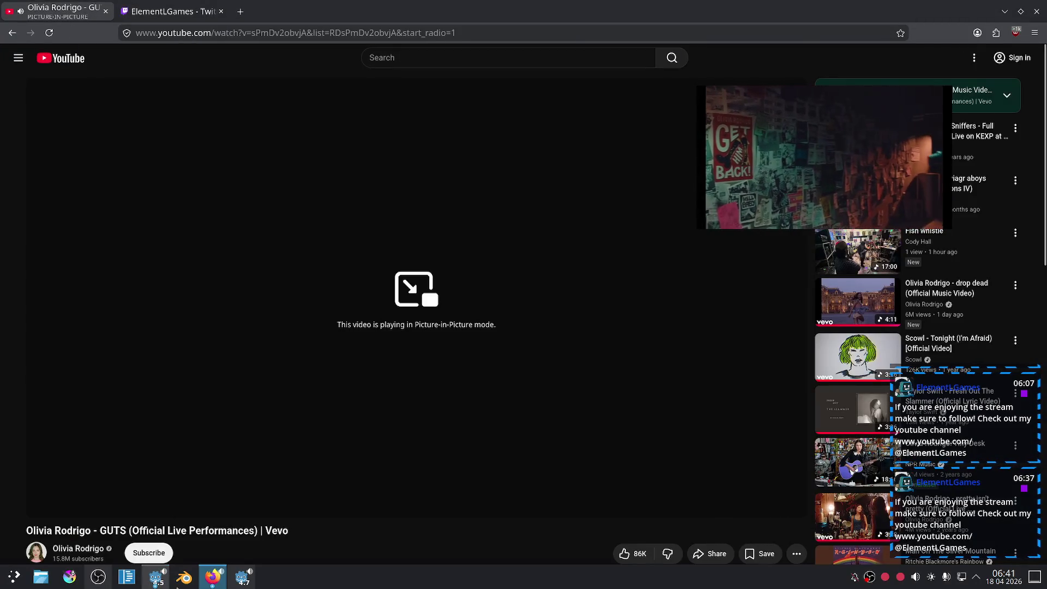
pyautogui.click(178, 584)
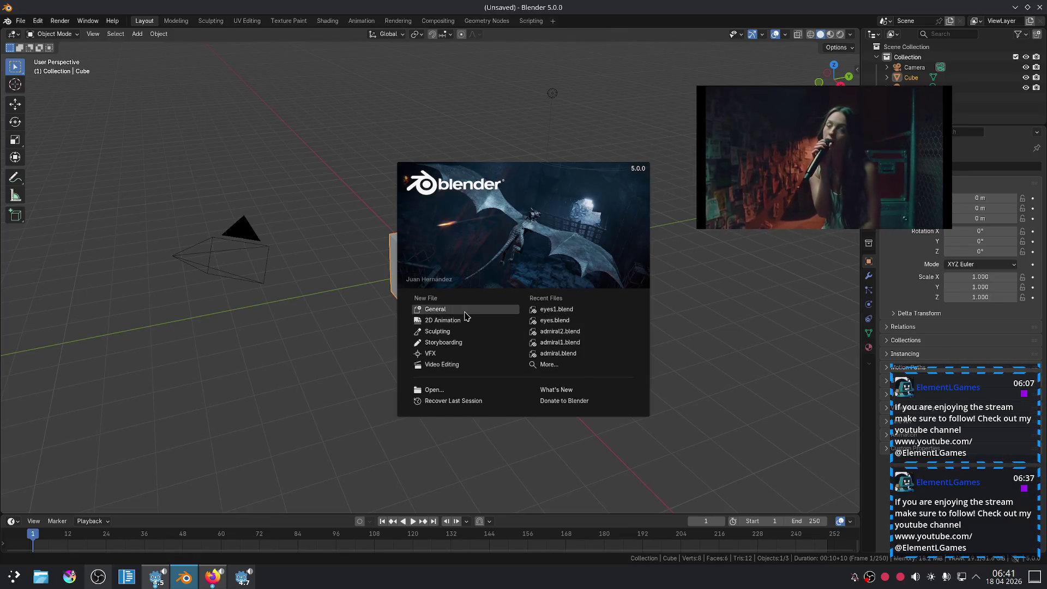
# Step: Open eyes1.blend and duplicate the sphere along Y, undoing the first copy
pyautogui.click(568, 316)
pyautogui.click(496, 243)
pyautogui.hotkey('shift', 'd')
pyautogui.press('y')
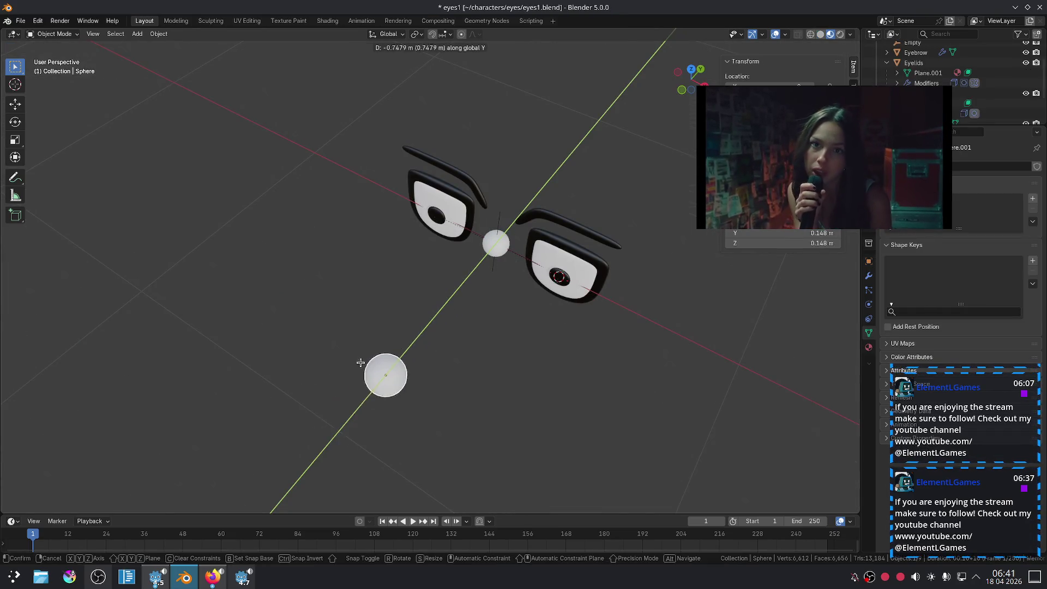
pyautogui.click(487, 285)
pyautogui.hotkey('ctrl', 'z')
pyautogui.hotkey('shift', 'd')
pyautogui.press('y')
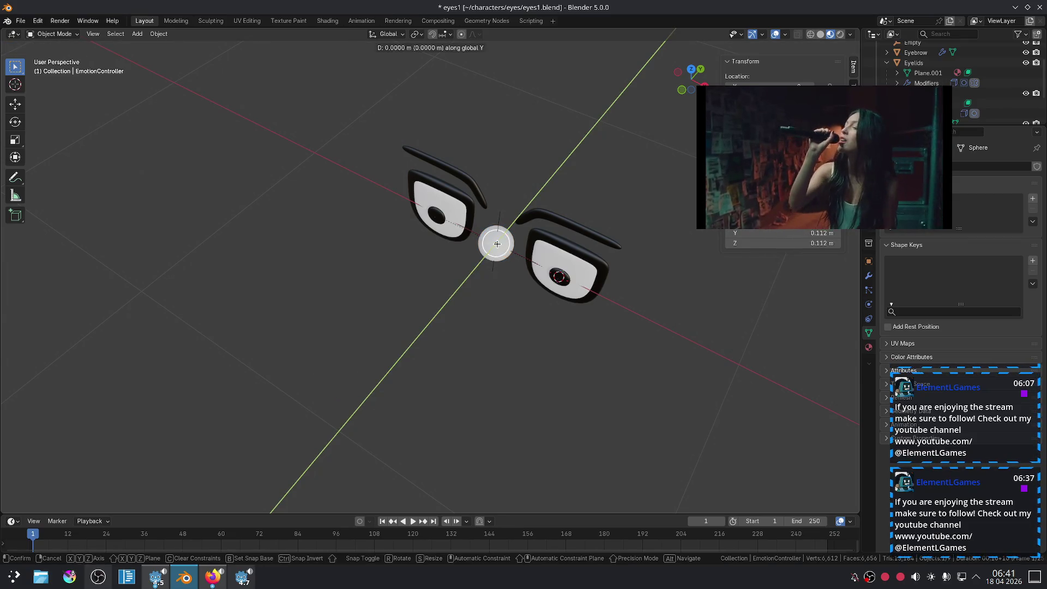
pyautogui.click(425, 299)
# Step: Duplicate the centre sphere below the eyes and reposition it along X and Y
pyautogui.click(512, 246)
pyautogui.hotkey('shift', 'd')
pyautogui.press('y')
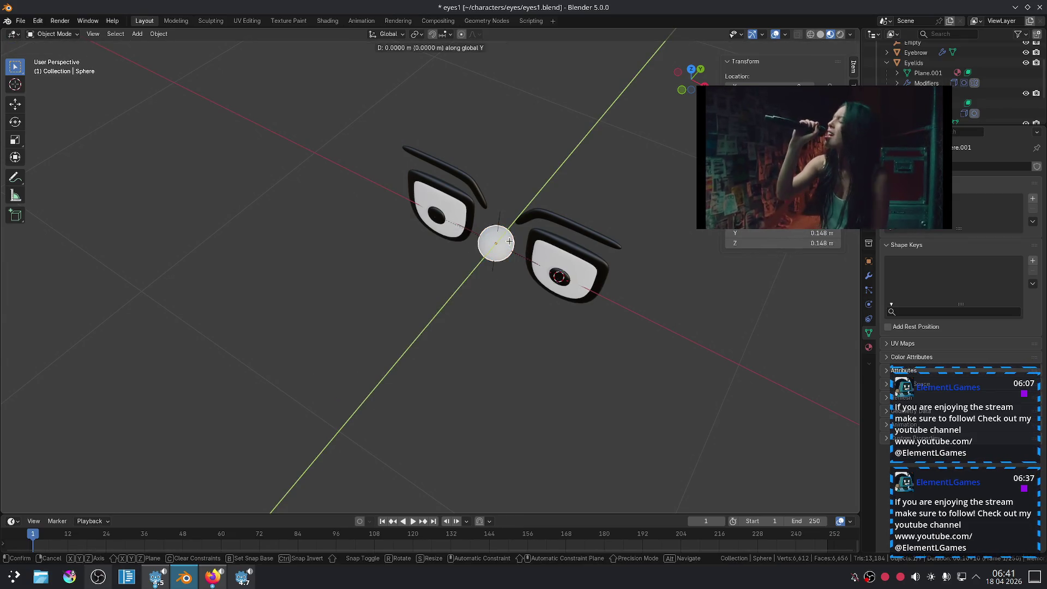
pyautogui.click(305, 400)
pyautogui.press('g')
pyautogui.press('x')
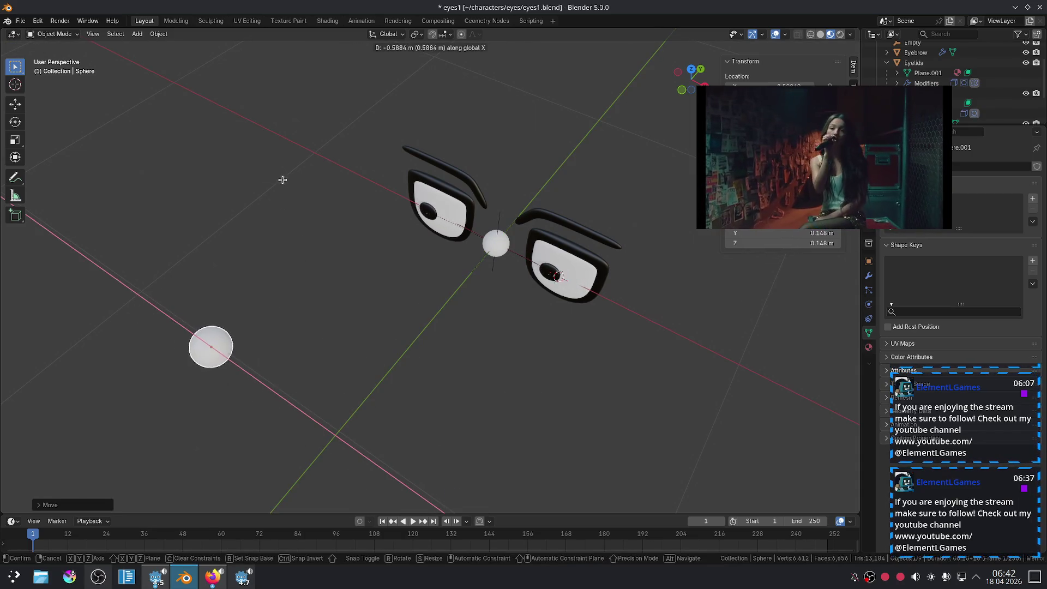
pyautogui.press('y')
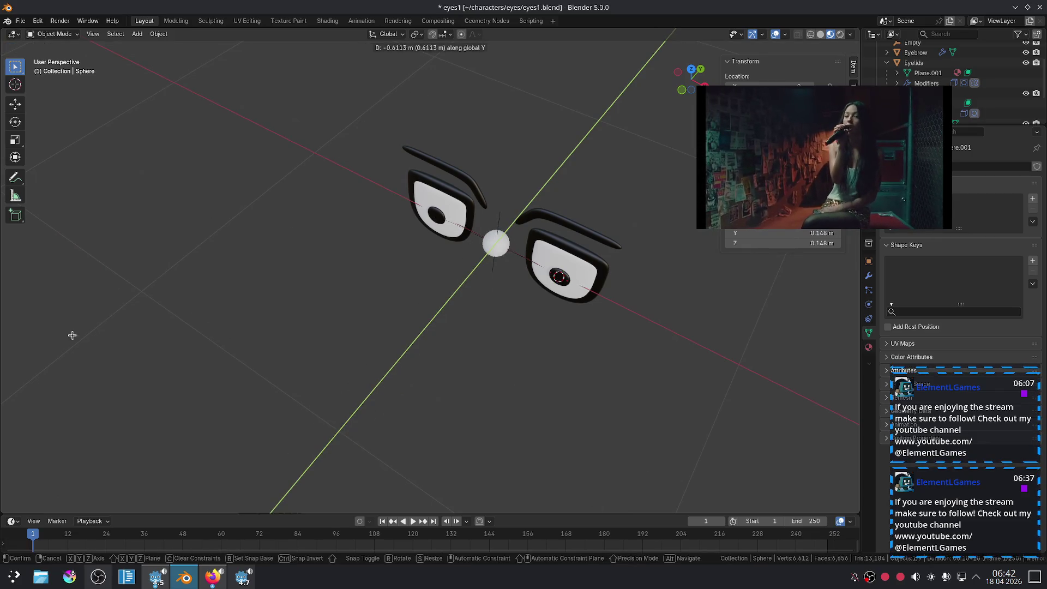
pyautogui.click(290, 262)
pyautogui.scroll(-2, 465, 252)
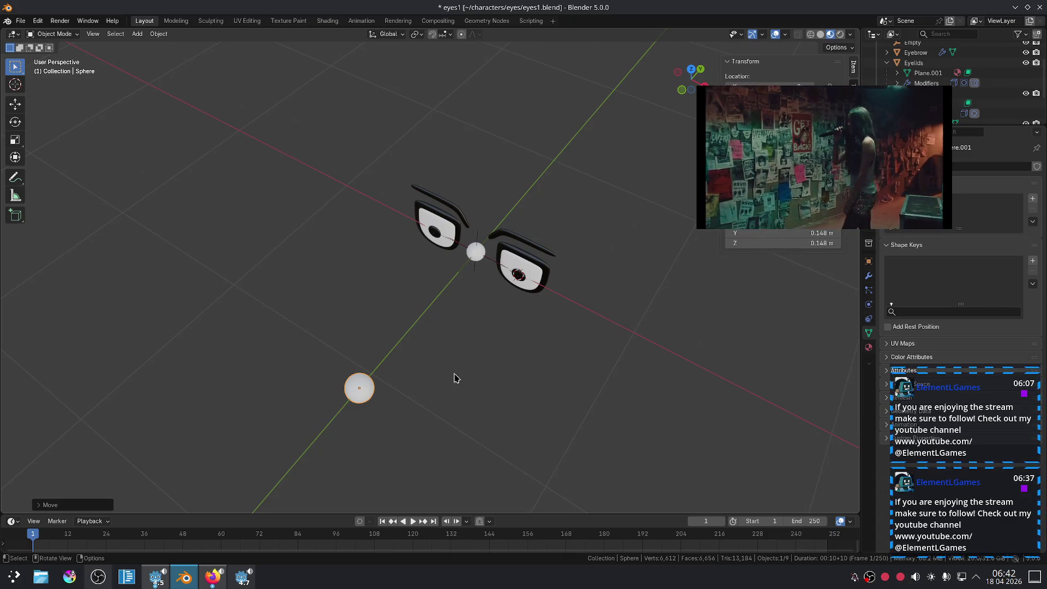
# Step: In front view, move the sphere to the right so the pupils follow, then check the Track To manual
pyautogui.press('g')
pyautogui.press('y')
pyautogui.rightClick(420, 372)
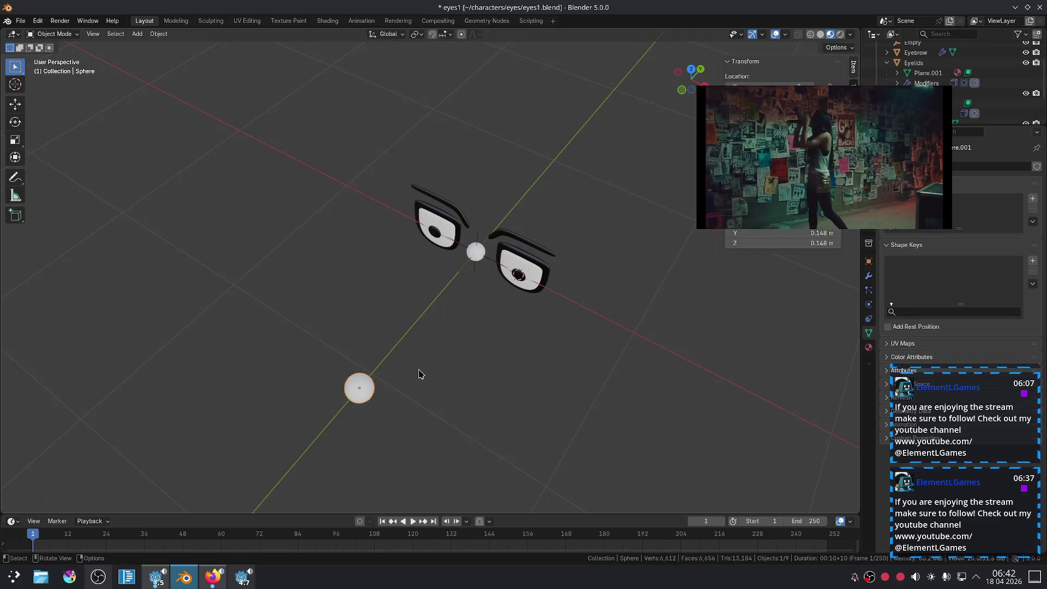
pyautogui.press('KP_1')
pyautogui.press('g')
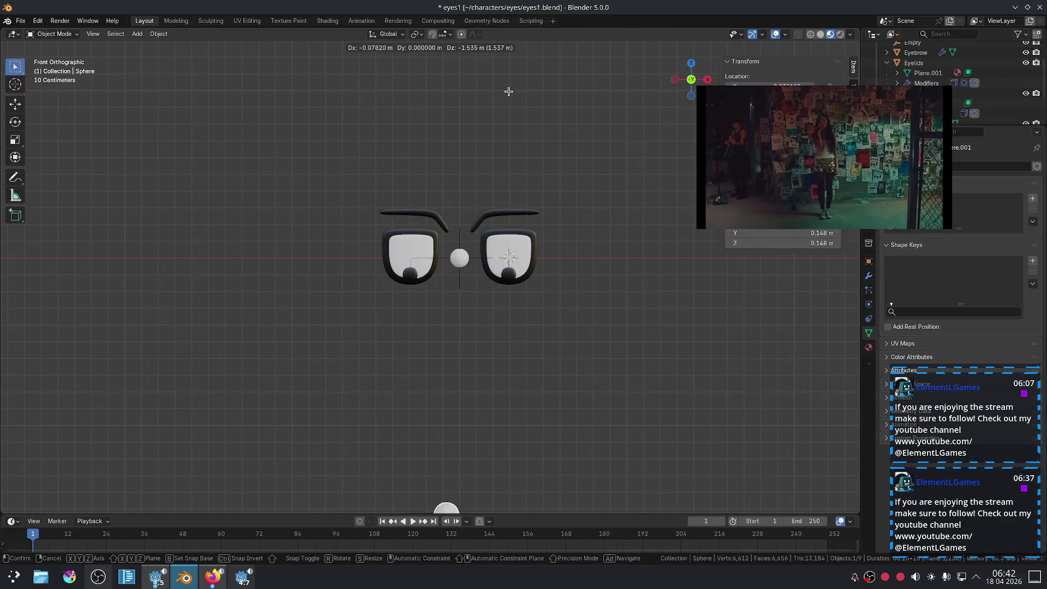
pyautogui.click(792, 401)
pyautogui.moveTo(599, 376)
pyautogui.mouseDown(button='middle')
pyautogui.moveTo(565, 381)
pyautogui.moveTo(500, 357)
pyautogui.moveTo(515, 362)
pyautogui.moveTo(485, 364)
pyautogui.moveTo(490, 387)
pyautogui.mouseUp(button='middle')
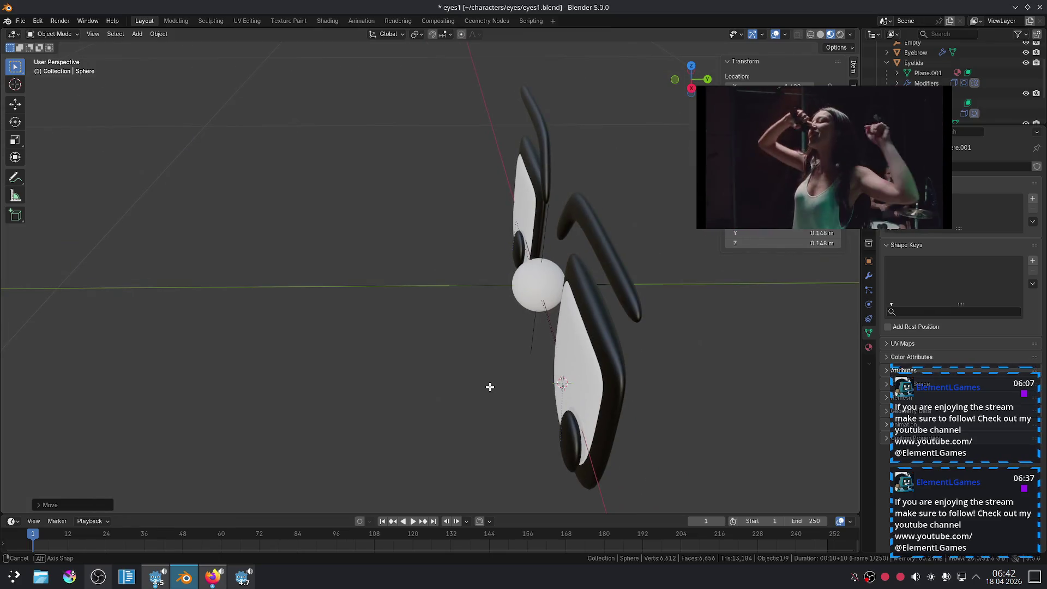
pyautogui.click(221, 585)
pyautogui.click(221, 585)
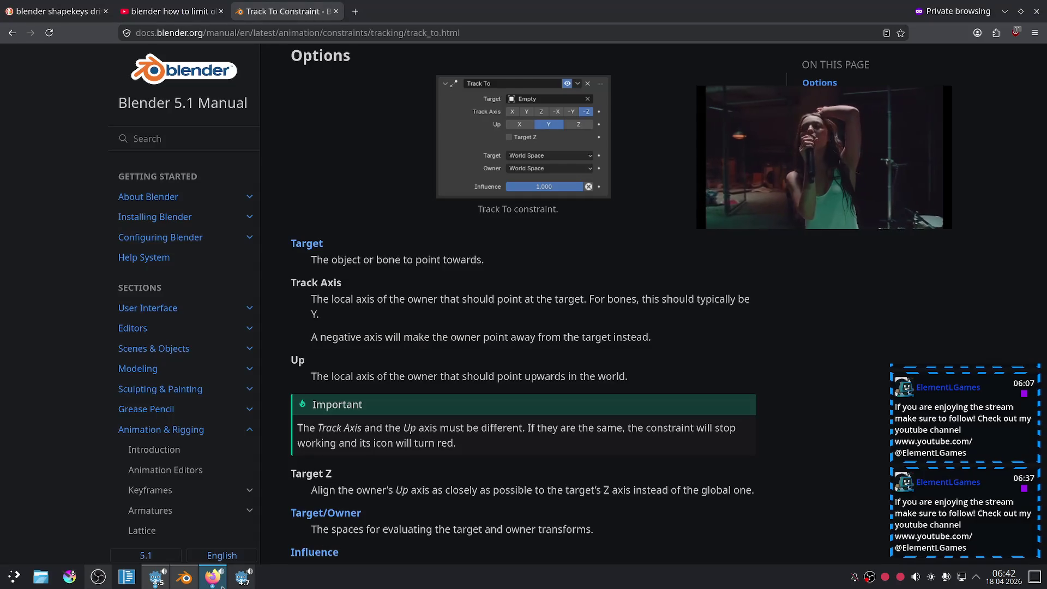
# Step: Start the 'drop dead' music video in the floating picture-in-picture player
pyautogui.click(221, 586)
pyautogui.moveTo(824, 164); pyautogui.dragTo(696, 138)
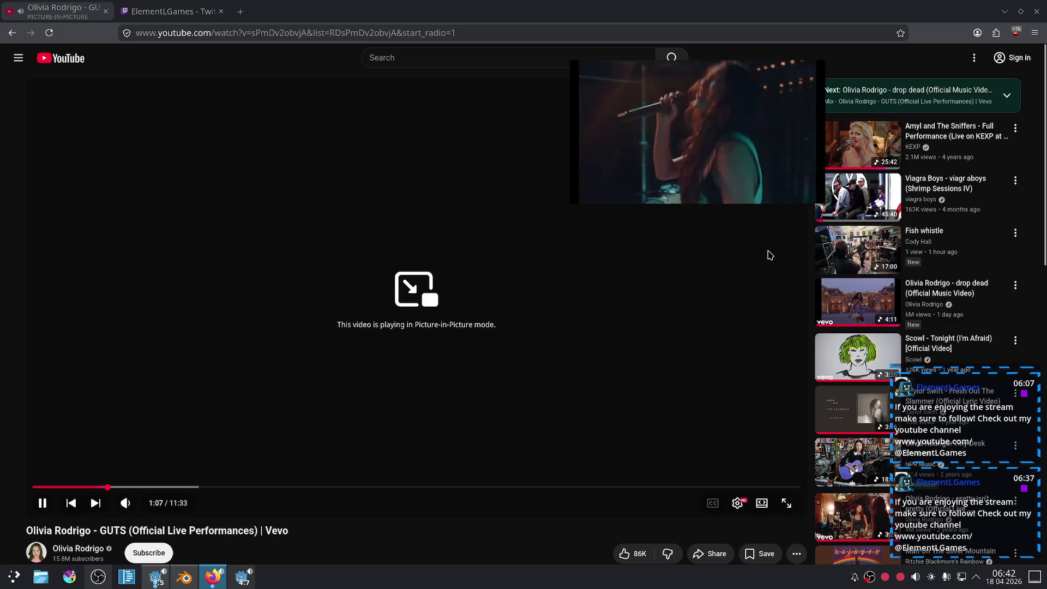
pyautogui.click(852, 293)
# Step: Go to the ElementLGames Twitch tab, reopen Stream Chat, then bring OBS Studio forward
pyautogui.click(173, 11)
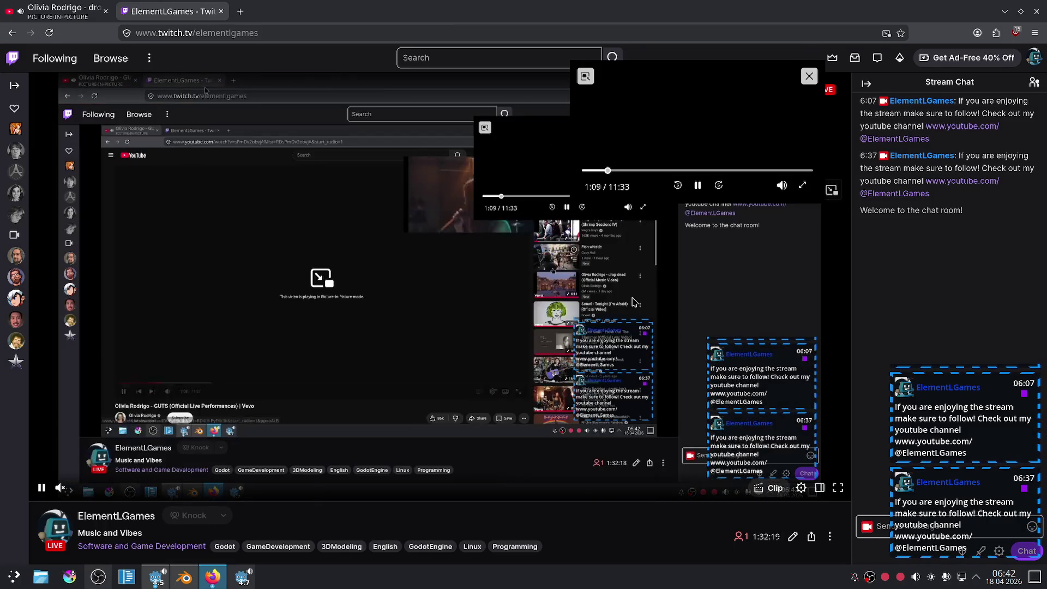
pyautogui.click(1029, 84)
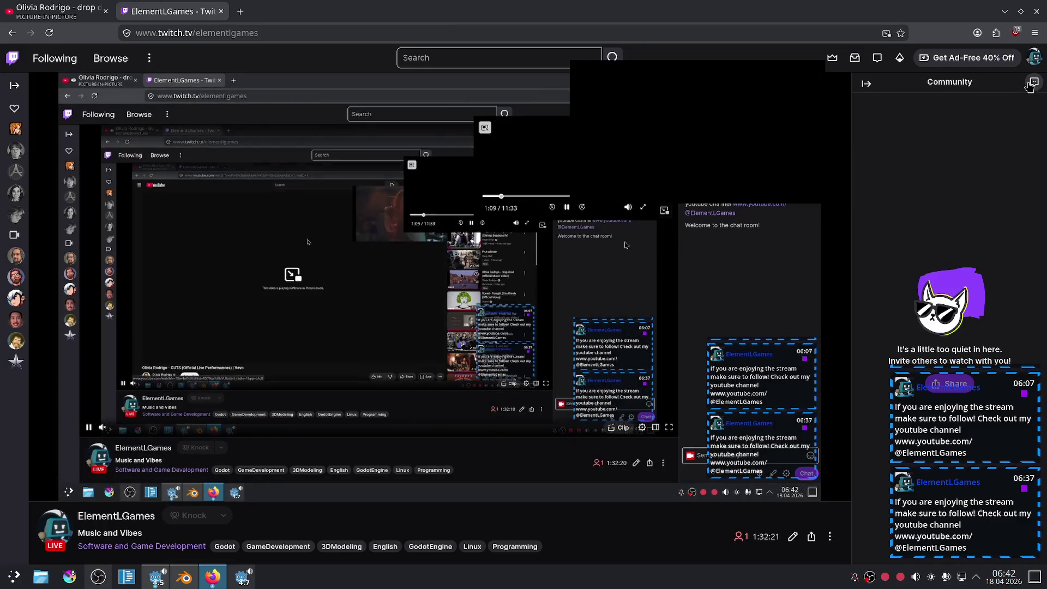
pyautogui.click(1029, 84)
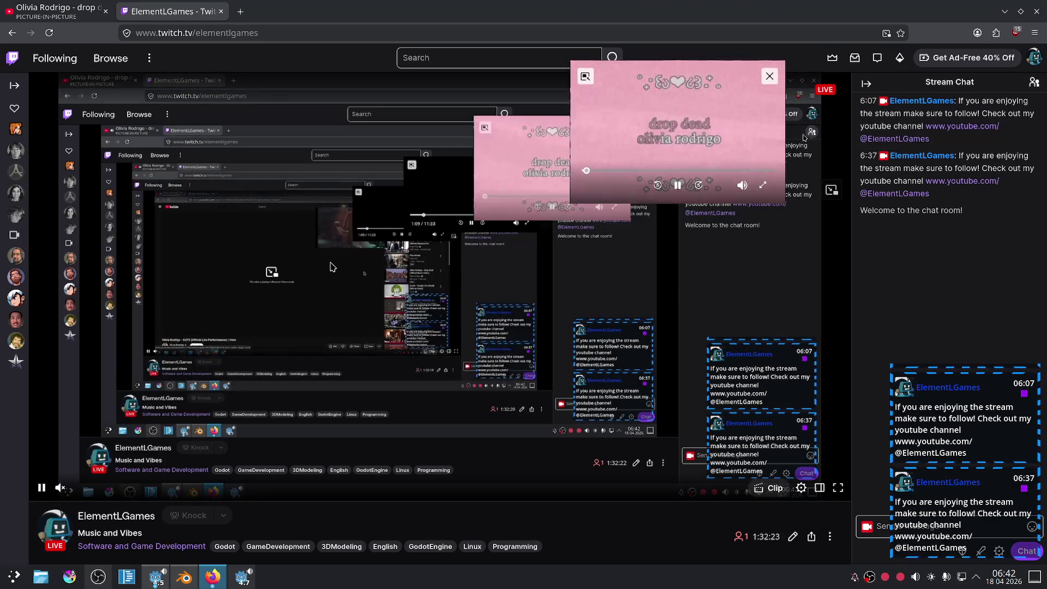
pyautogui.click(98, 577)
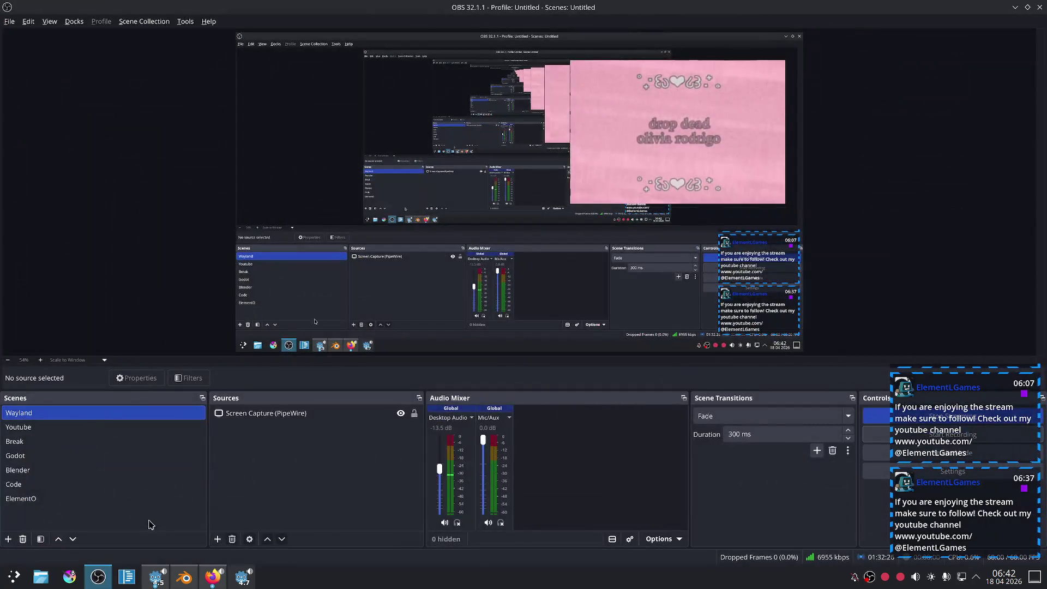
pyautogui.click(76, 441)
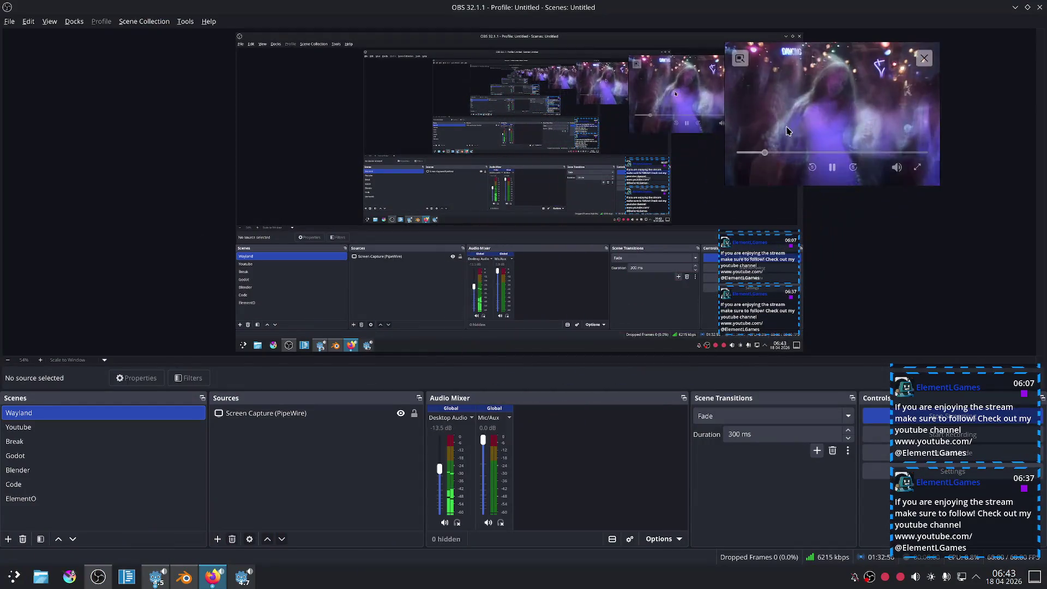
pyautogui.click(212, 577)
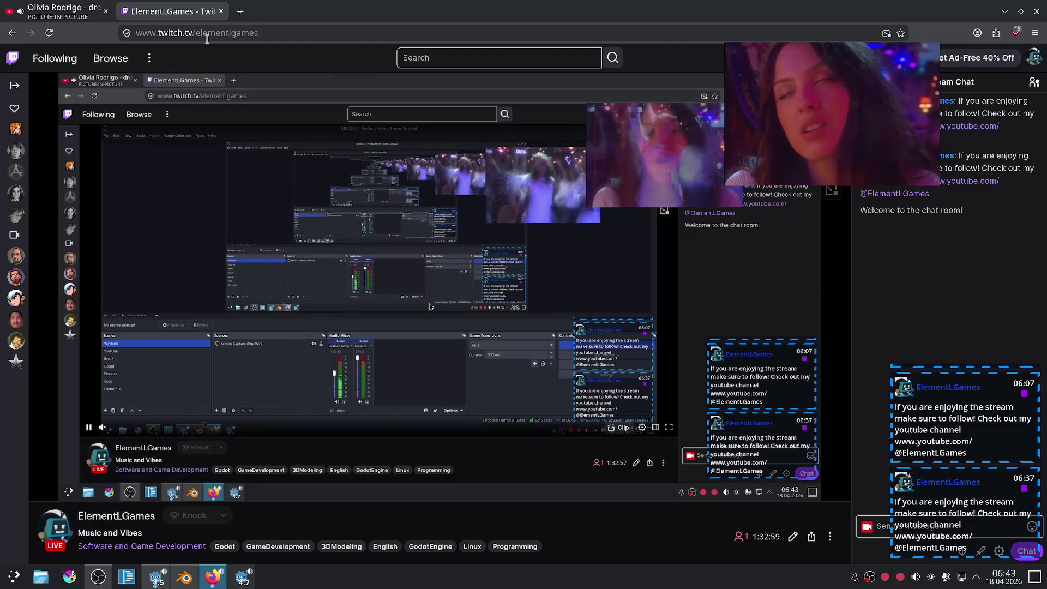
# Step: Cycle between the YouTube, Track To manual and OBS windows, then show Twitch and mute the YouTube tab
pyautogui.click(59, 8)
pyautogui.moveTo(829, 109); pyautogui.dragTo(873, 95)
pyautogui.click(212, 577)
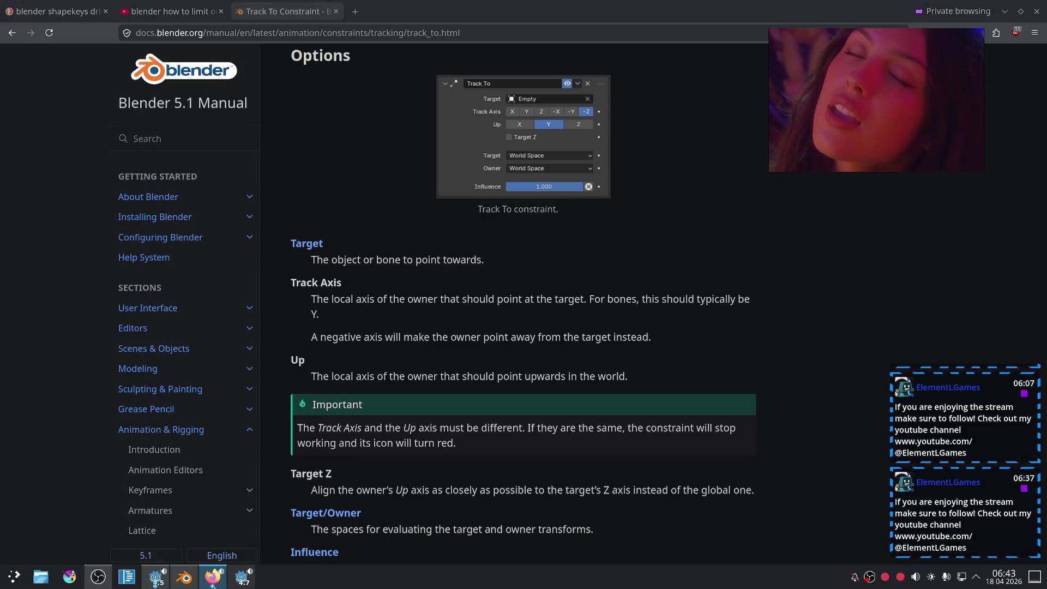
pyautogui.click(213, 581)
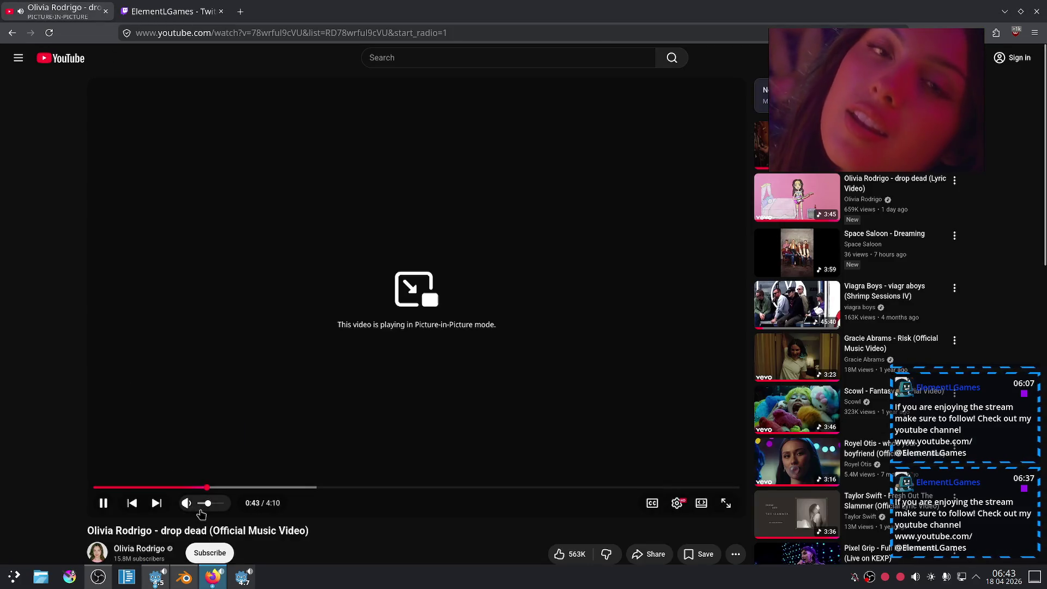
pyautogui.click(98, 577)
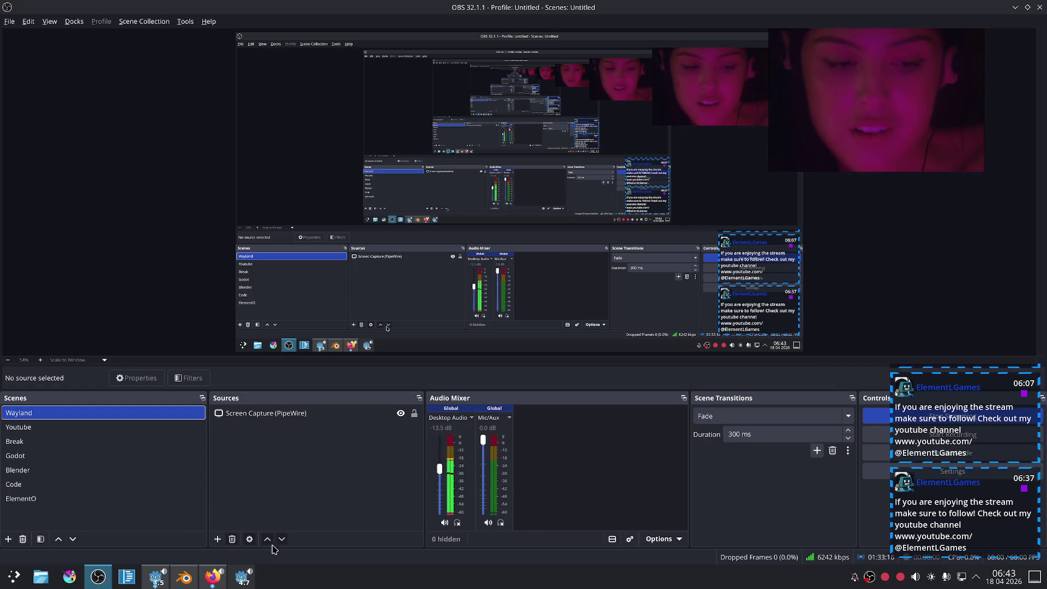
pyautogui.click(224, 584)
pyautogui.click(224, 585)
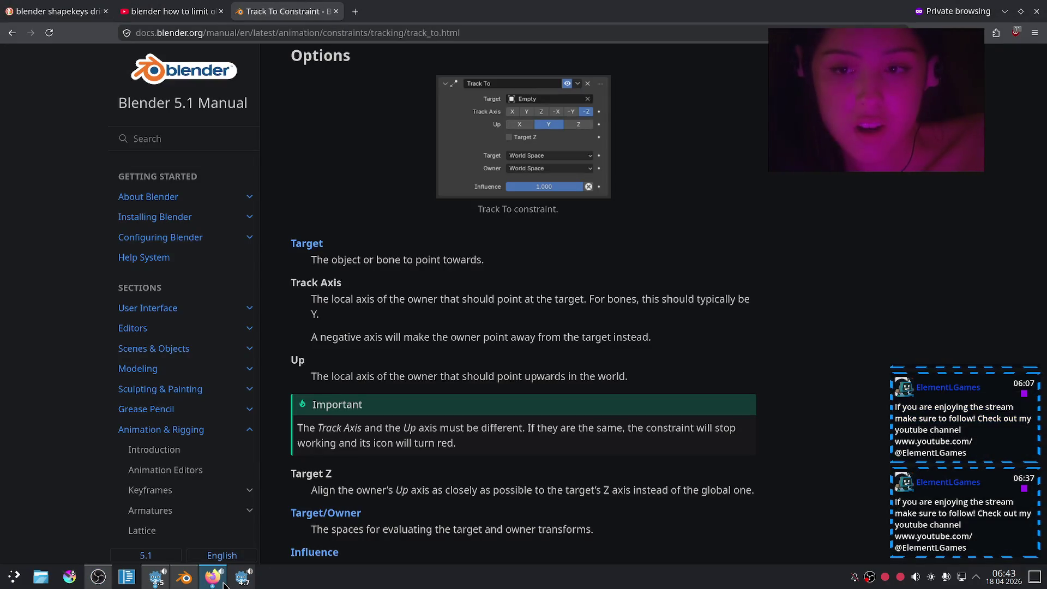
pyautogui.click(212, 585)
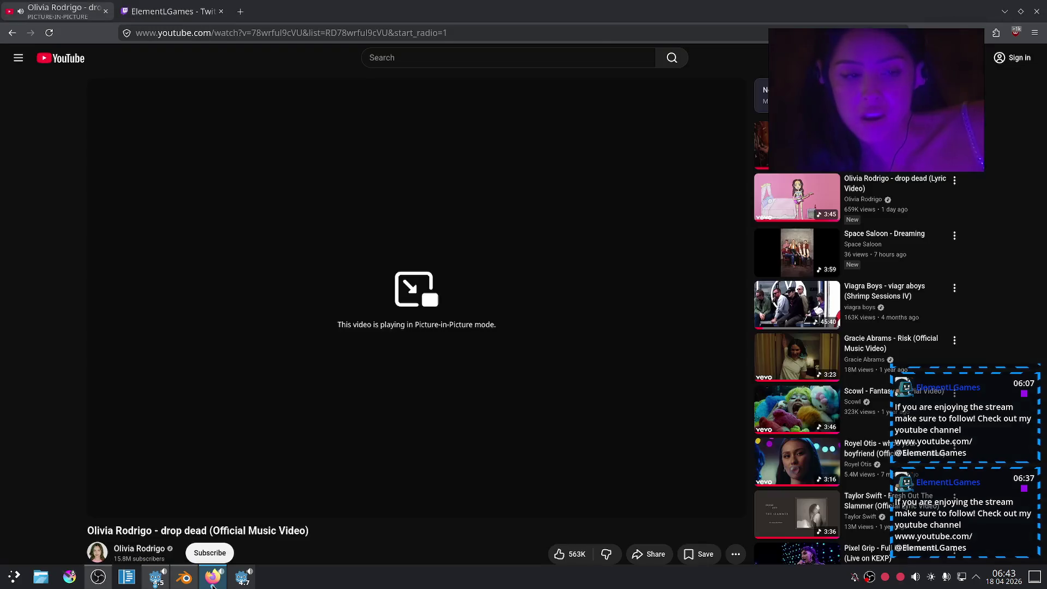
pyautogui.click(98, 581)
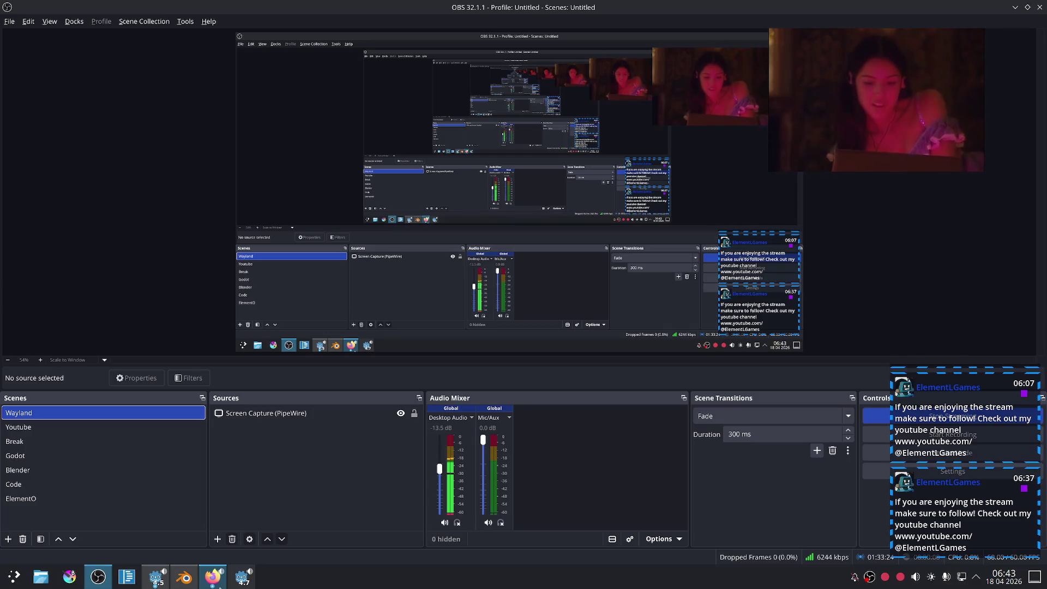
pyautogui.click(213, 584)
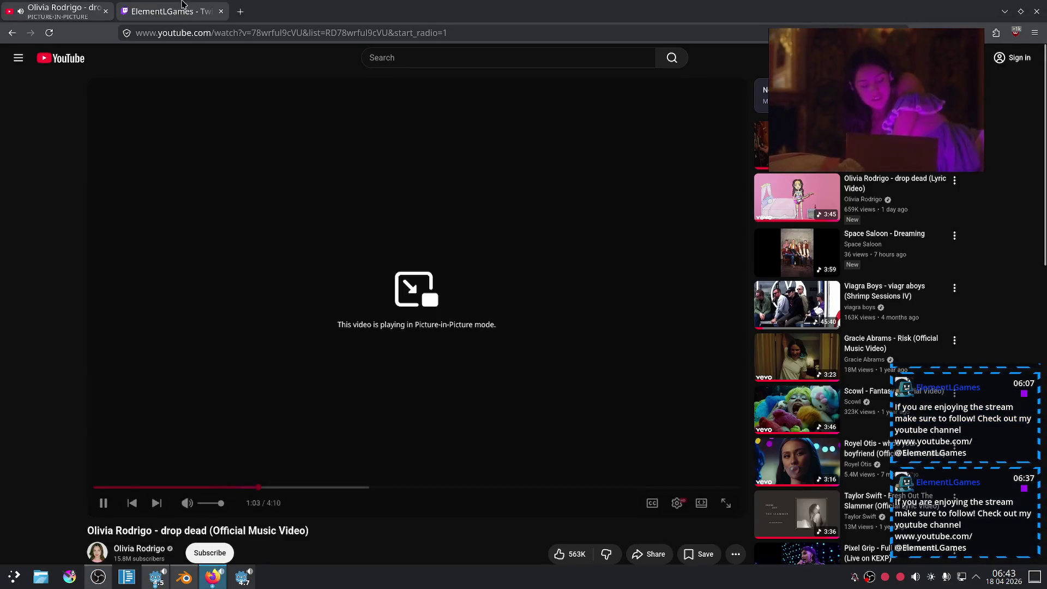
pyautogui.click(169, 10)
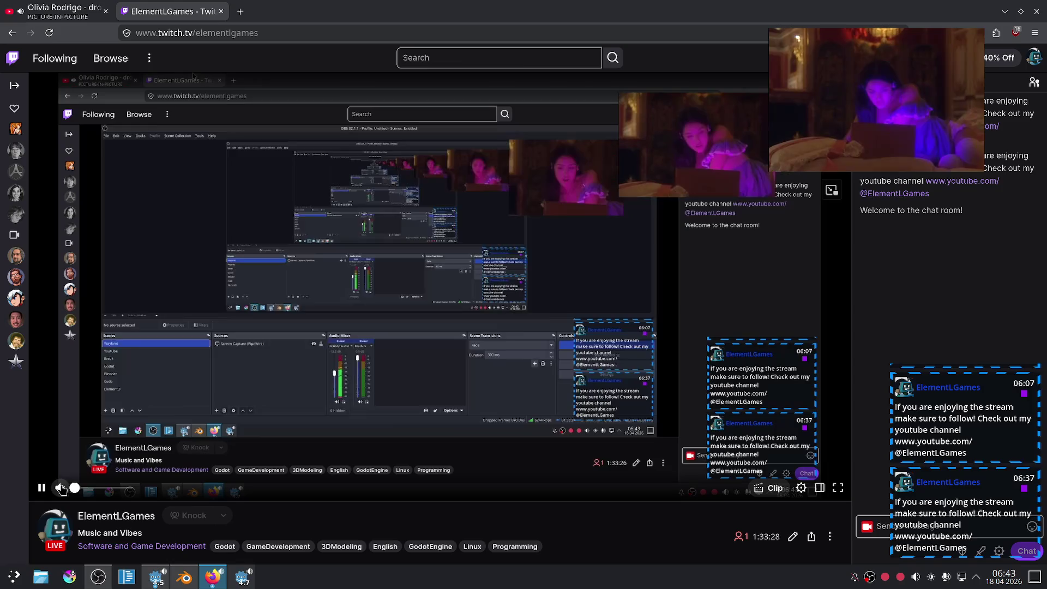
pyautogui.click(21, 12)
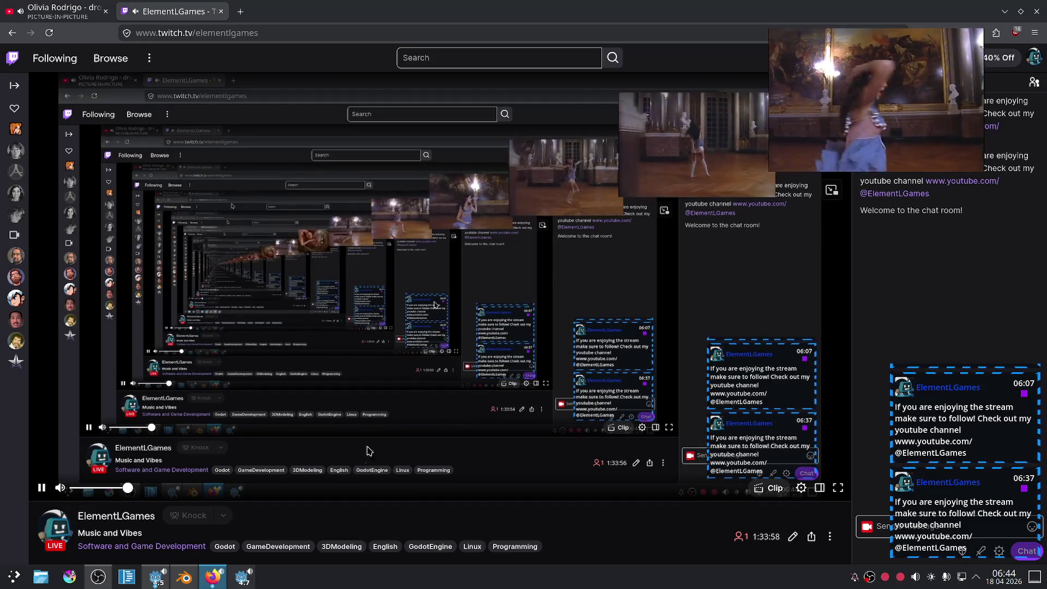
# Step: Return to Blender's eyes1.blend eye rig window with Alt+Tab
pyautogui.hotkey('alt', 'Tab')
# Step: Move the EmotionController along X and switch to front view to watch the pupils
pyautogui.moveTo(643, 319); pyautogui.dragTo(519, 292, button='middle')
pyautogui.scroll(2, 519, 293)
pyautogui.click(533, 285)
pyautogui.press('g')
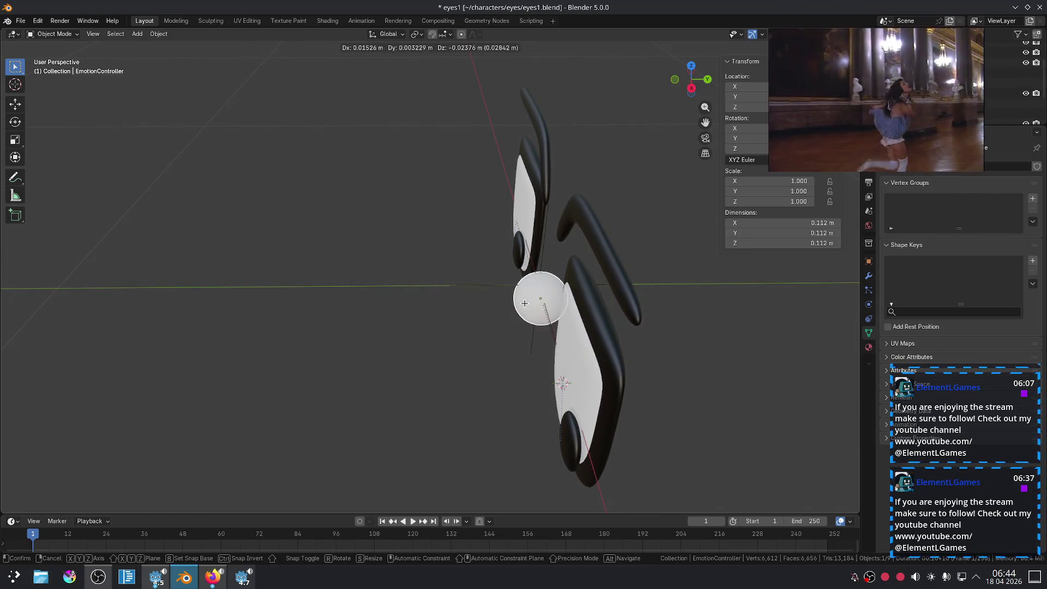
pyautogui.press('x')
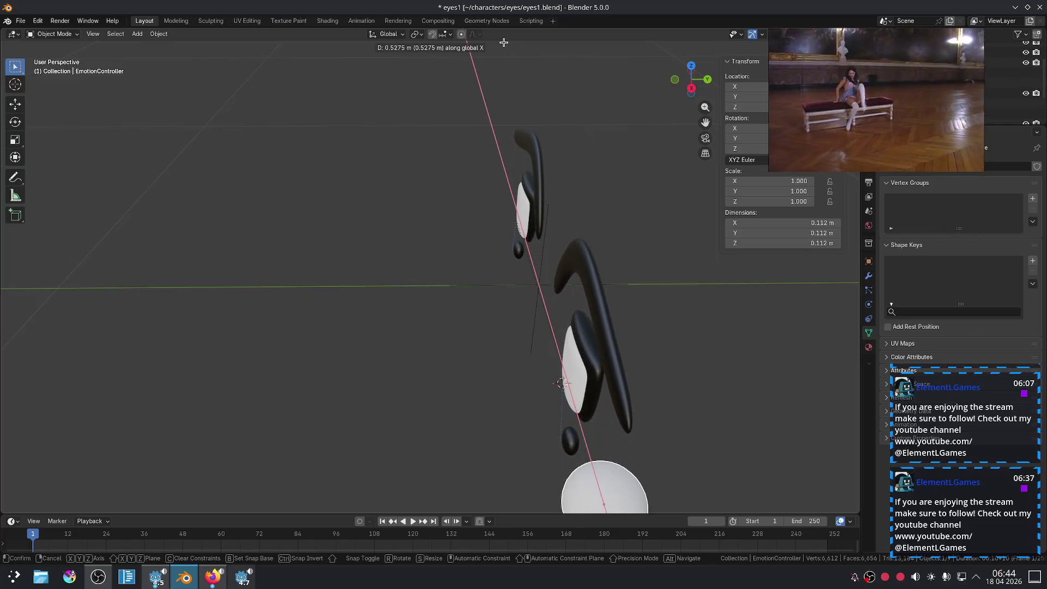
pyautogui.click(452, 436)
pyautogui.scroll(-5, 484, 403)
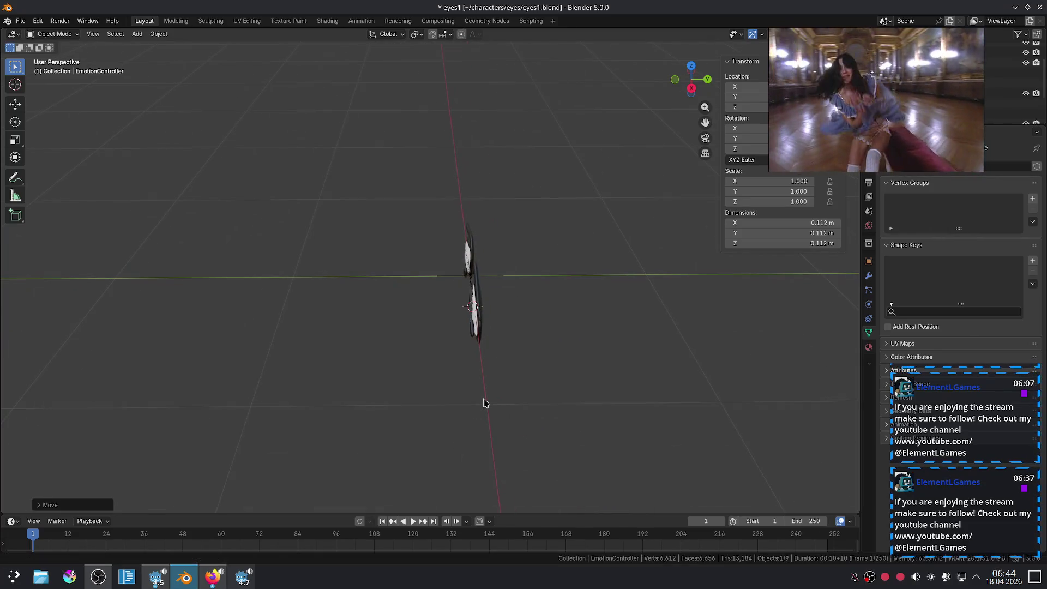
pyautogui.press('KP_1')
pyautogui.scroll(-5, 491, 401)
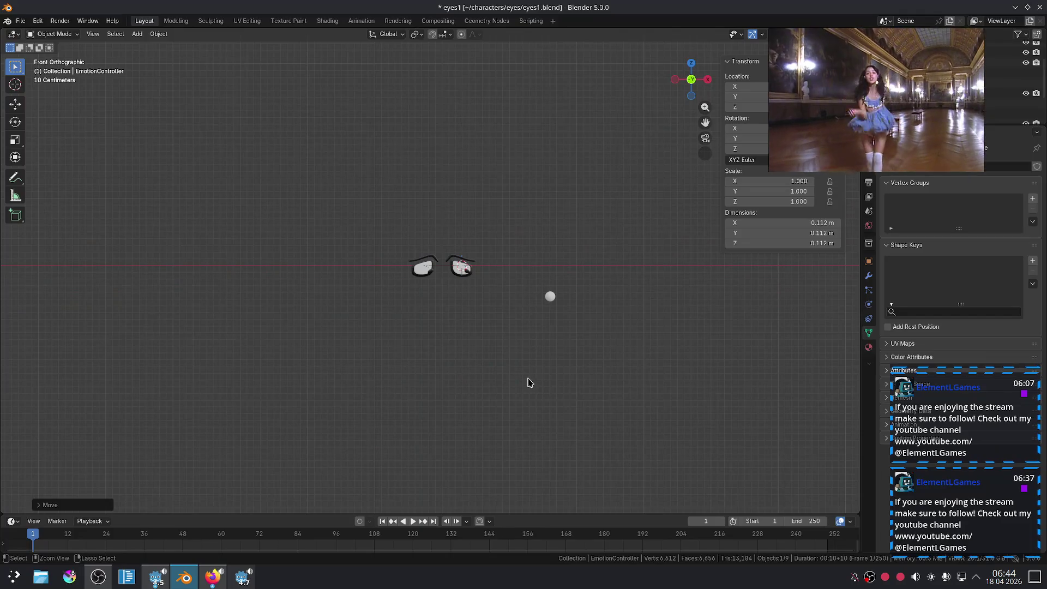
pyautogui.scroll(4, 568, 328)
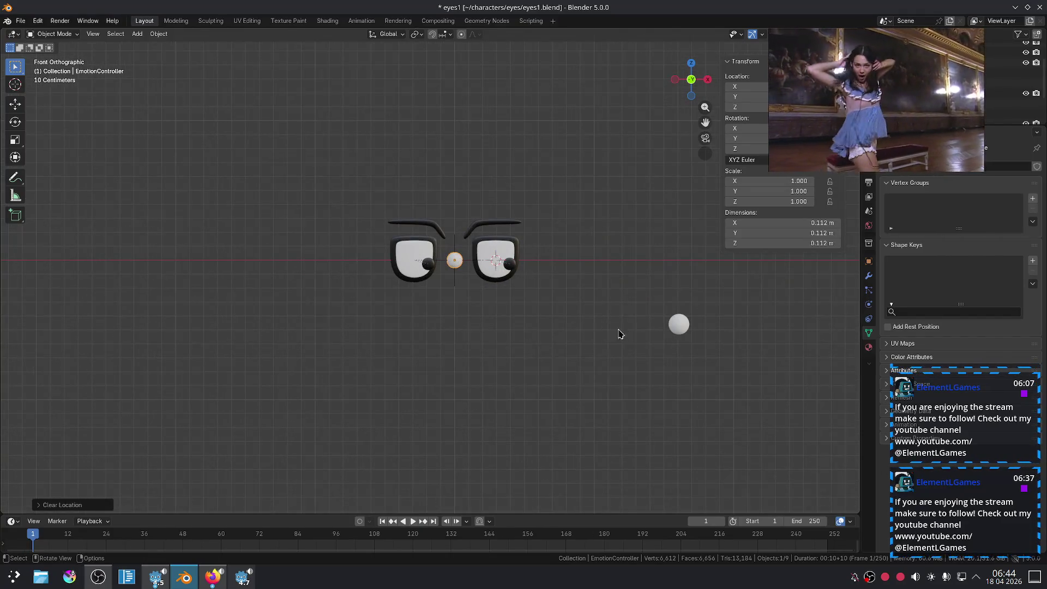
# Step: Move the Sphere sideways and freely, undo it back below the eyes, then quit Blender discarding changes
pyautogui.press('g')
pyautogui.press('x')
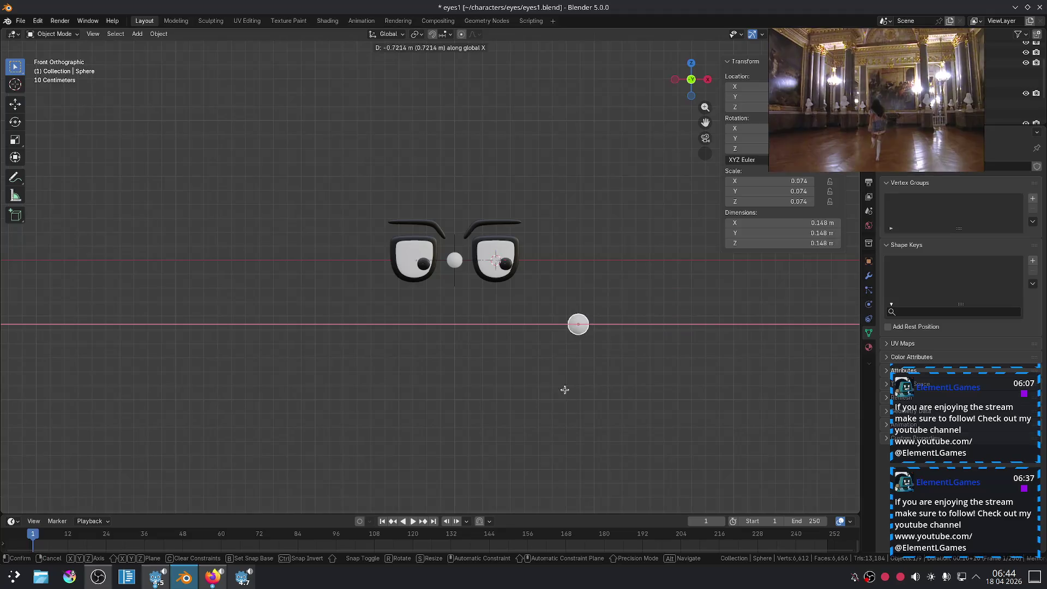
pyautogui.click(443, 382)
pyautogui.press('g')
pyautogui.press('z')
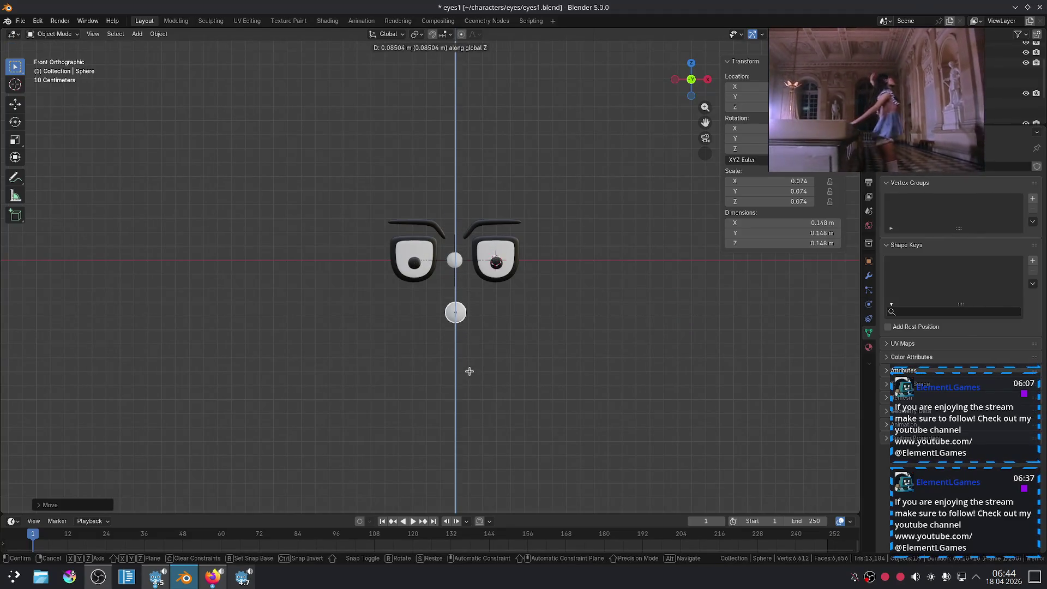
pyautogui.press('z')
pyautogui.press('z')
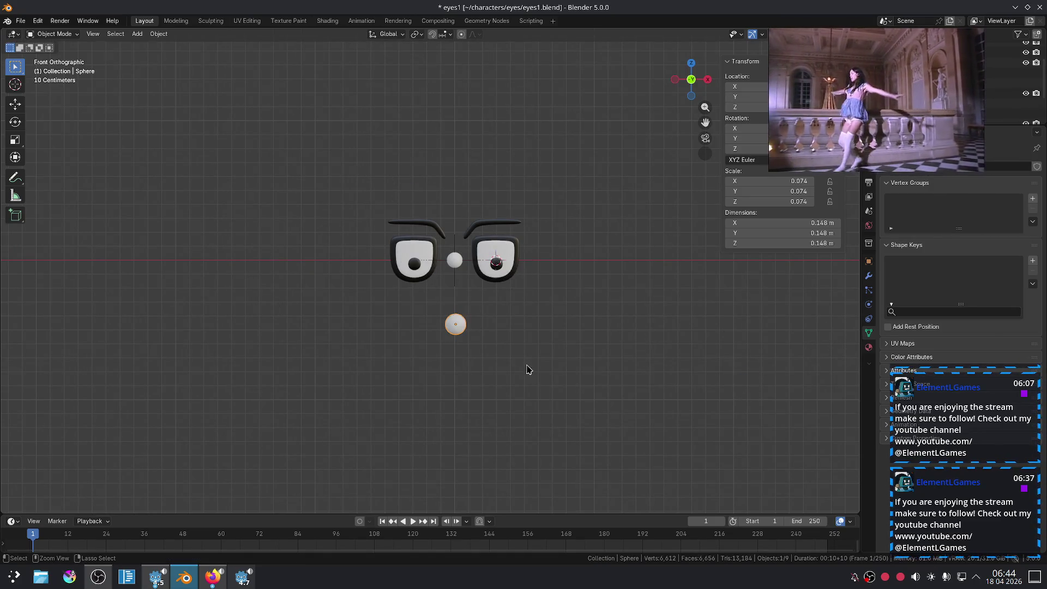
pyautogui.click(545, 337)
pyautogui.hotkey('ctrl', 'z')
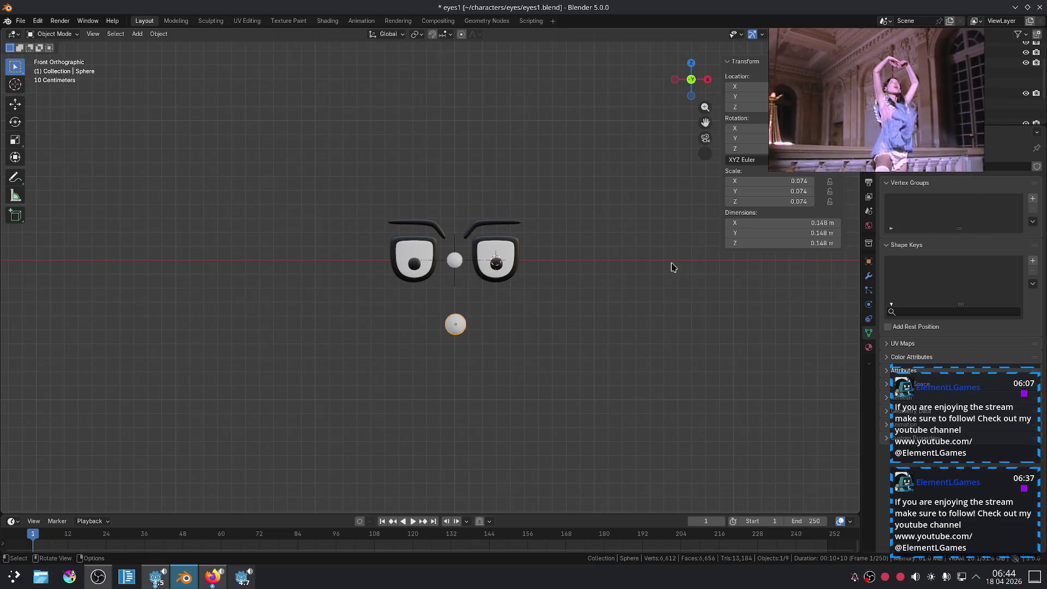
pyautogui.hotkey('ctrl', 'q')
pyautogui.click(478, 302)
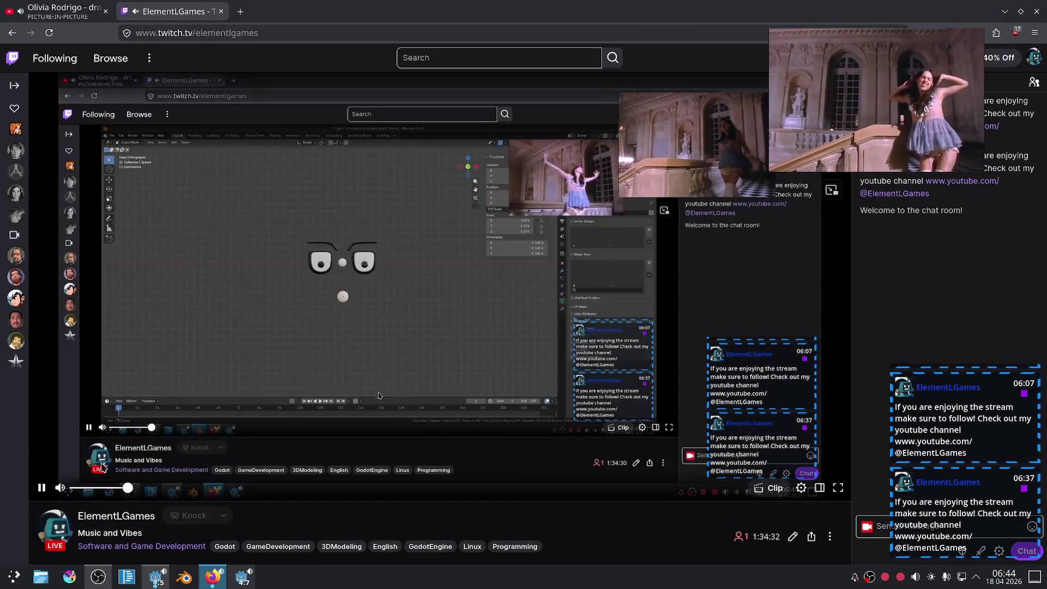
# Step: Switch Firefox to the YouTube music video tab and bring the file manager forward
pyautogui.hotkey('ctrl', 'pageup')
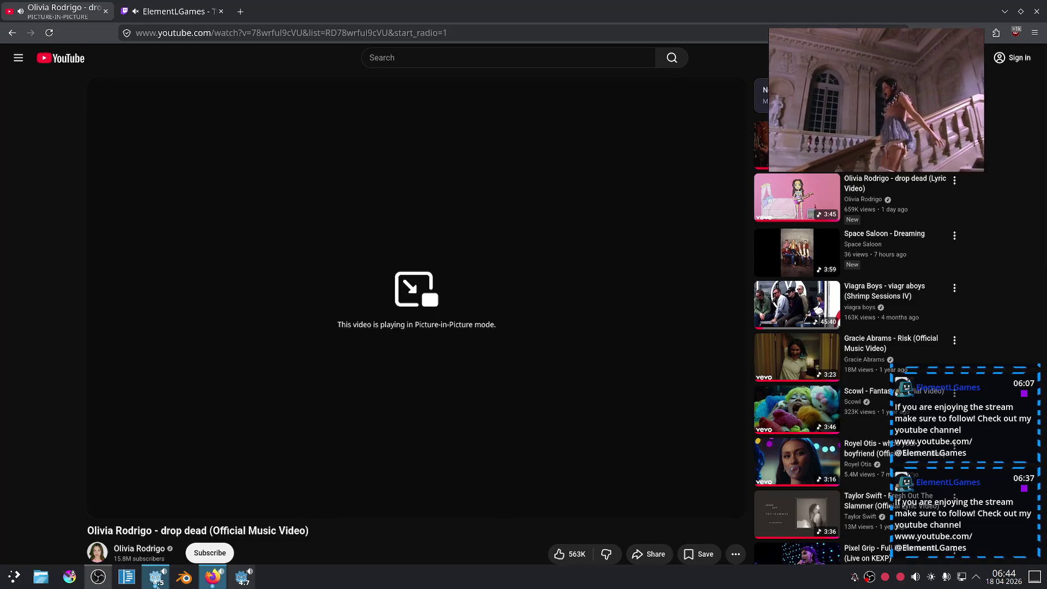
pyautogui.click(41, 576)
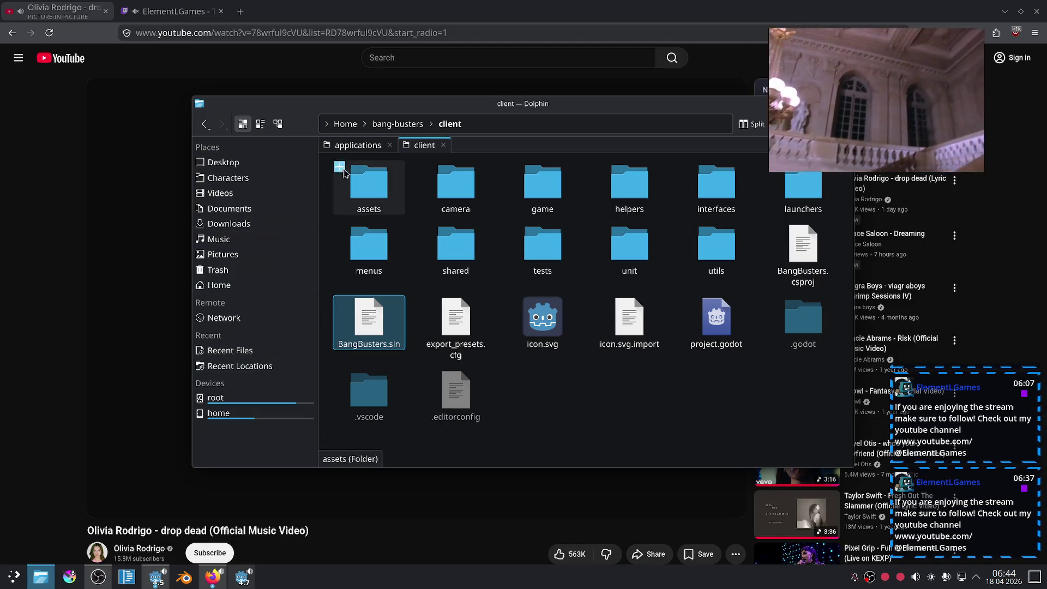
# Step: Copy eyes1.blend from the Characters/eyes folder
pyautogui.click(443, 145)
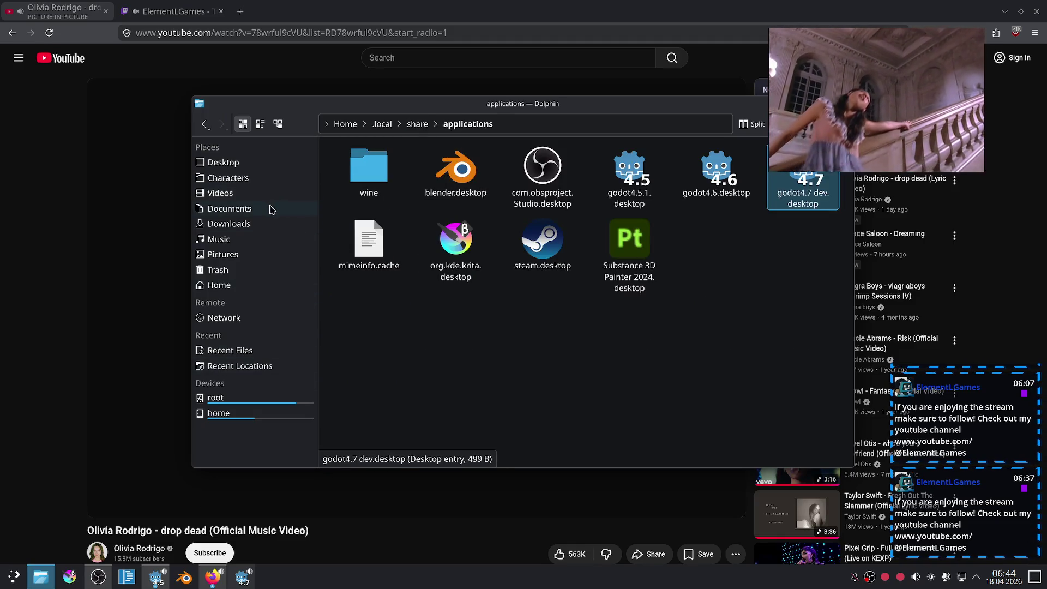
pyautogui.click(267, 187)
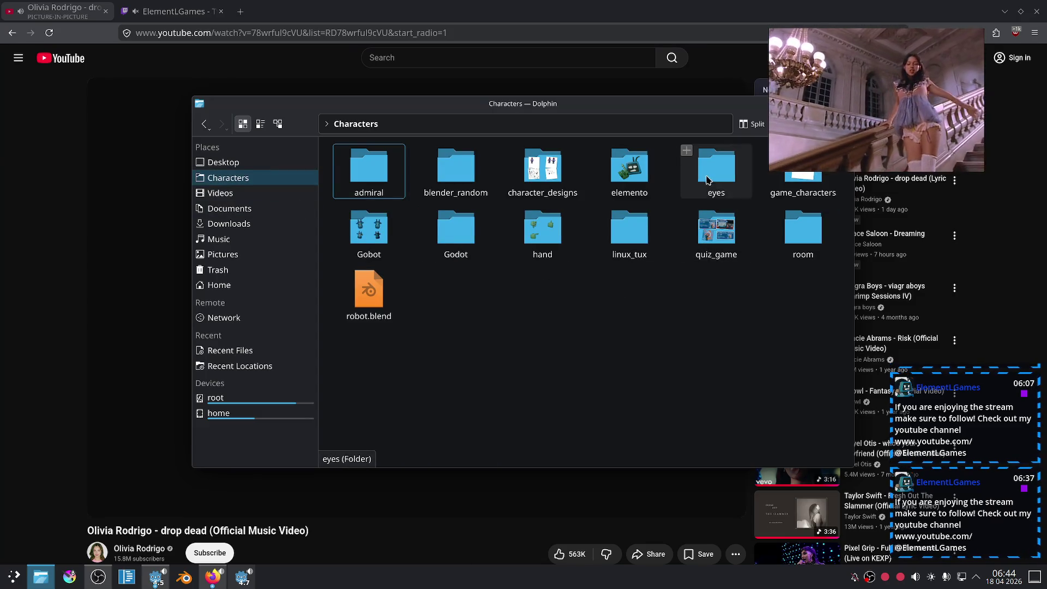
pyautogui.doubleClick(716, 169)
pyautogui.click(440, 173)
pyautogui.rightClick(441, 173)
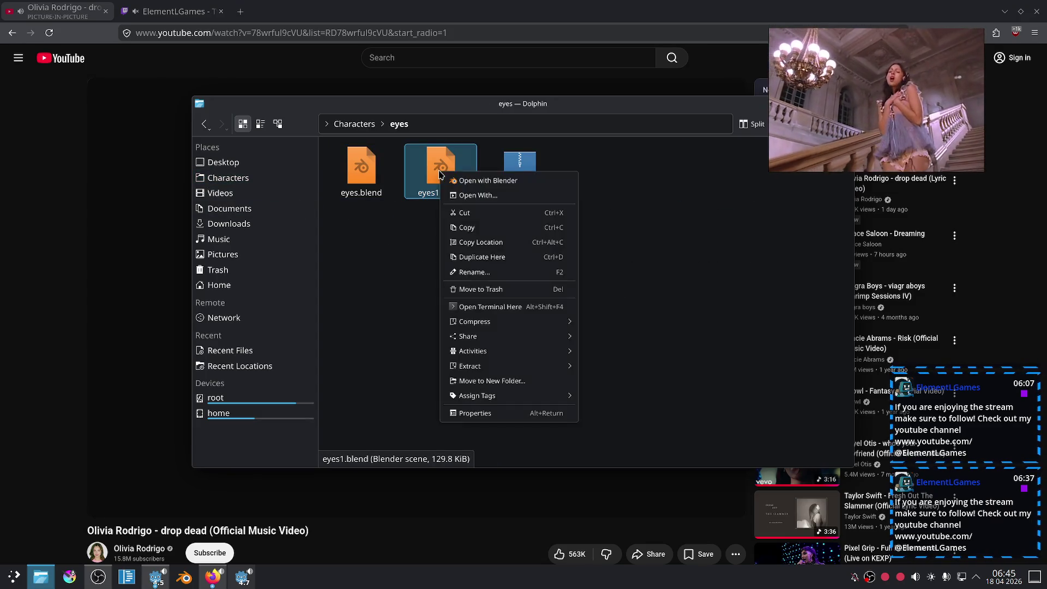
pyautogui.click(517, 228)
pyautogui.click(556, 263)
# Step: Go back to Home, open the youtubetutorials folder and paste eyes1.blend there
pyautogui.hotkey('alt', 'Left')
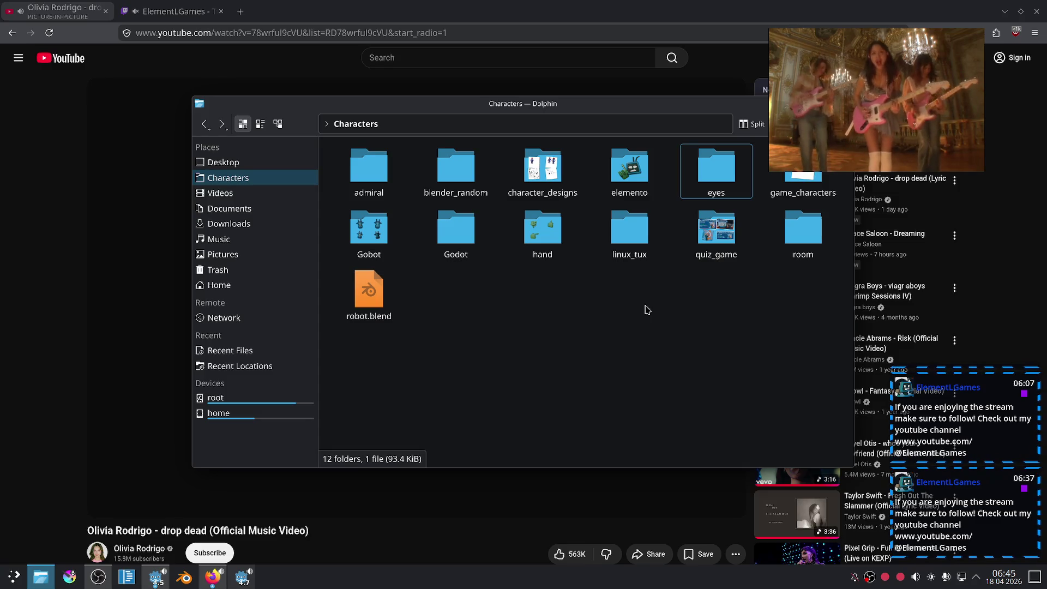
pyautogui.hotkey('alt', 'Left')
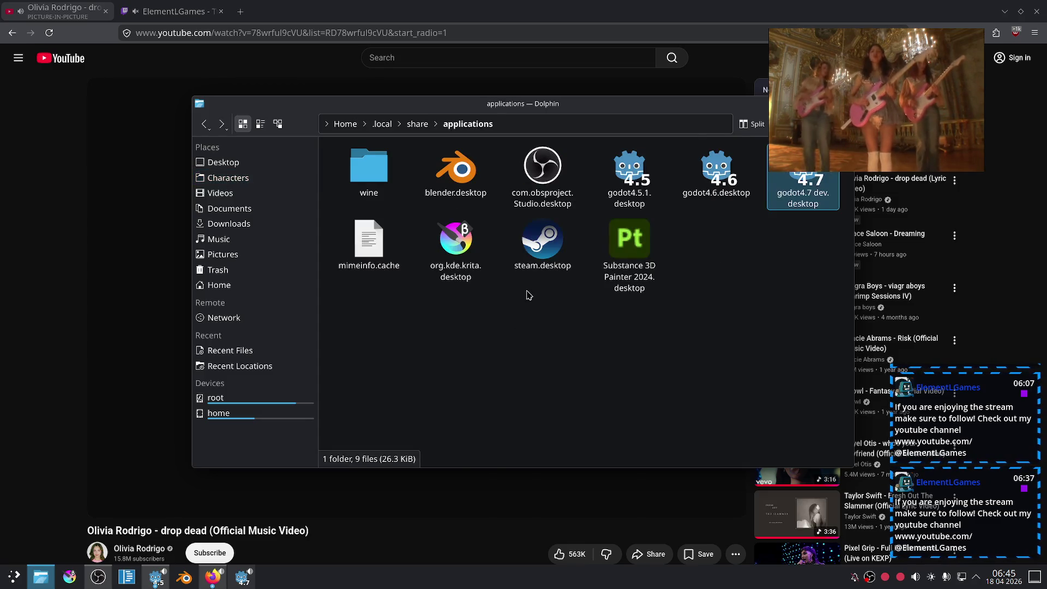
pyautogui.hotkey('alt', 'Left')
pyautogui.scroll(-3, 616, 332)
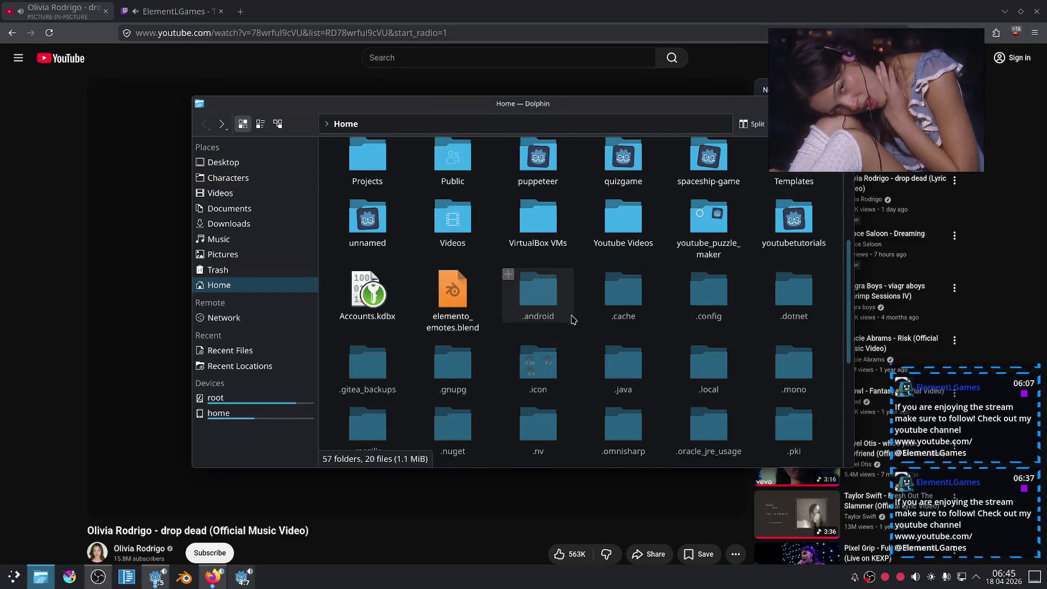
pyautogui.scroll(2, 546, 305)
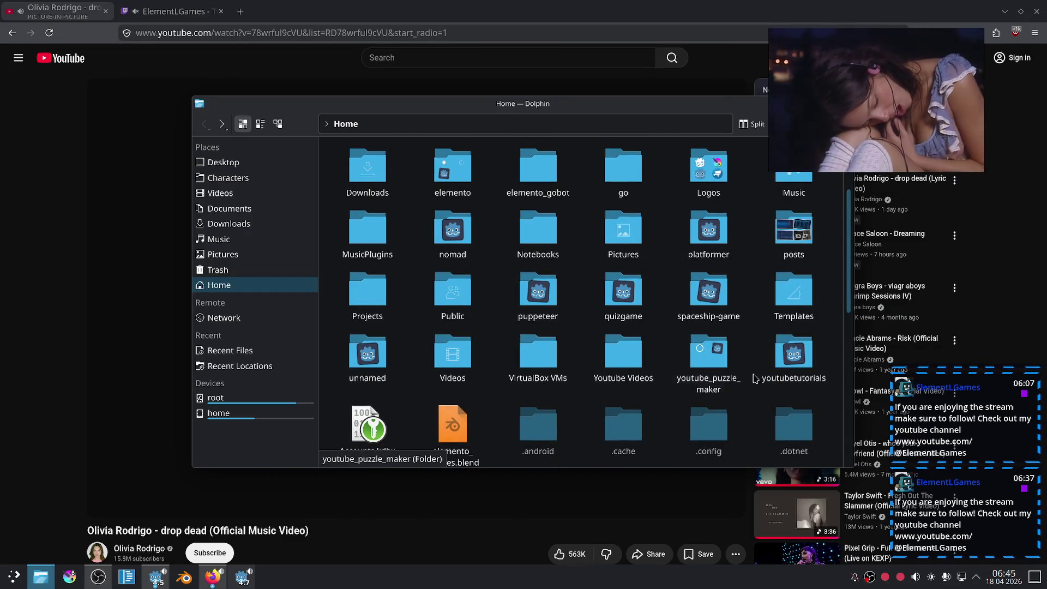
pyautogui.doubleClick(794, 355)
pyautogui.rightClick(511, 377)
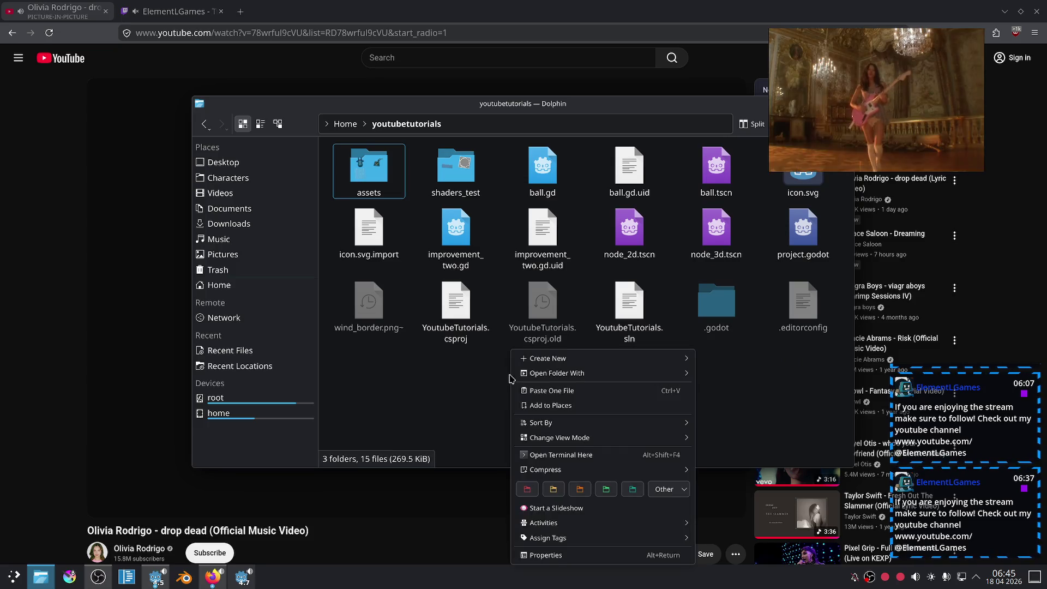
pyautogui.click(583, 391)
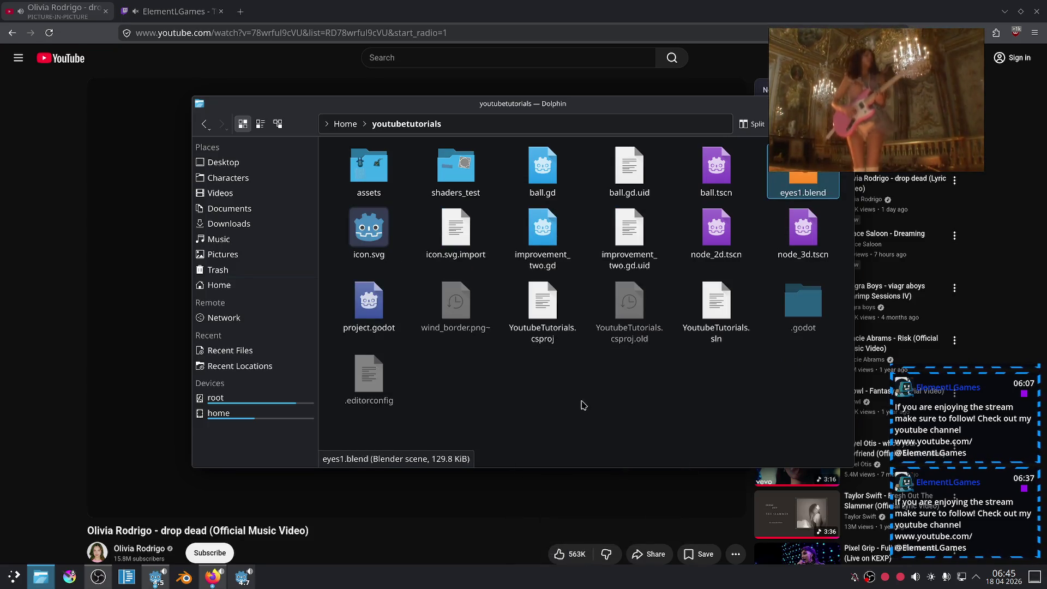
pyautogui.click(241, 577)
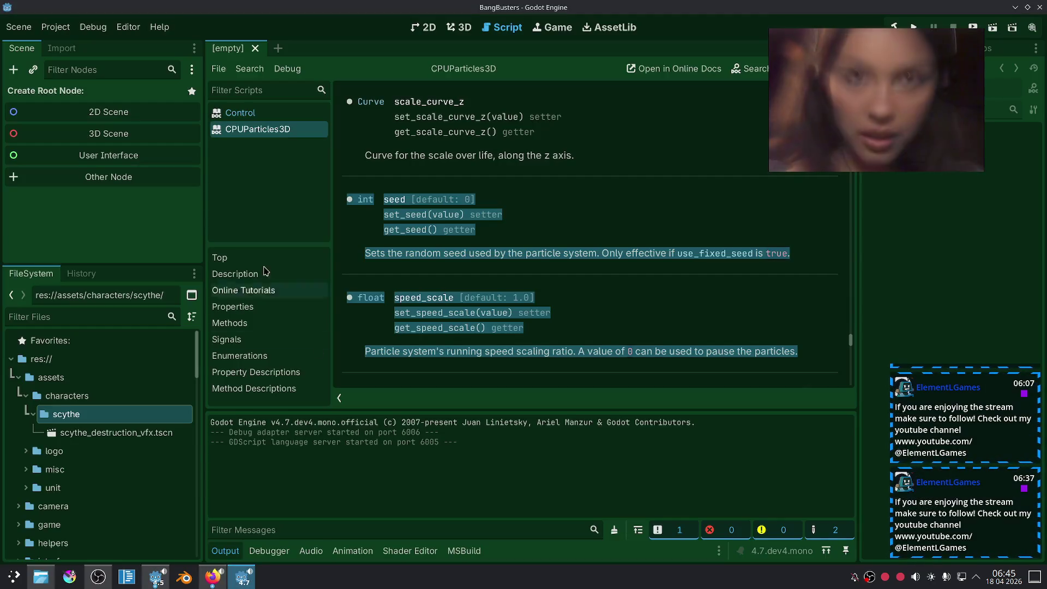
# Step: Quit to the project list and open YoutubeTutorials, accepting the version upgrade warning
pyautogui.click(55, 28)
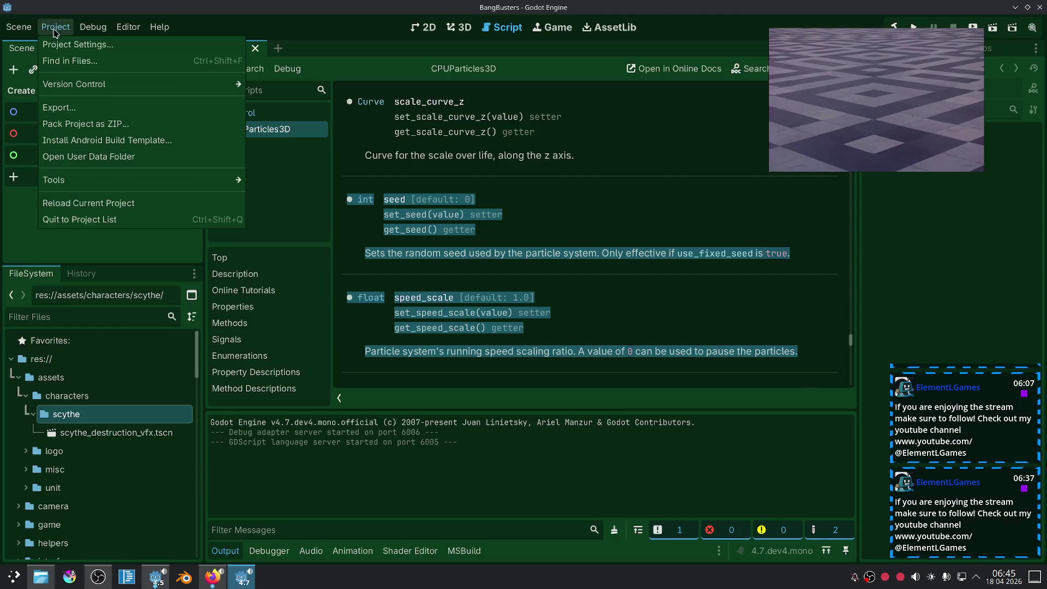
pyautogui.click(95, 220)
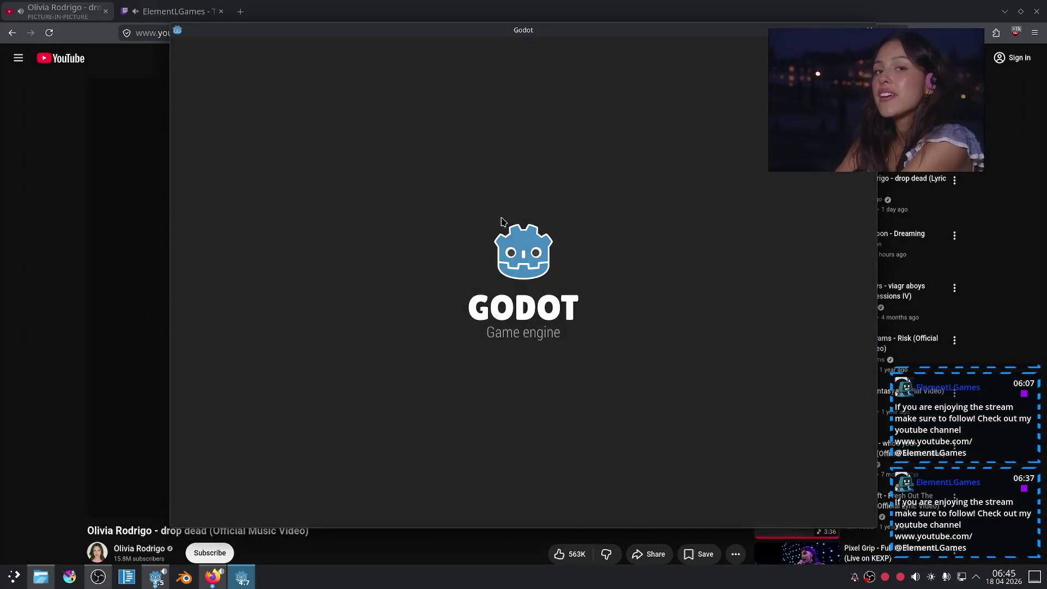
pyautogui.doubleClick(381, 211)
pyautogui.click(540, 345)
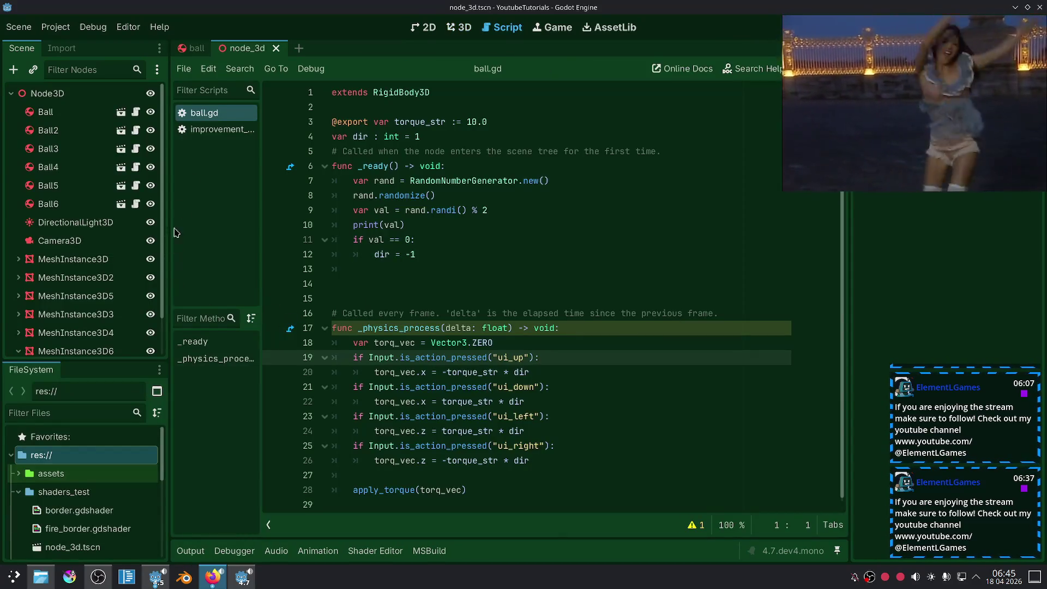
# Step: Close the node_3d and ball scene tabs and start a new scene with a Node3D root
pyautogui.click(275, 49)
pyautogui.click(216, 49)
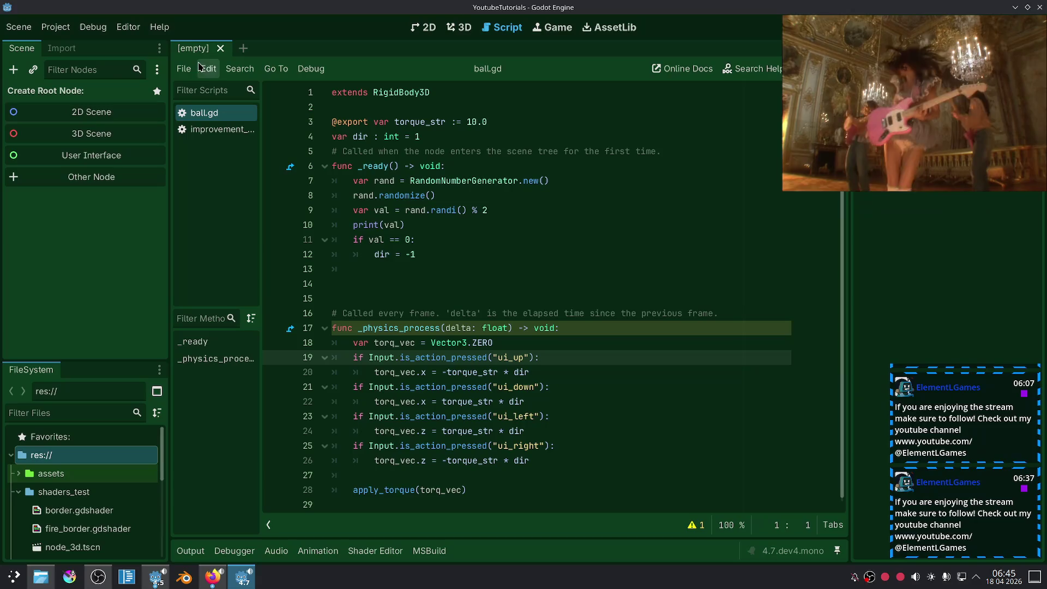
pyautogui.click(84, 130)
pyautogui.click(50, 409)
# Step: Filter FileSystem for 'eye', add eyes1.blend under Node3D and view it in 3D
pyautogui.write('eye')
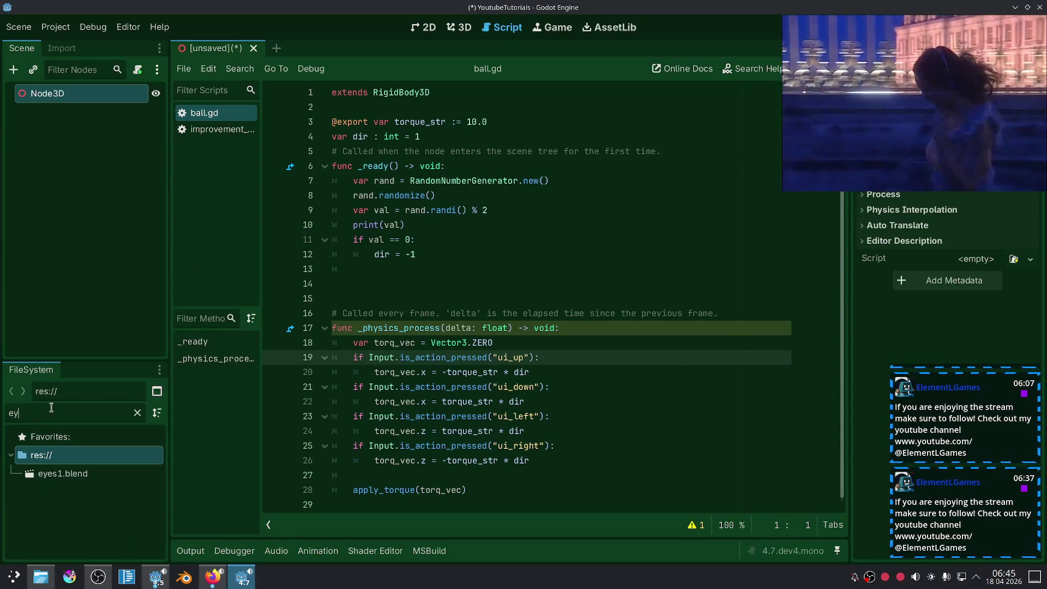
pyautogui.moveTo(62, 473); pyautogui.dragTo(76, 157)
pyautogui.moveTo(63, 94); pyautogui.dragTo(64, 95)
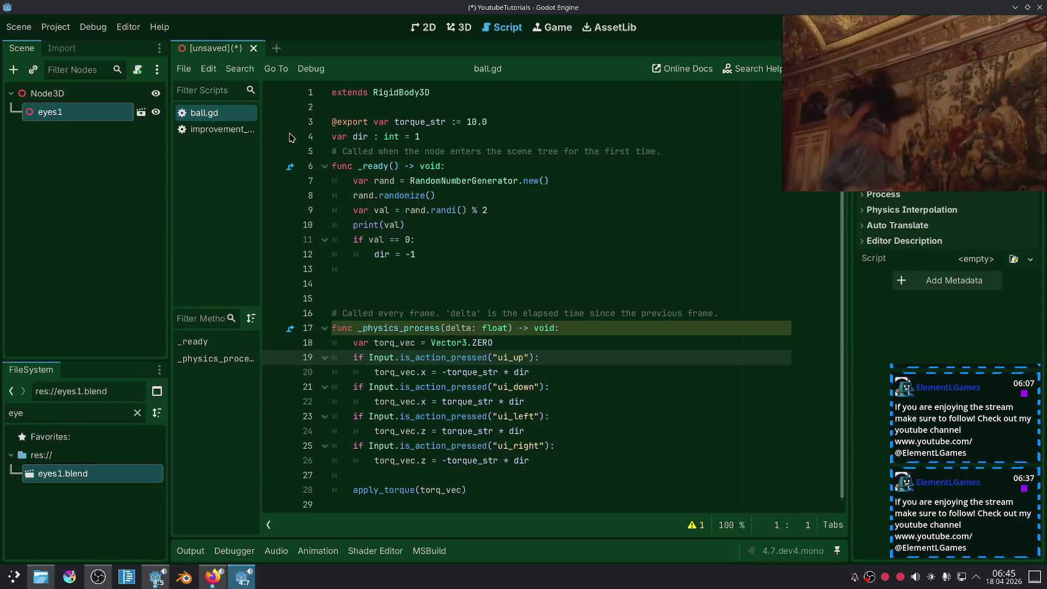
pyautogui.click(436, 33)
pyautogui.click(459, 27)
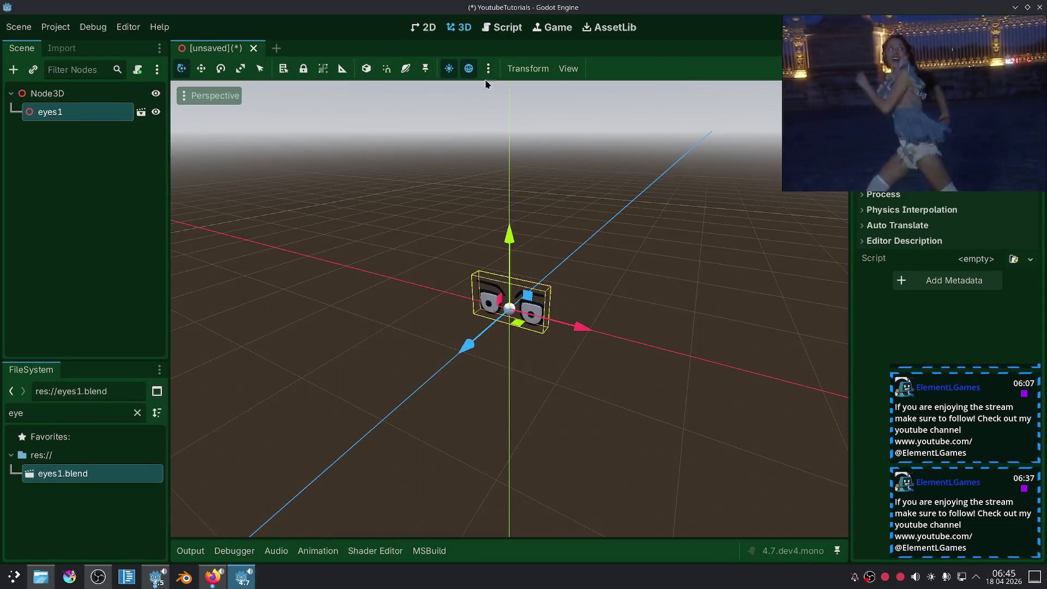
pyautogui.click(600, 324)
pyautogui.scroll(5, 600, 325)
# Step: Dismiss the inherited-scene prompt and make the eyes1 node's children editable
pyautogui.click(512, 325)
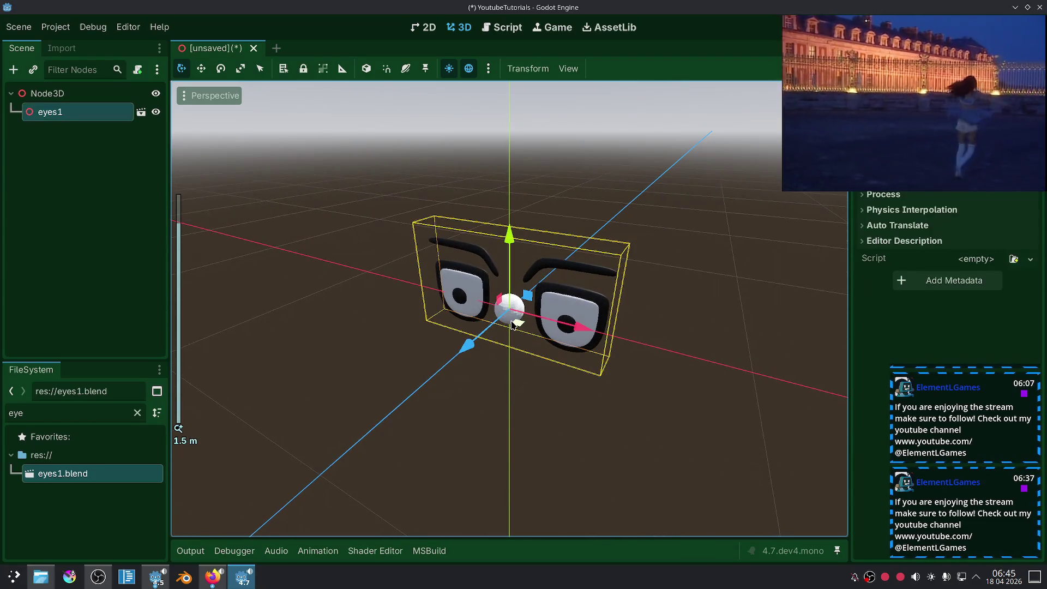
pyautogui.click(141, 112)
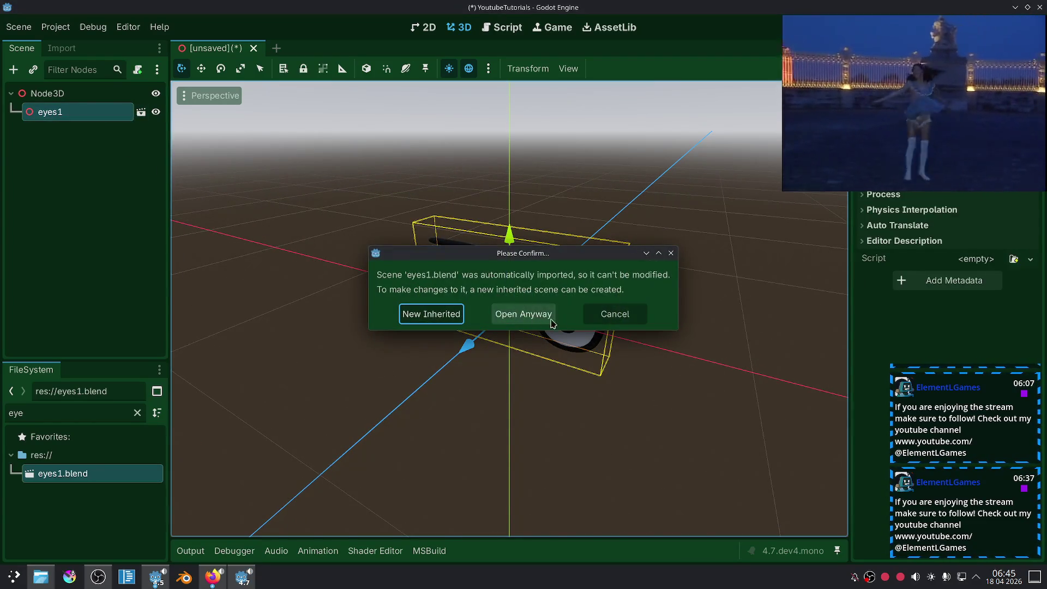
pyautogui.click(615, 314)
pyautogui.rightClick(60, 122)
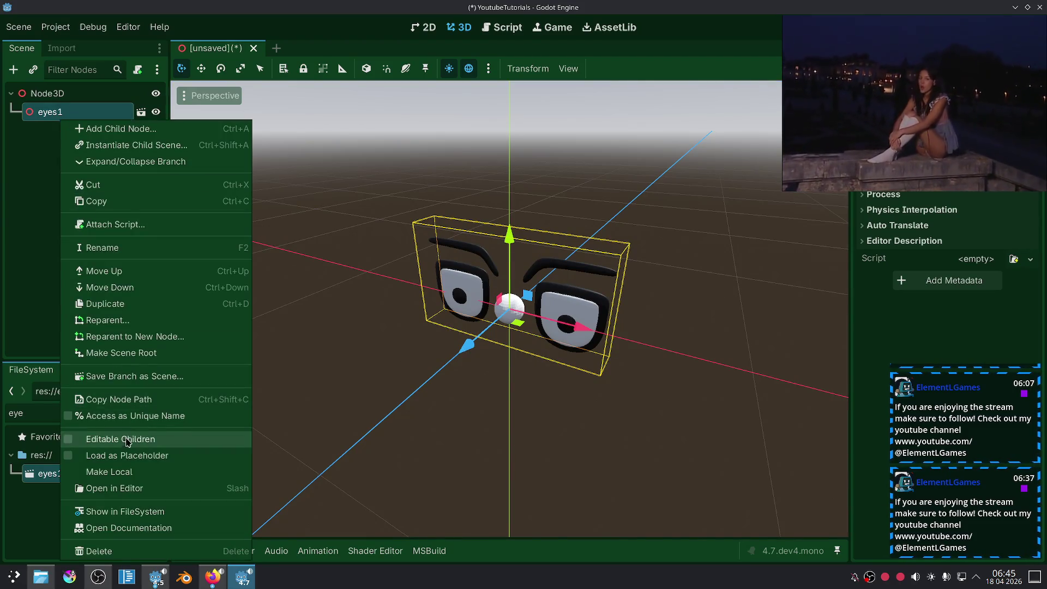
pyautogui.click(109, 436)
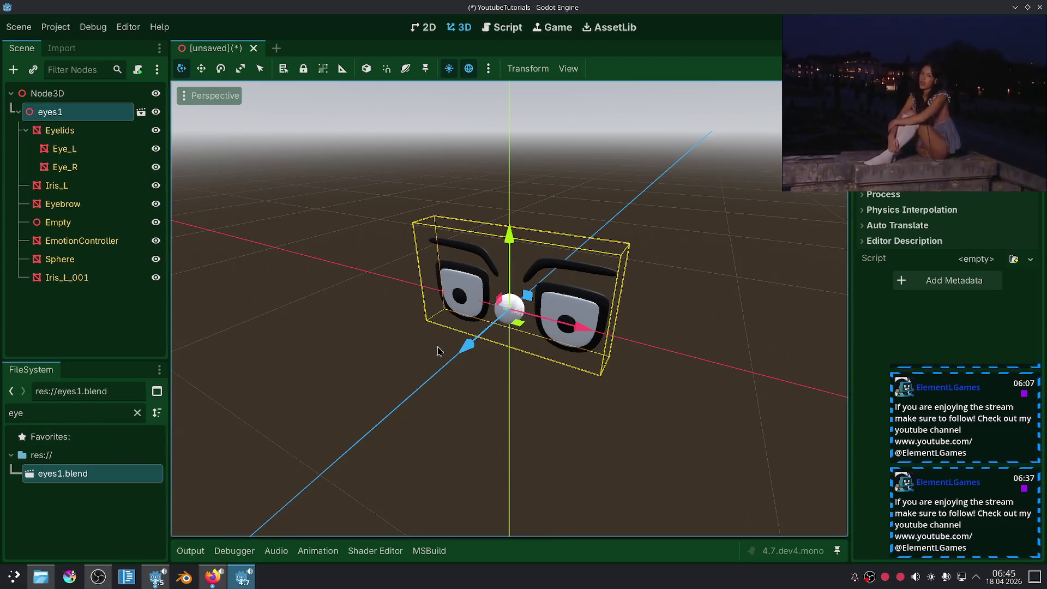
# Step: Select the Sphere node and drag it down-left away from the eyes
pyautogui.click(87, 261)
pyautogui.moveTo(466, 365)
pyautogui.mouseDown()
pyautogui.moveTo(320, 430)
pyautogui.moveTo(480, 417)
pyautogui.moveTo(497, 400)
pyautogui.moveTo(412, 367)
pyautogui.moveTo(624, 461)
pyautogui.moveTo(495, 367)
pyautogui.moveTo(627, 419)
pyautogui.moveTo(446, 369)
pyautogui.moveTo(655, 428)
pyautogui.moveTo(592, 436)
pyautogui.moveTo(450, 377)
pyautogui.moveTo(496, 376)
pyautogui.mouseUp()
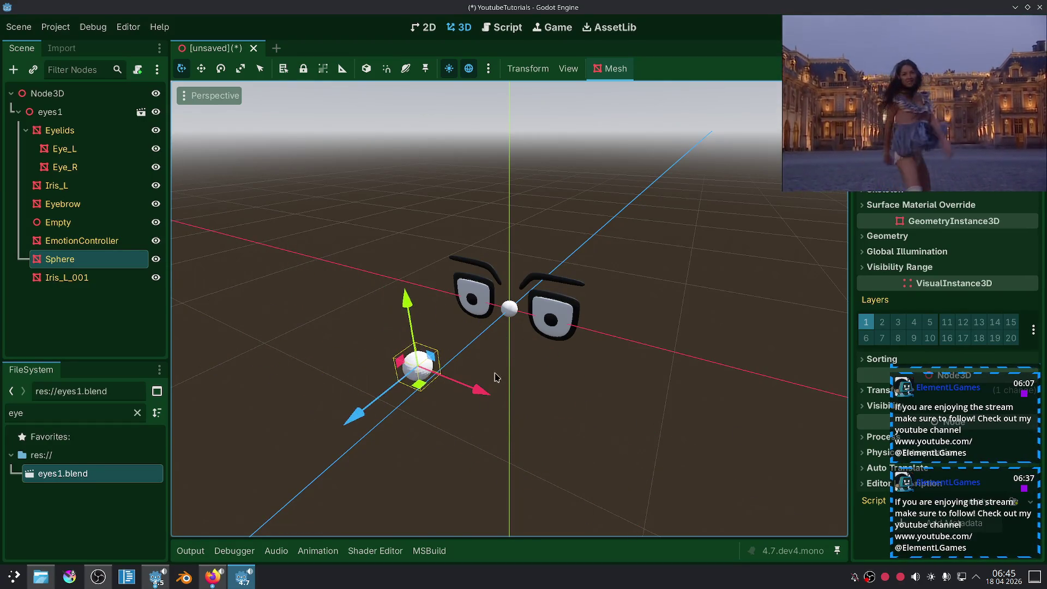
pyautogui.scroll(3, 588, 348)
pyautogui.scroll(-2, 508, 336)
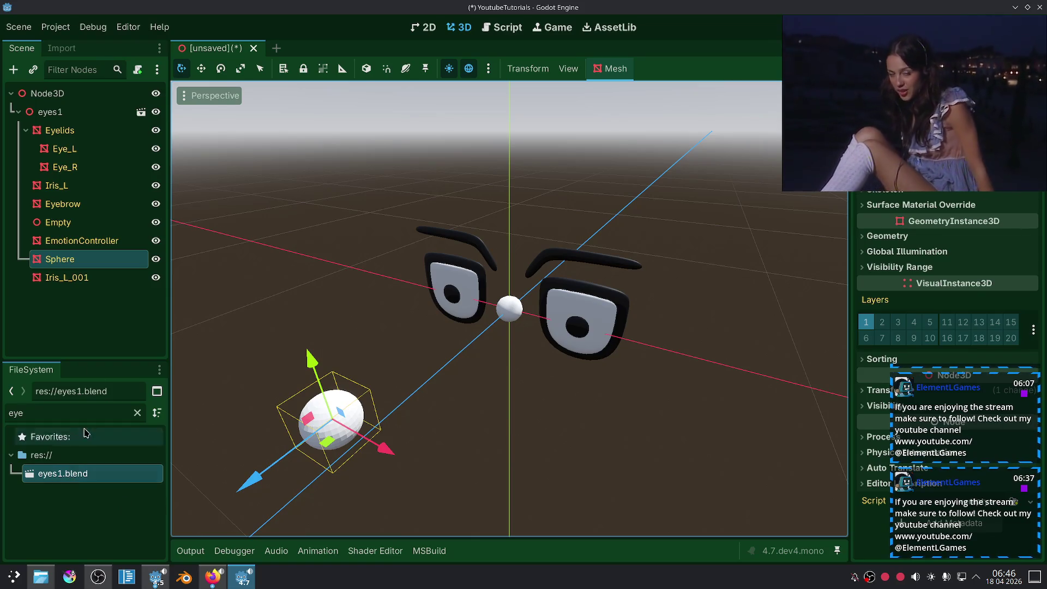
pyautogui.click(58, 53)
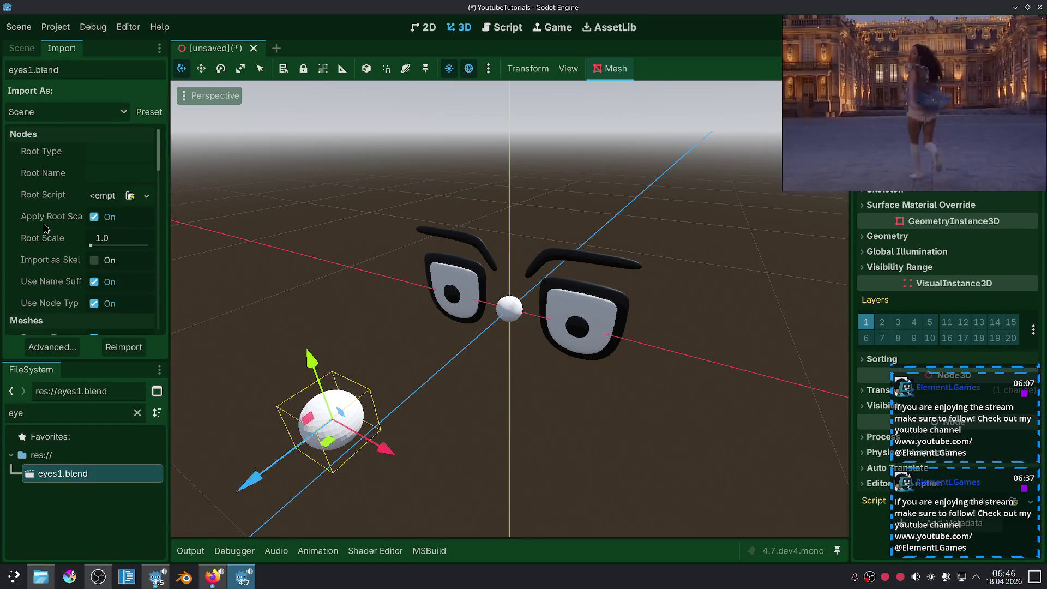
pyautogui.scroll(-3, 45, 228)
pyautogui.scroll(-6, 21, 286)
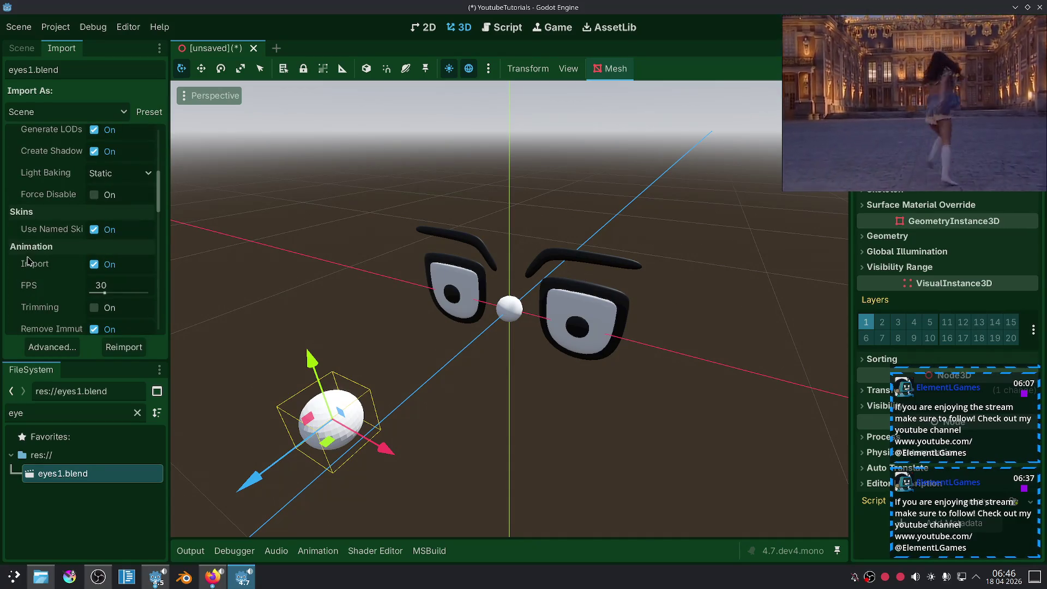
pyautogui.scroll(-2, 46, 211)
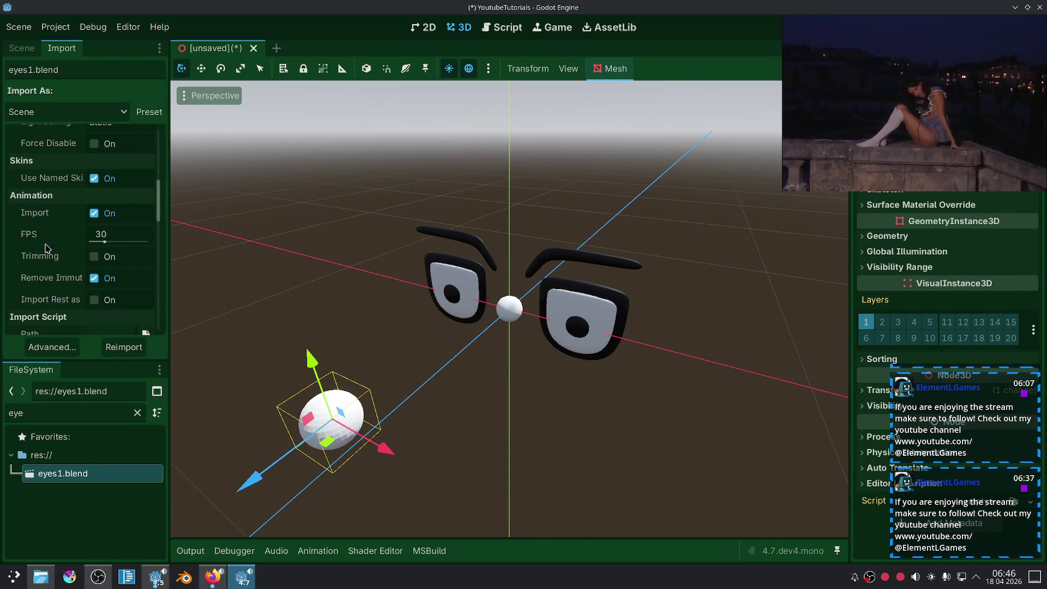
pyautogui.scroll(-5, 46, 253)
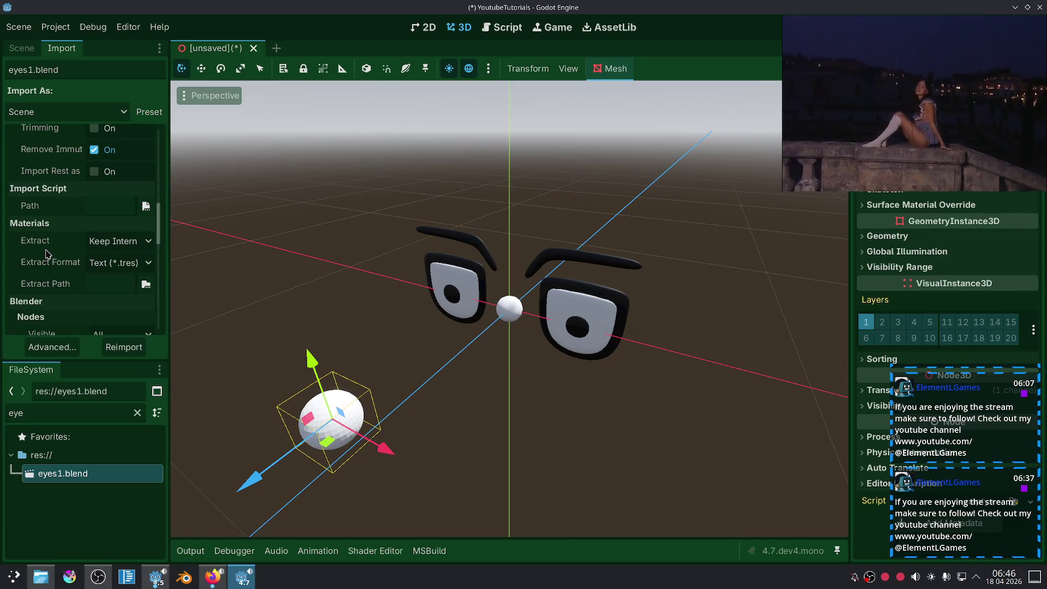
pyautogui.scroll(-3, 64, 290)
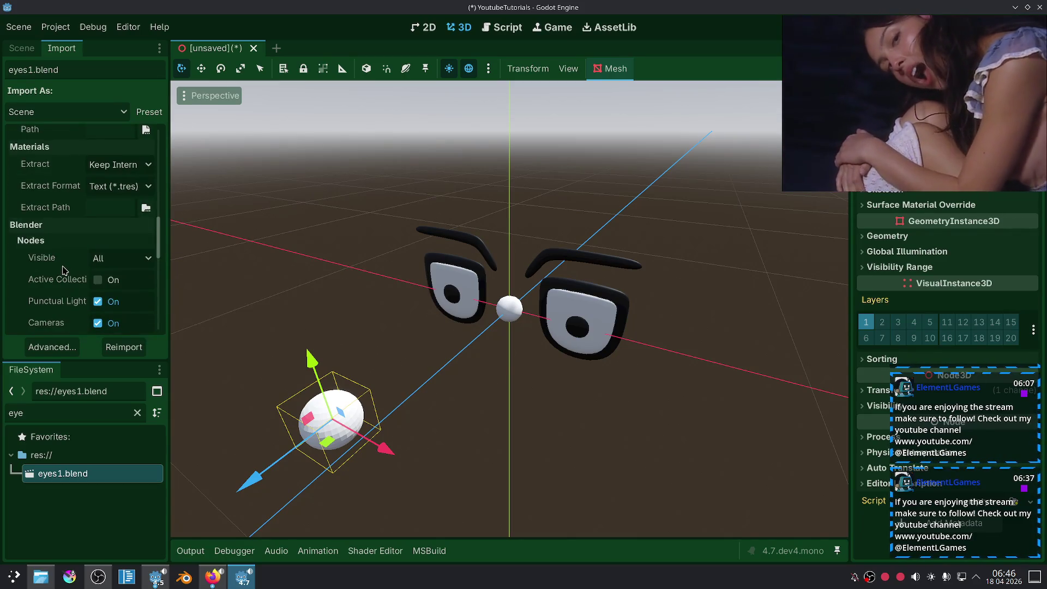
pyautogui.scroll(-2, 65, 270)
pyautogui.scroll(-5, 62, 249)
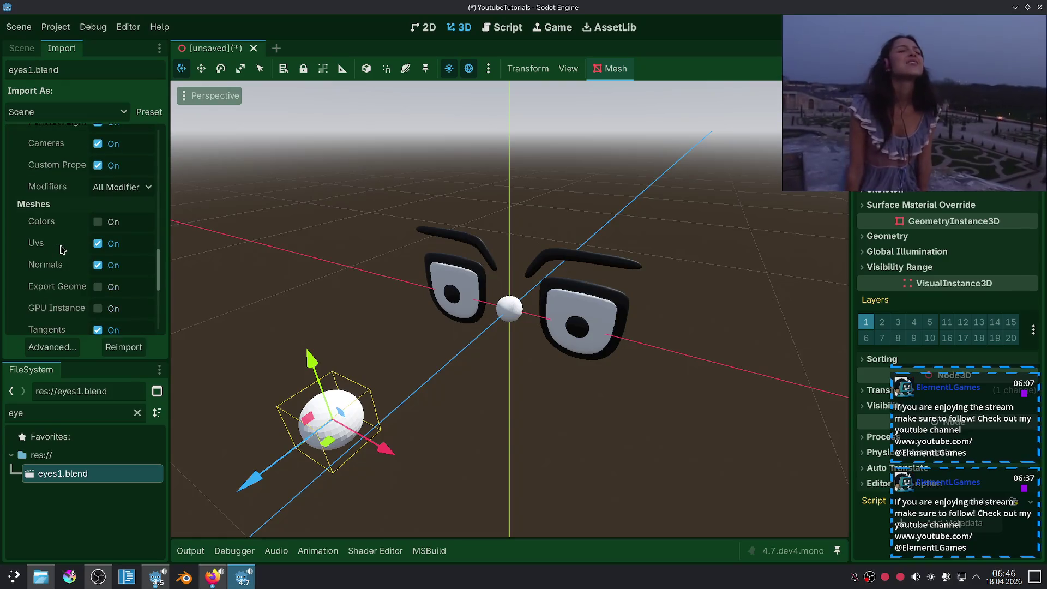
pyautogui.scroll(-1, 62, 249)
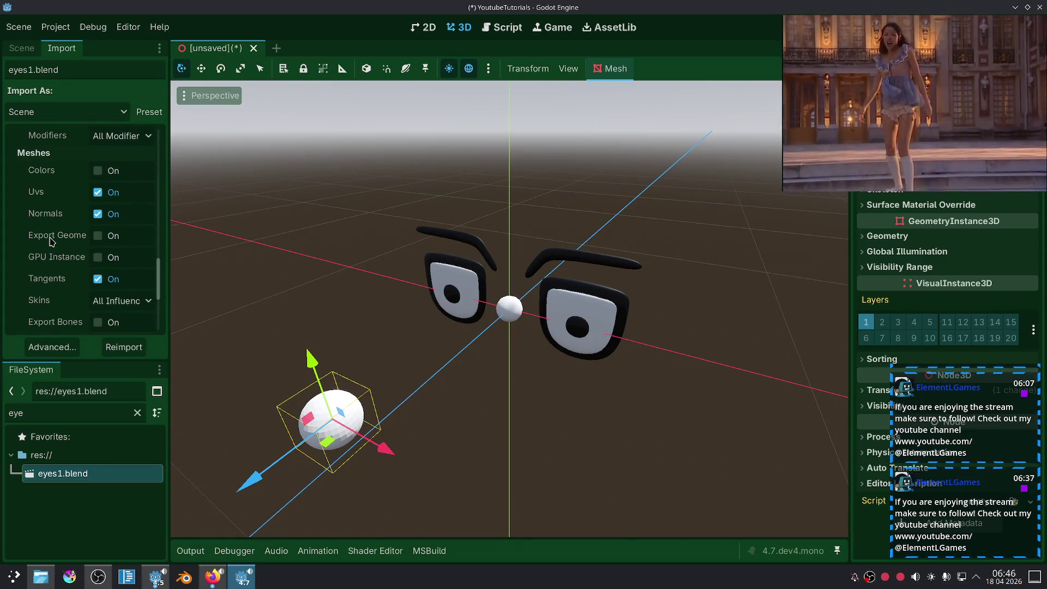
pyautogui.scroll(-3, 52, 256)
pyautogui.scroll(-4, 41, 281)
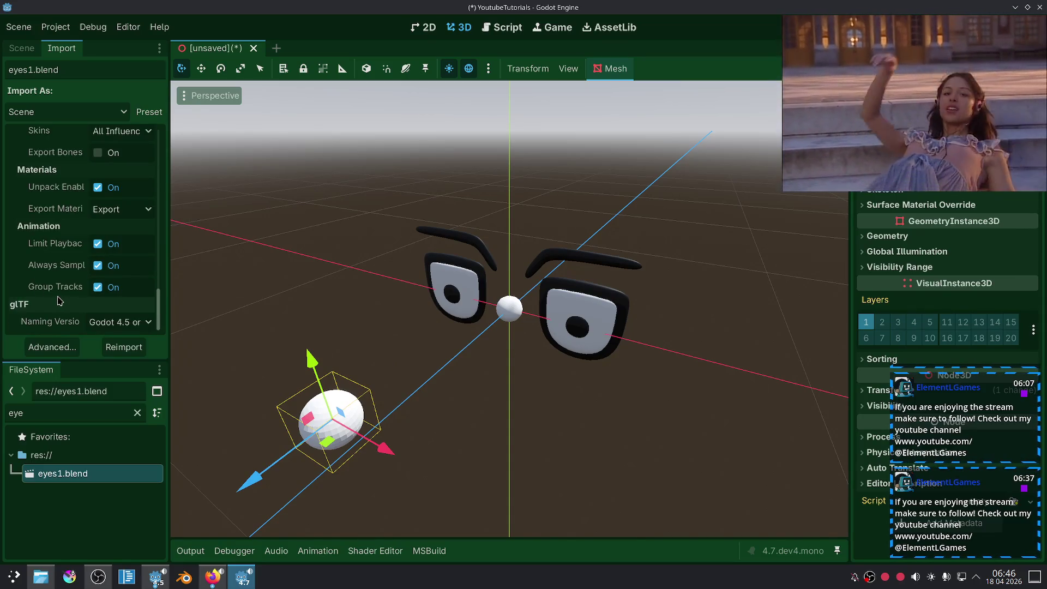
pyautogui.moveTo(880, 87)
pyautogui.moveTo(880, 87)
pyautogui.mouseDown()
pyautogui.moveTo(845, 103)
pyautogui.moveTo(637, 134)
pyautogui.mouseUp()
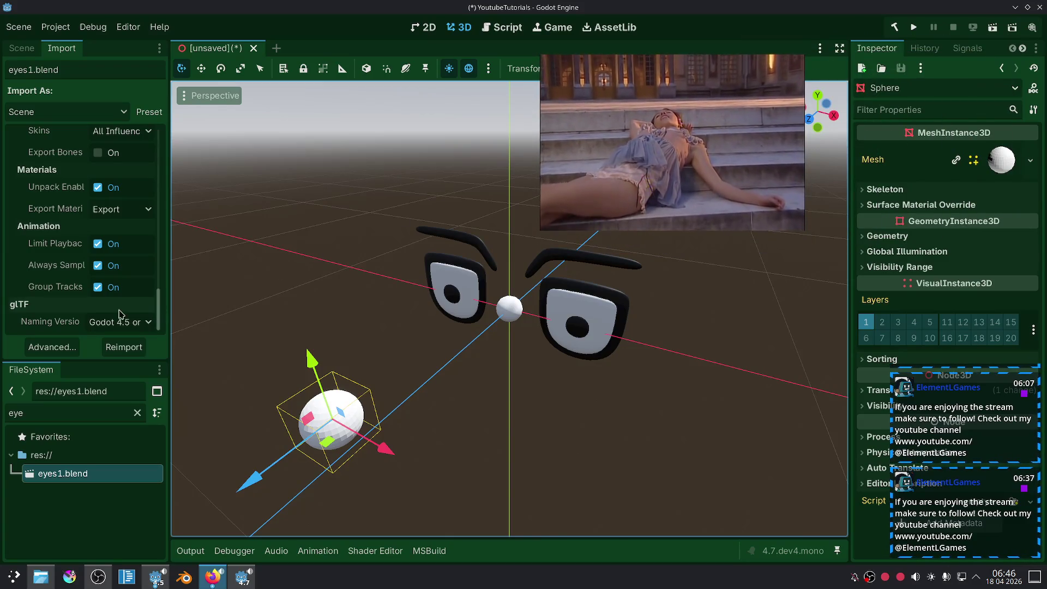
pyautogui.click(30, 51)
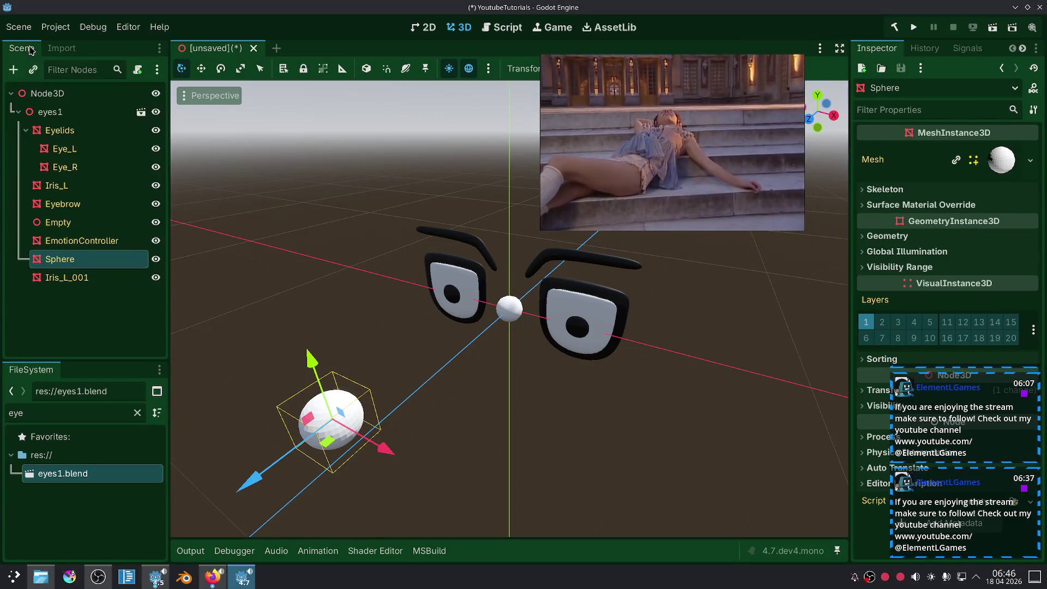
# Step: Browse the rig's meshes, then move the Empty node along its Z axis
pyautogui.click(67, 153)
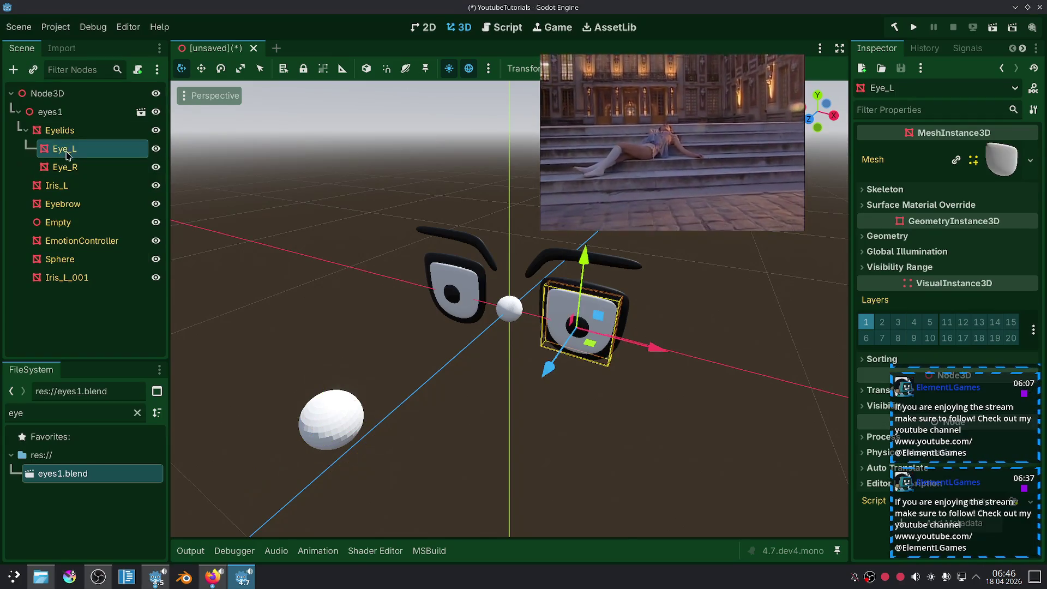
pyautogui.click(67, 166)
pyautogui.click(75, 195)
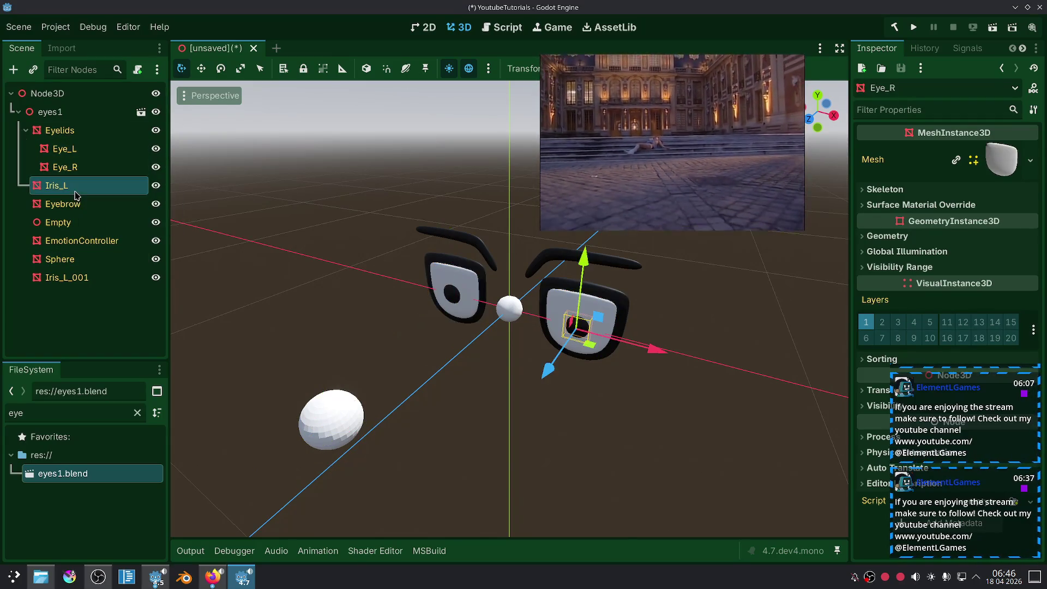
pyautogui.click(75, 210)
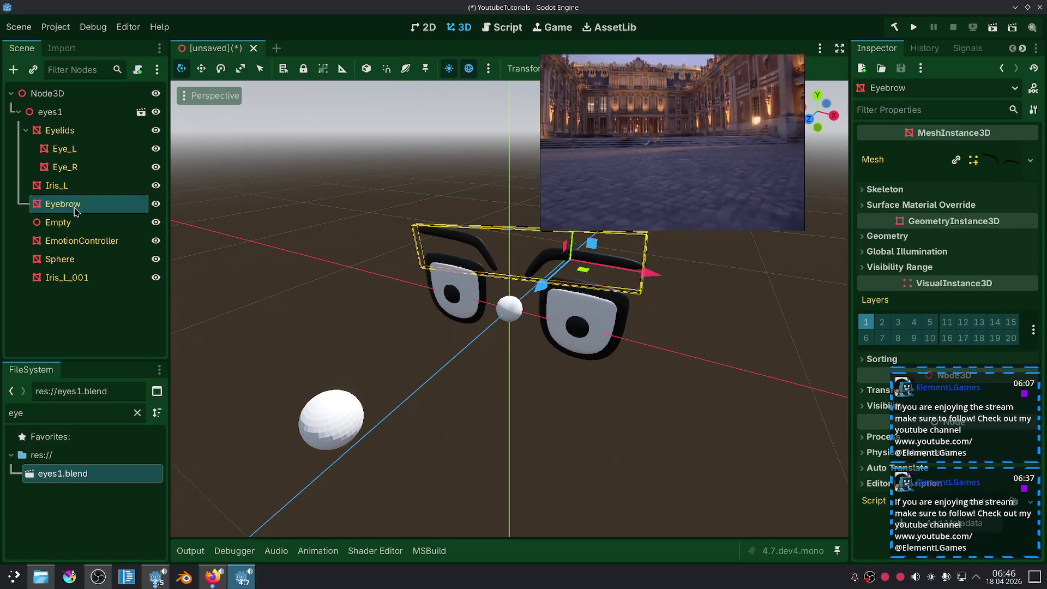
pyautogui.click(72, 224)
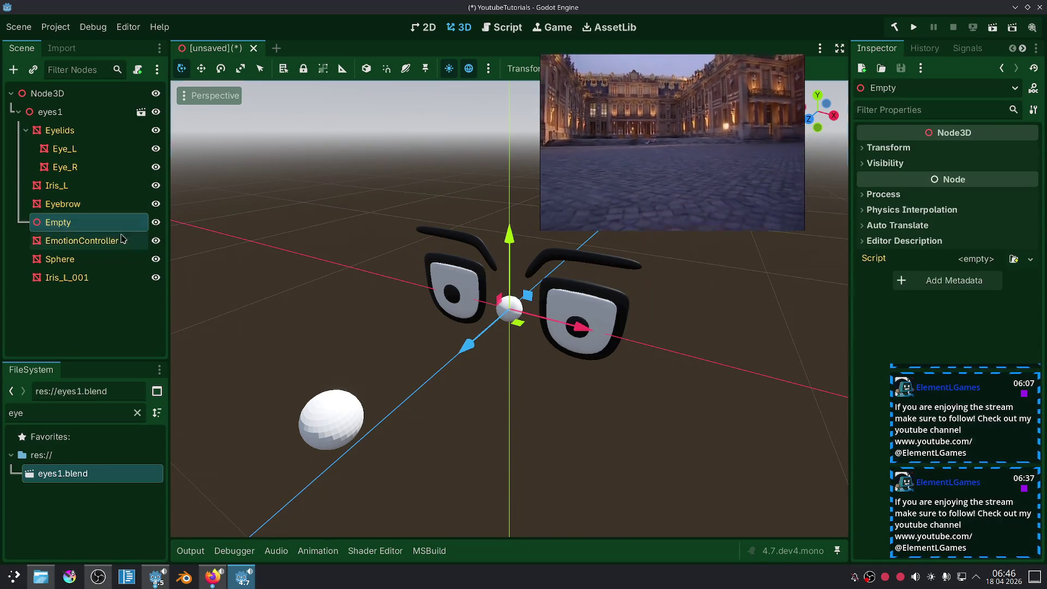
pyautogui.moveTo(467, 347)
pyautogui.mouseDown()
pyautogui.moveTo(411, 367)
pyautogui.moveTo(442, 373)
pyautogui.mouseUp()
pyautogui.press('Return')
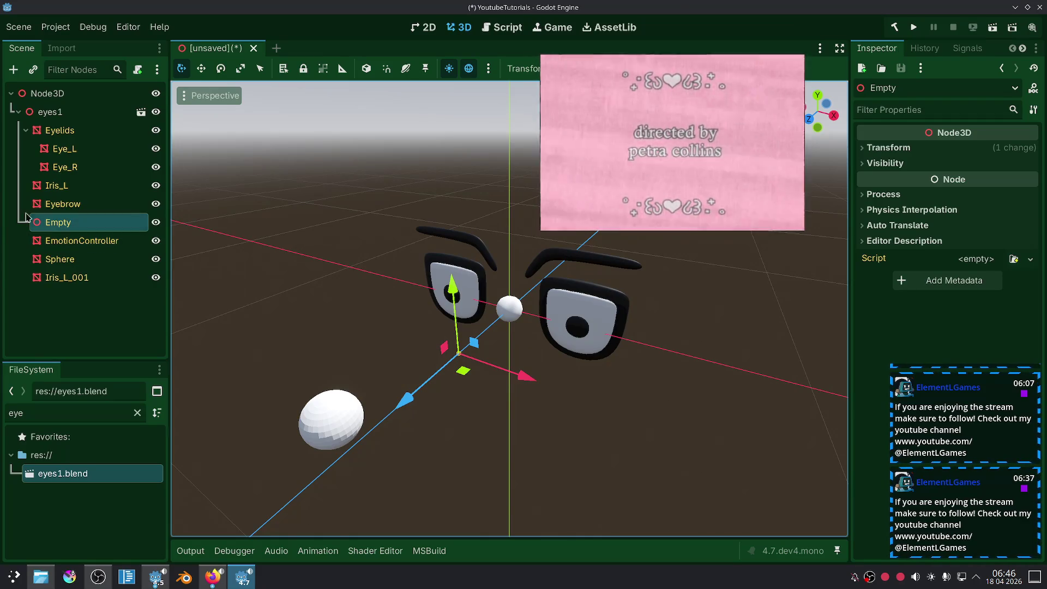
# Step: Move the EmotionController along Z and X, undoing the X move
pyautogui.click(76, 240)
pyautogui.moveTo(463, 350)
pyautogui.mouseDown()
pyautogui.moveTo(411, 386)
pyautogui.moveTo(461, 352)
pyautogui.mouseUp()
pyautogui.moveTo(521, 323)
pyautogui.mouseDown()
pyautogui.moveTo(315, 270)
pyautogui.moveTo(606, 332)
pyautogui.mouseUp()
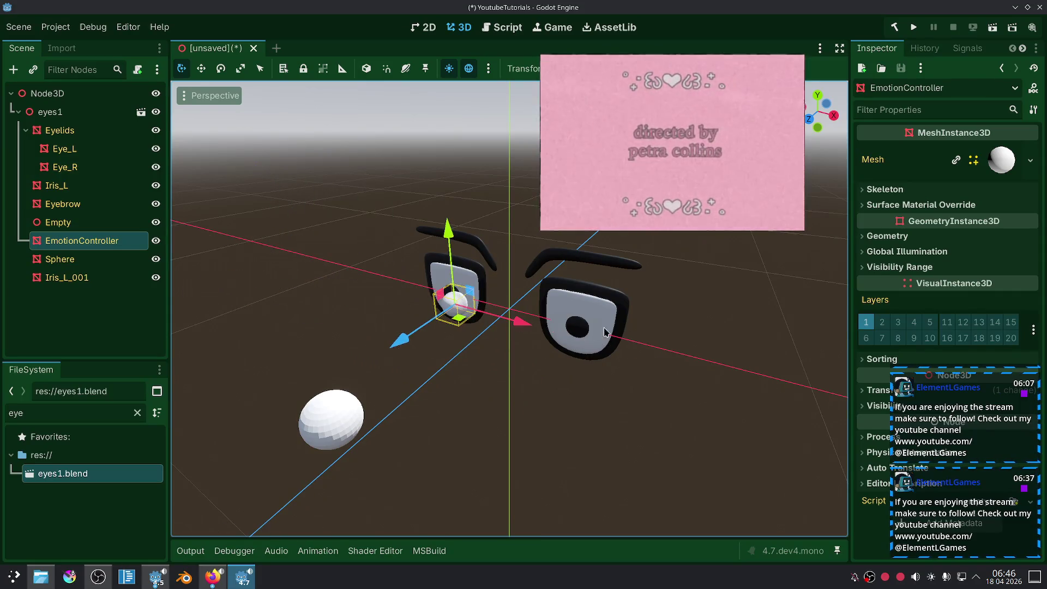
pyautogui.hotkey('ctrl', 'z')
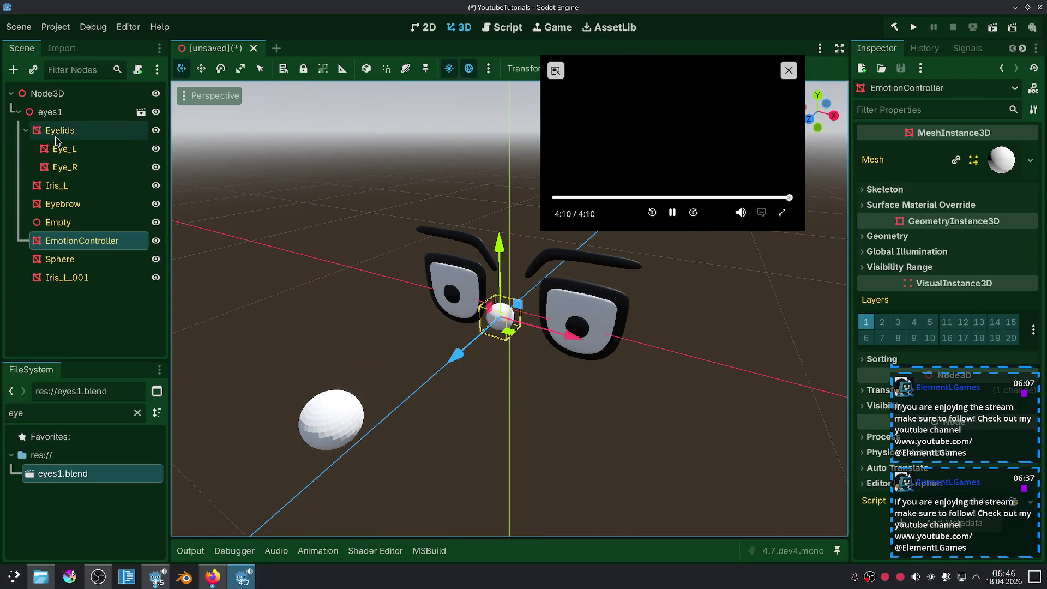
# Step: Review the Eyelids mesh's Surface Material Override and Geometry settings
pyautogui.click(57, 136)
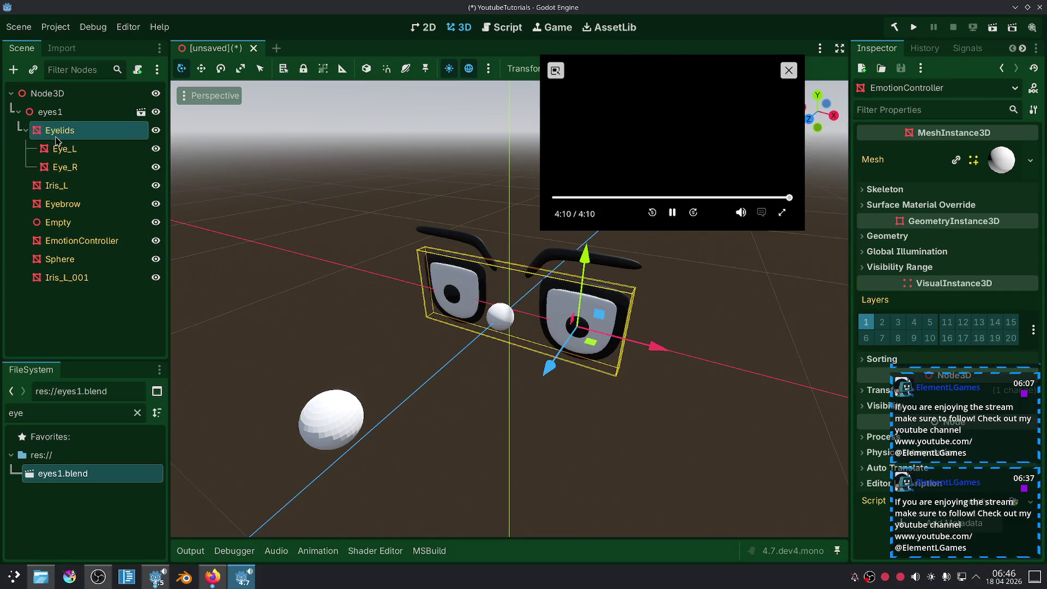
pyautogui.click(880, 207)
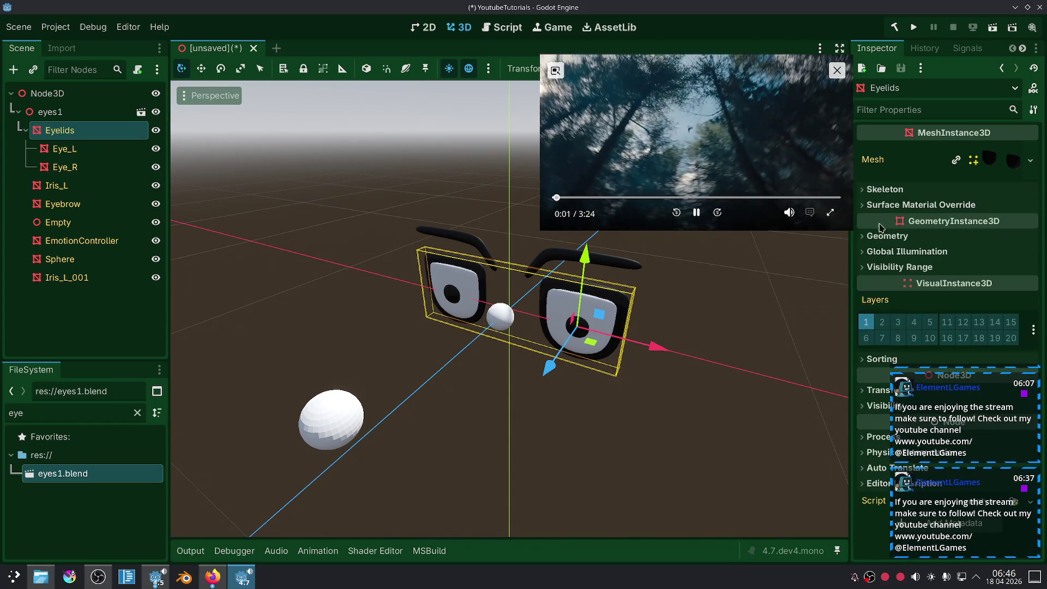
pyautogui.click(887, 256)
pyautogui.scroll(-5, 875, 250)
pyautogui.scroll(5, 875, 249)
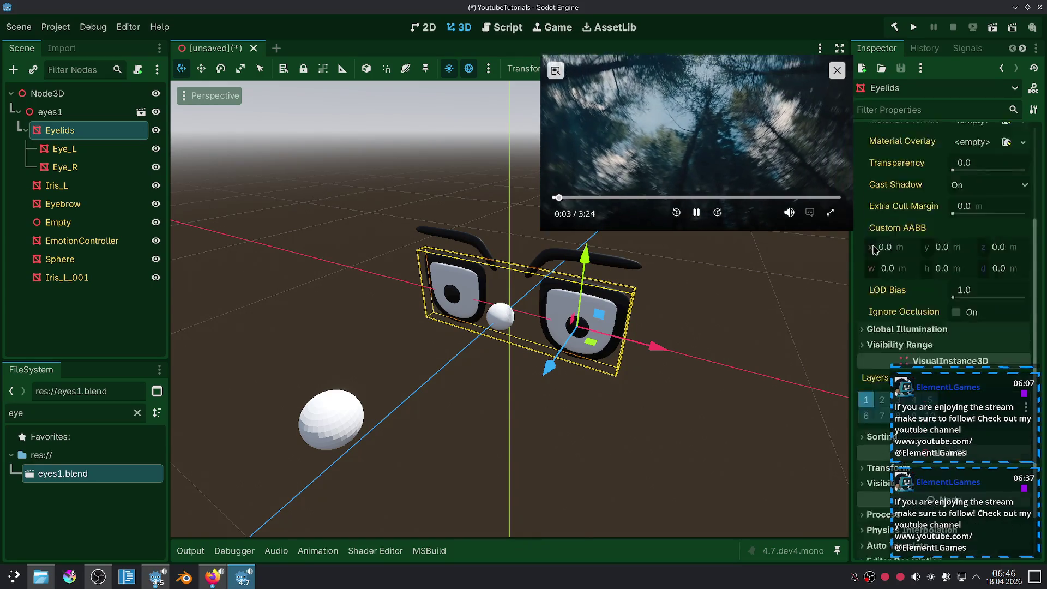
pyautogui.click(882, 235)
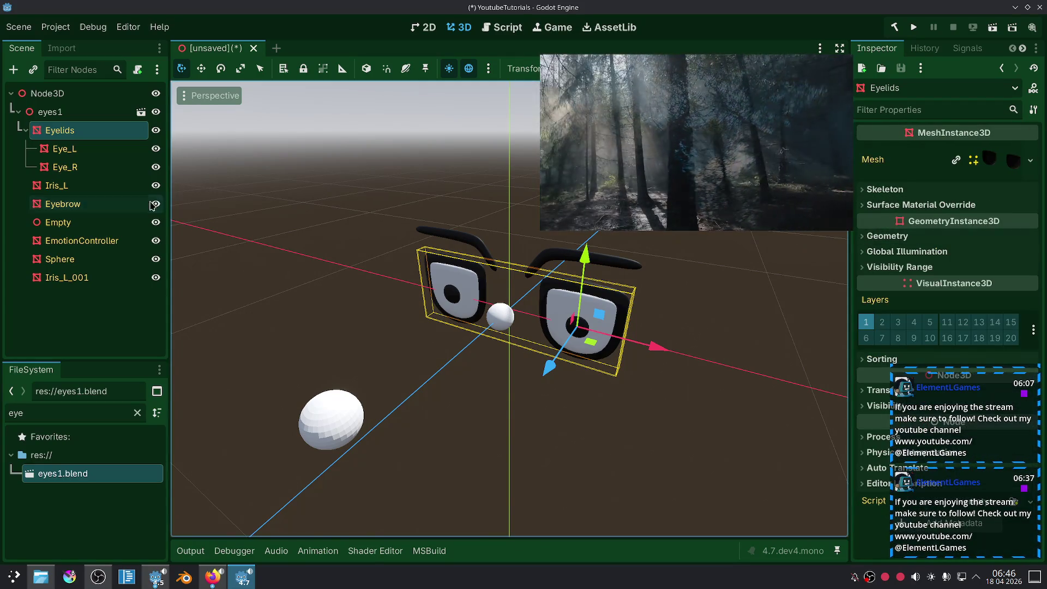
pyautogui.click(82, 187)
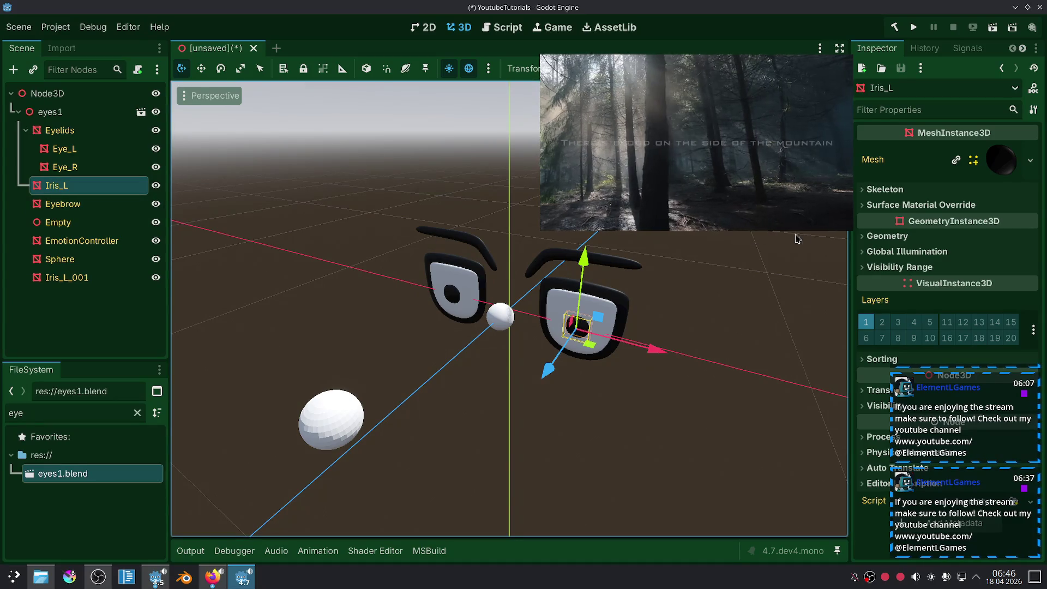
pyautogui.click(901, 190)
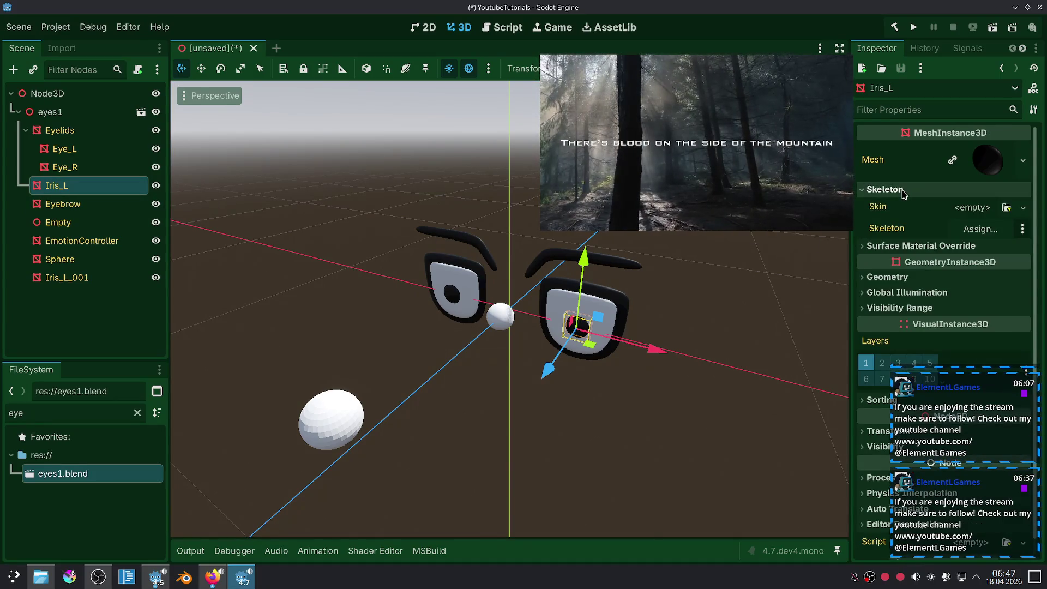
pyautogui.click(901, 190)
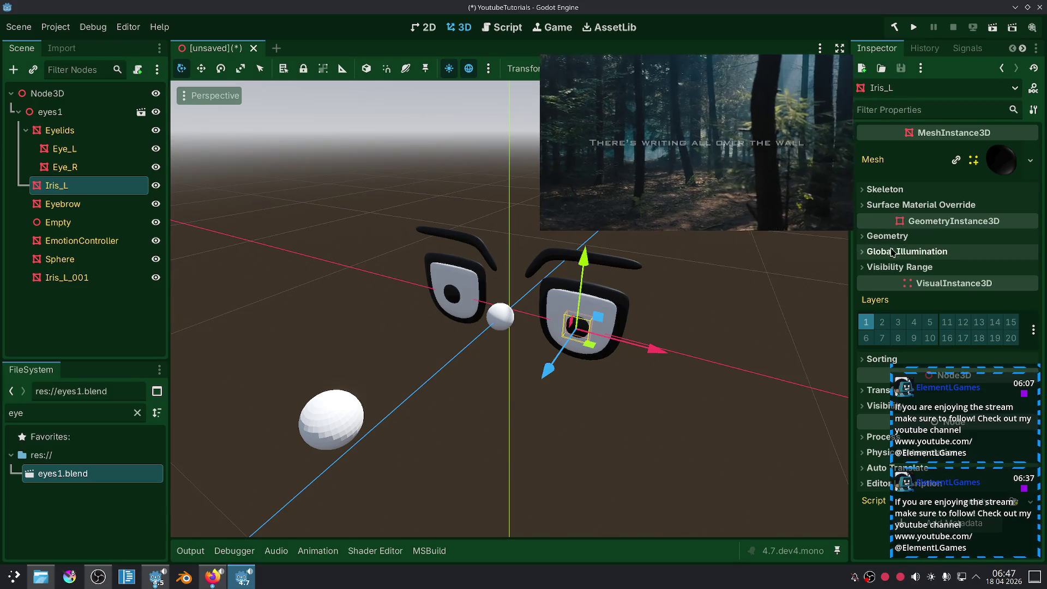
pyautogui.moveTo(927, 369); pyautogui.dragTo(674, 369)
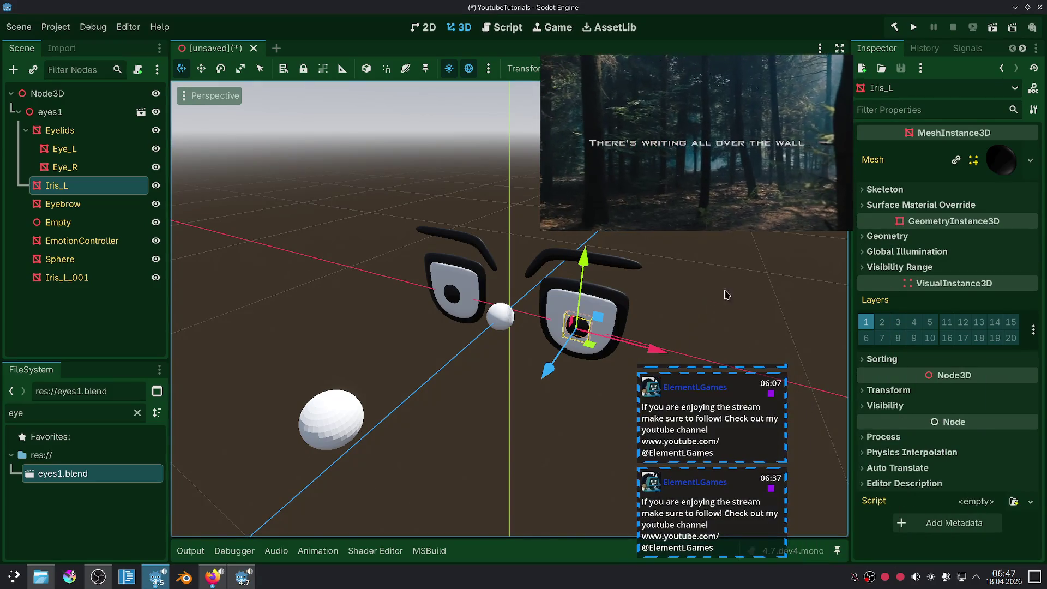
pyautogui.click(897, 267)
pyautogui.click(897, 267)
pyautogui.click(895, 252)
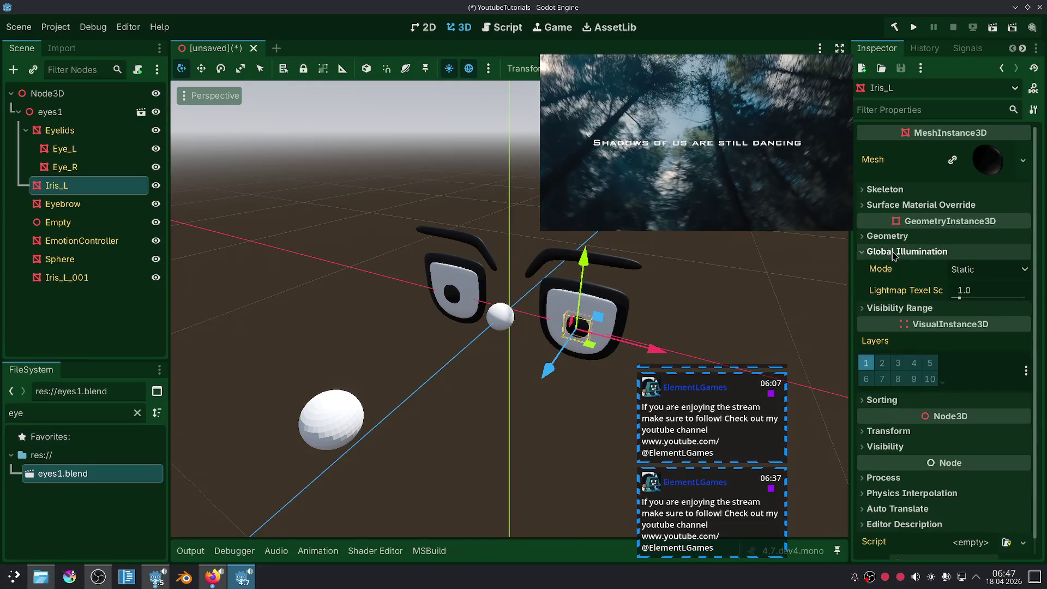
pyautogui.click(894, 252)
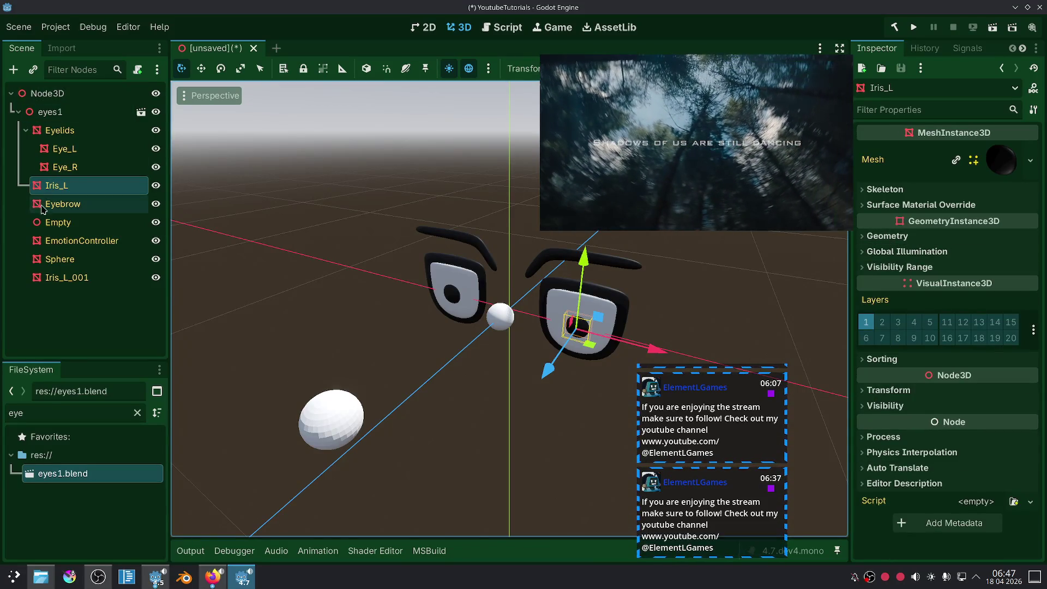
pyautogui.click(84, 209)
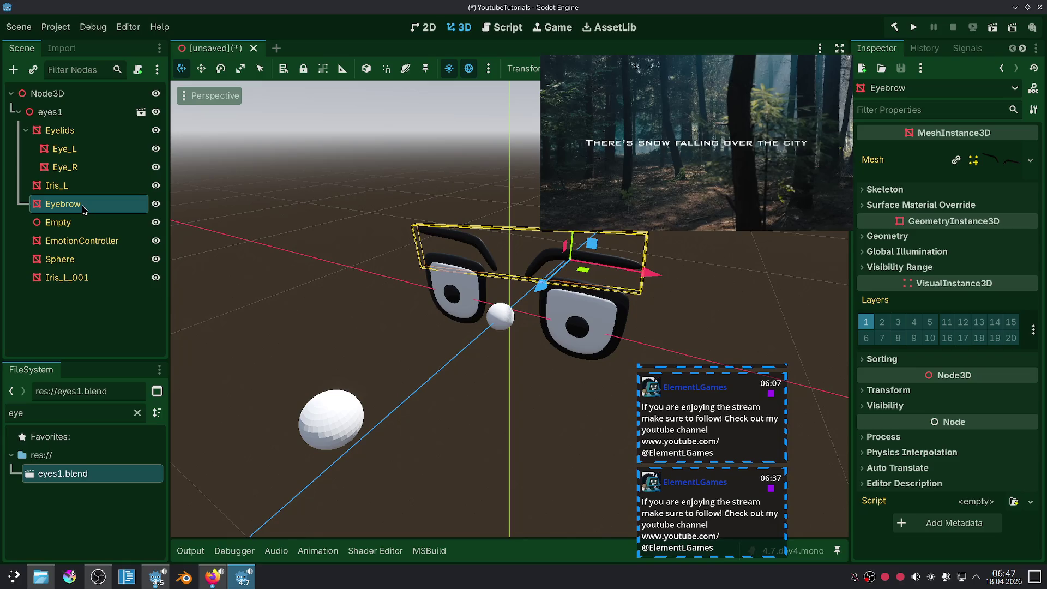
pyautogui.click(70, 185)
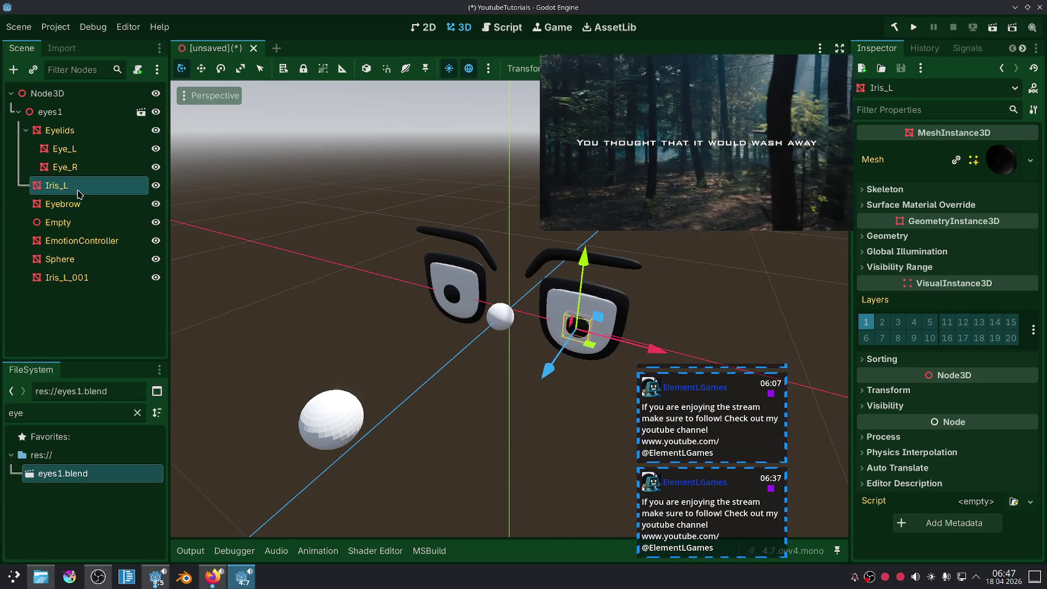
pyautogui.click(1022, 49)
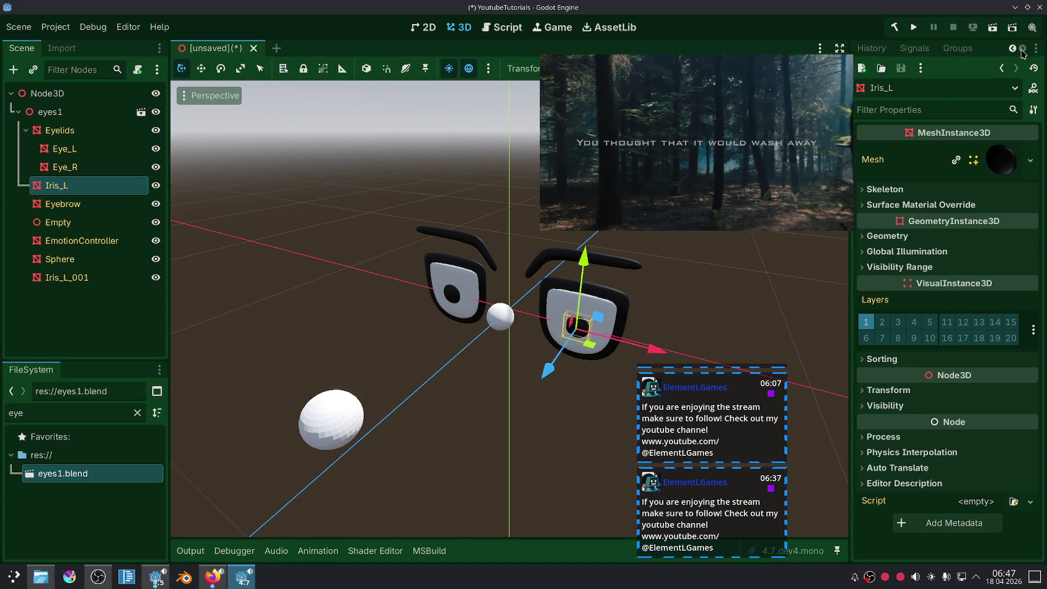
pyautogui.click(1012, 48)
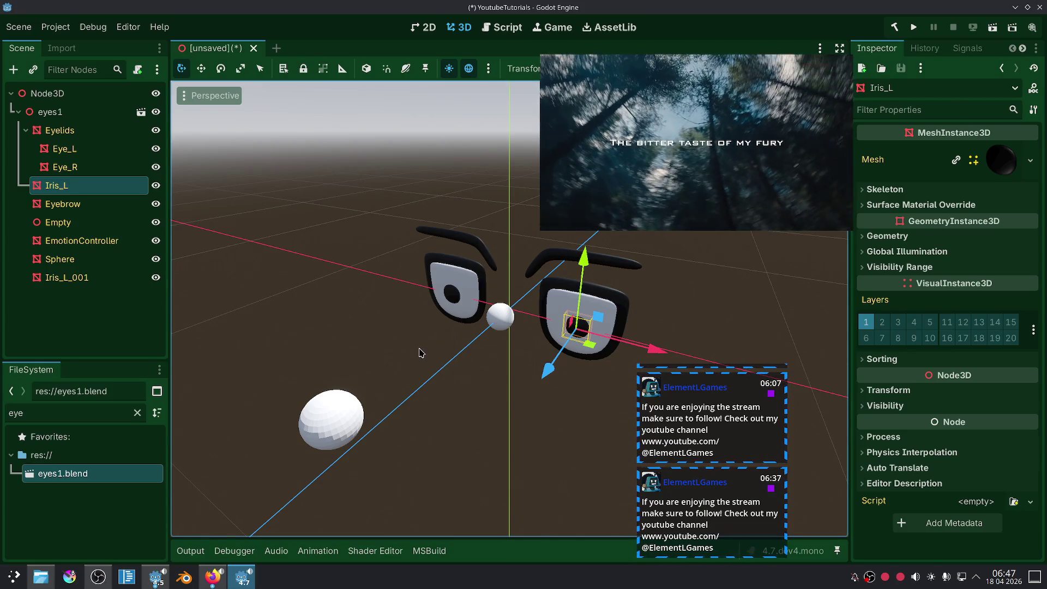
pyautogui.click(906, 192)
pyautogui.click(908, 191)
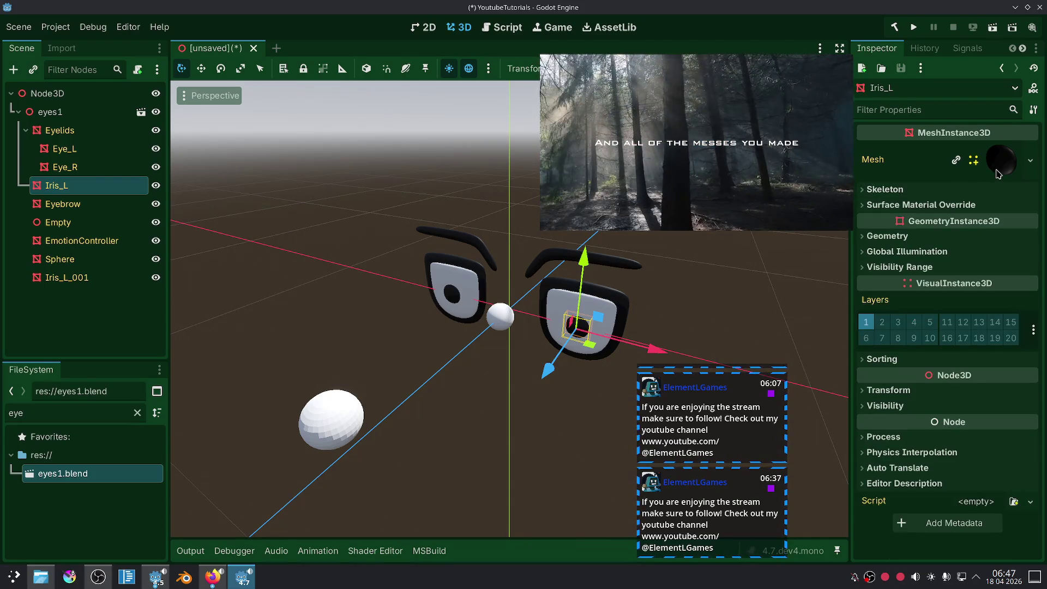
pyautogui.click(988, 160)
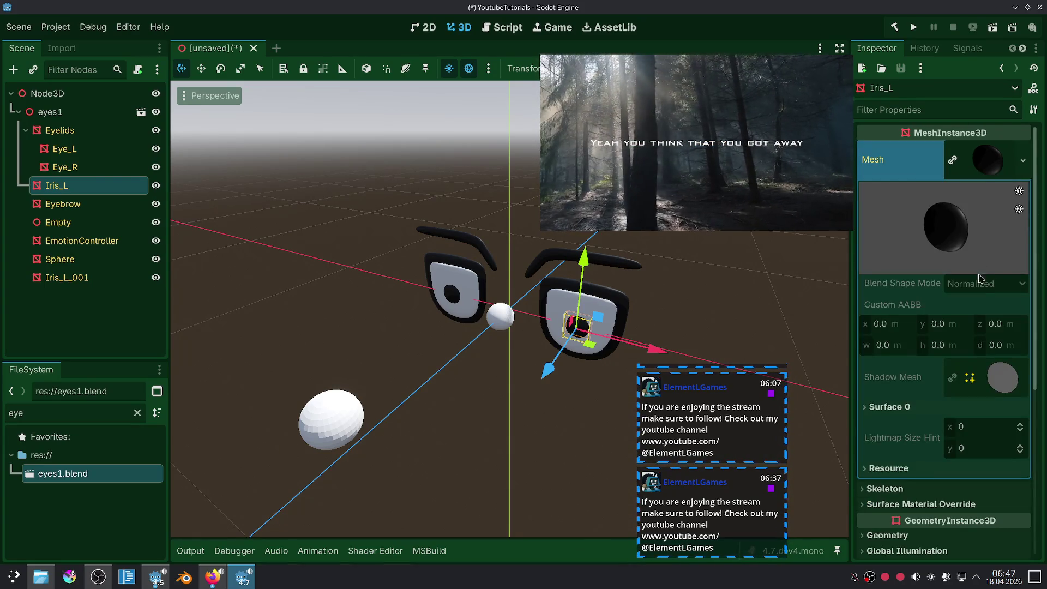
pyautogui.click(908, 414)
pyautogui.click(908, 414)
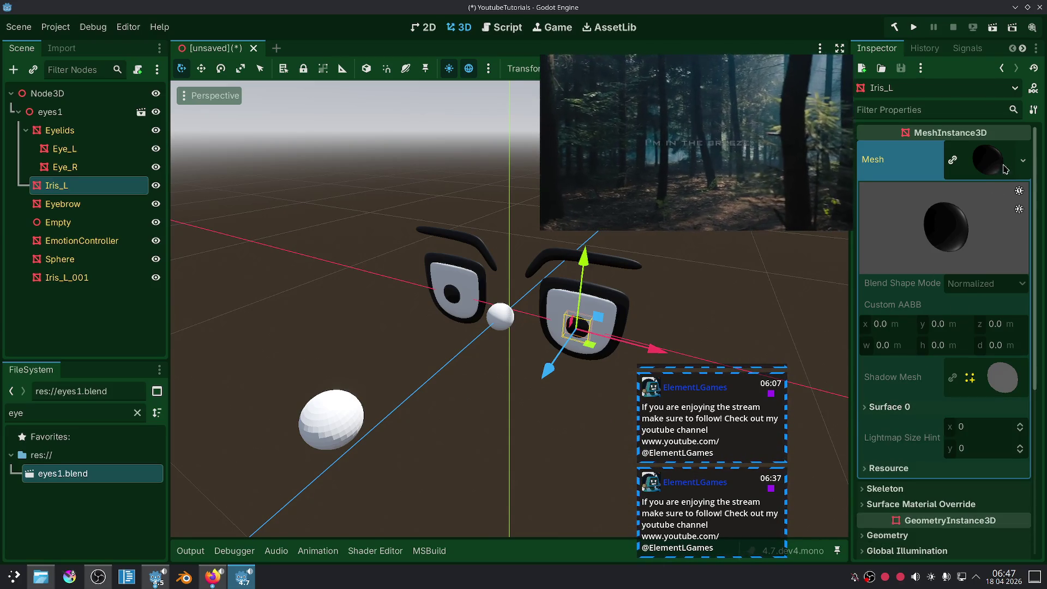
pyautogui.click(1009, 160)
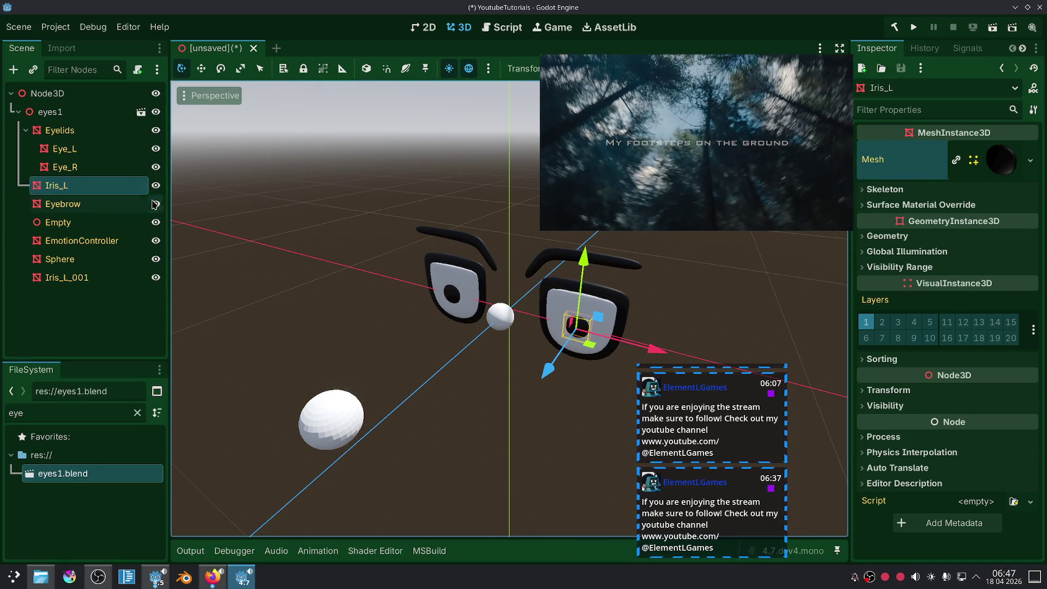
pyautogui.click(60, 49)
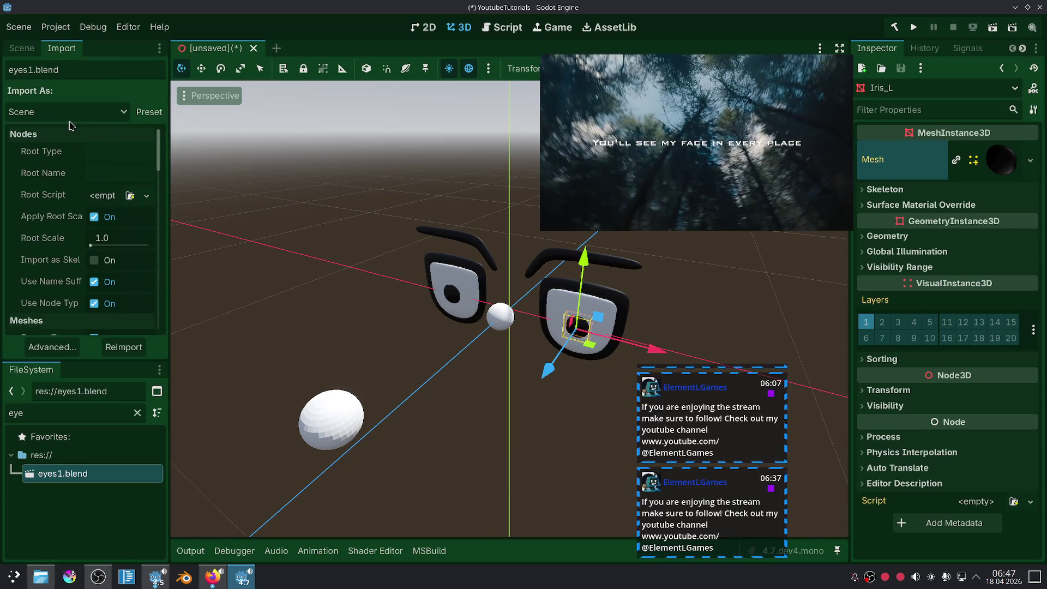
pyautogui.moveTo(157, 154); pyautogui.dragTo(157, 315)
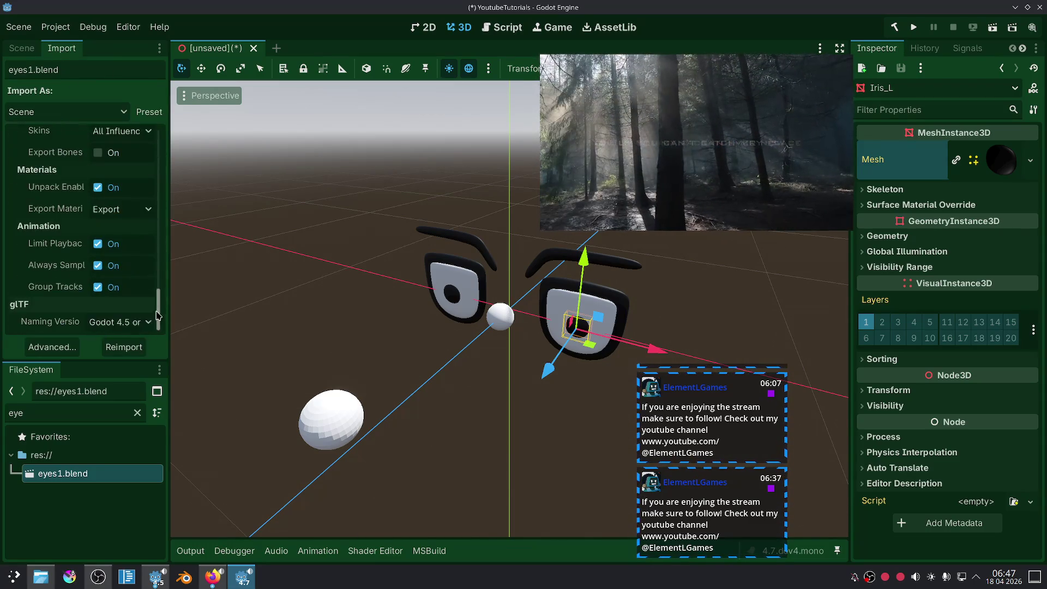
pyautogui.scroll(2, 48, 269)
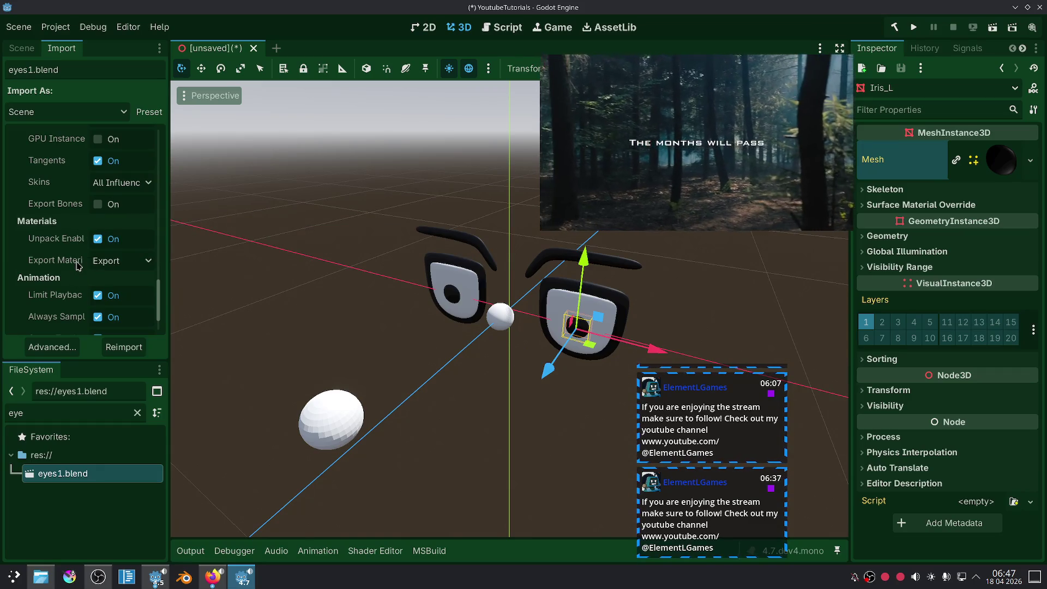
pyautogui.scroll(3, 78, 266)
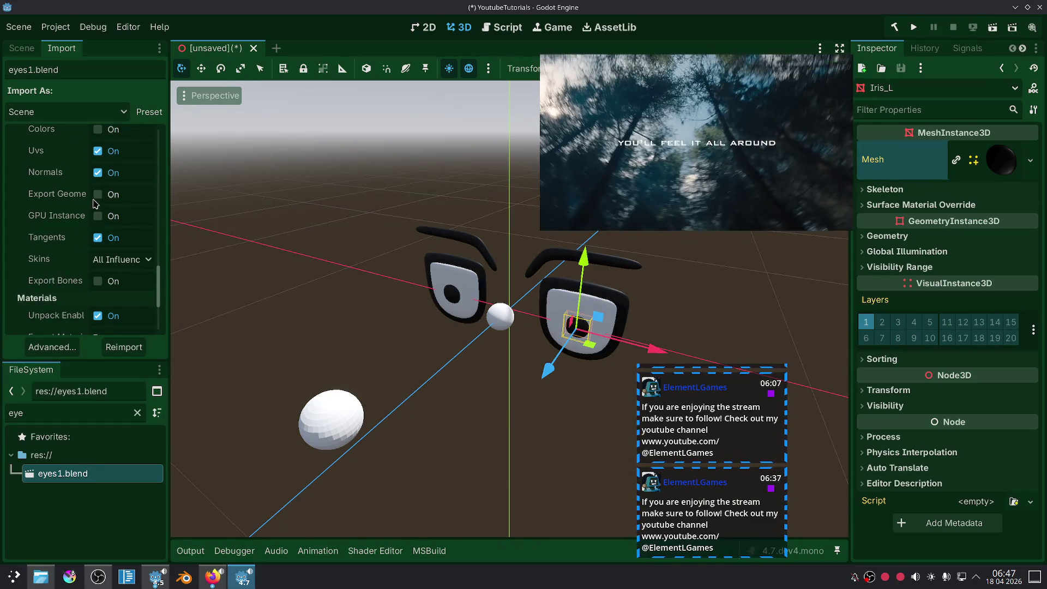
pyautogui.scroll(2, 94, 203)
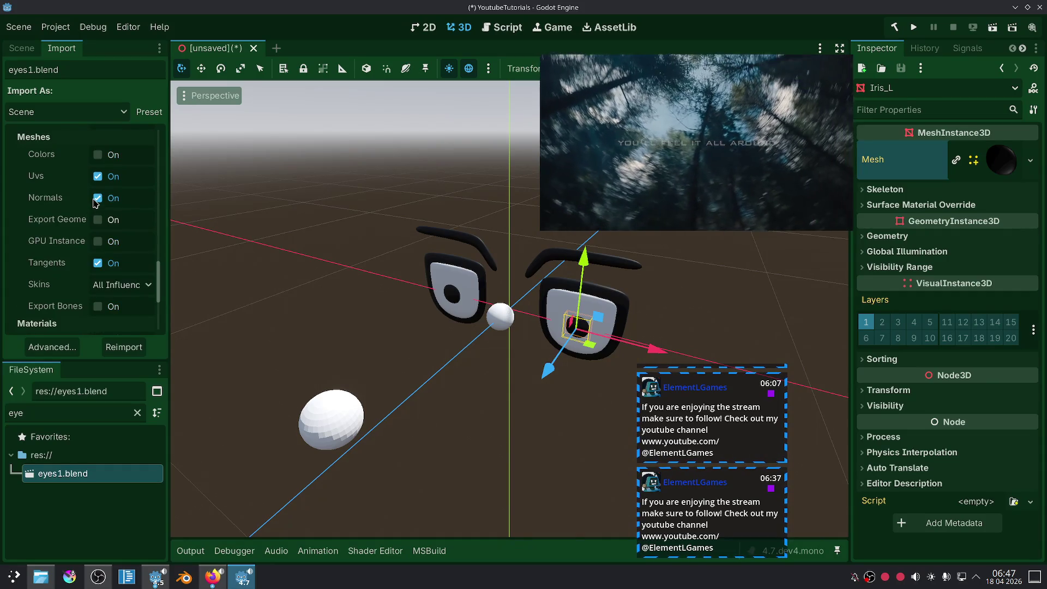
pyautogui.scroll(2, 94, 254)
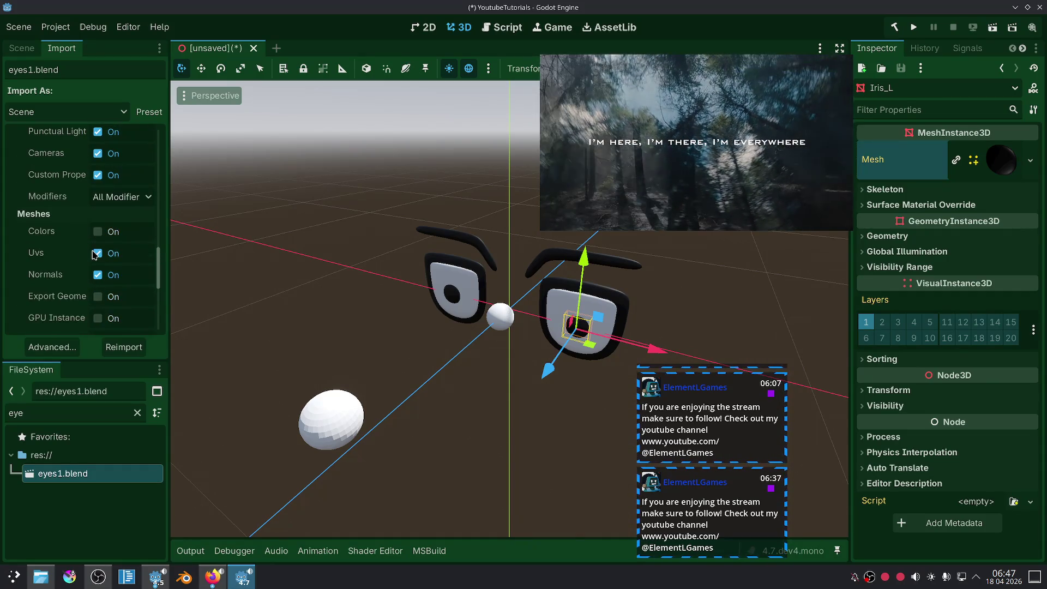
pyautogui.scroll(3, 83, 246)
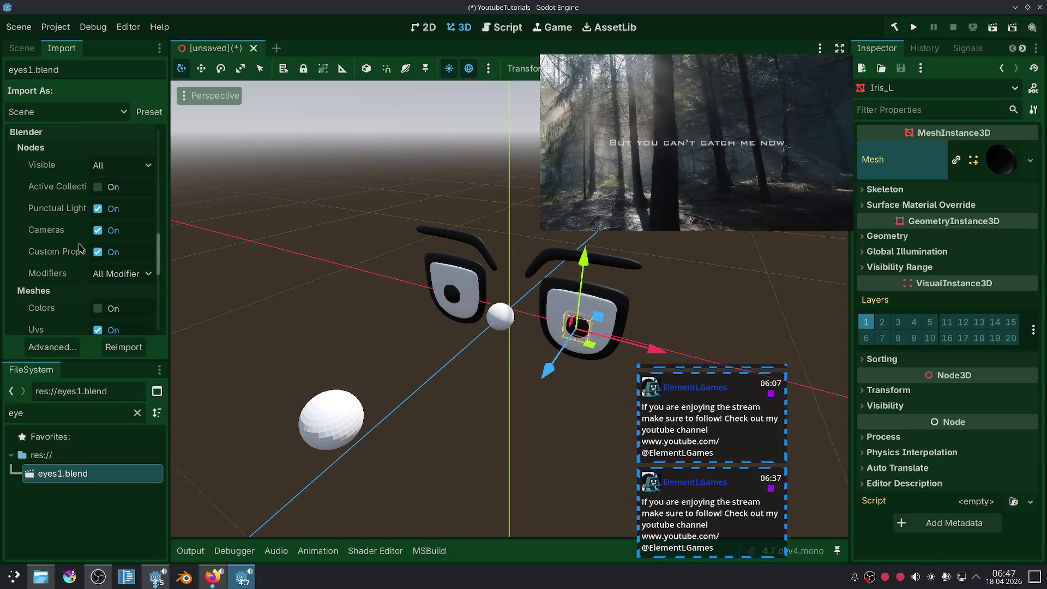
pyautogui.scroll(1, 74, 256)
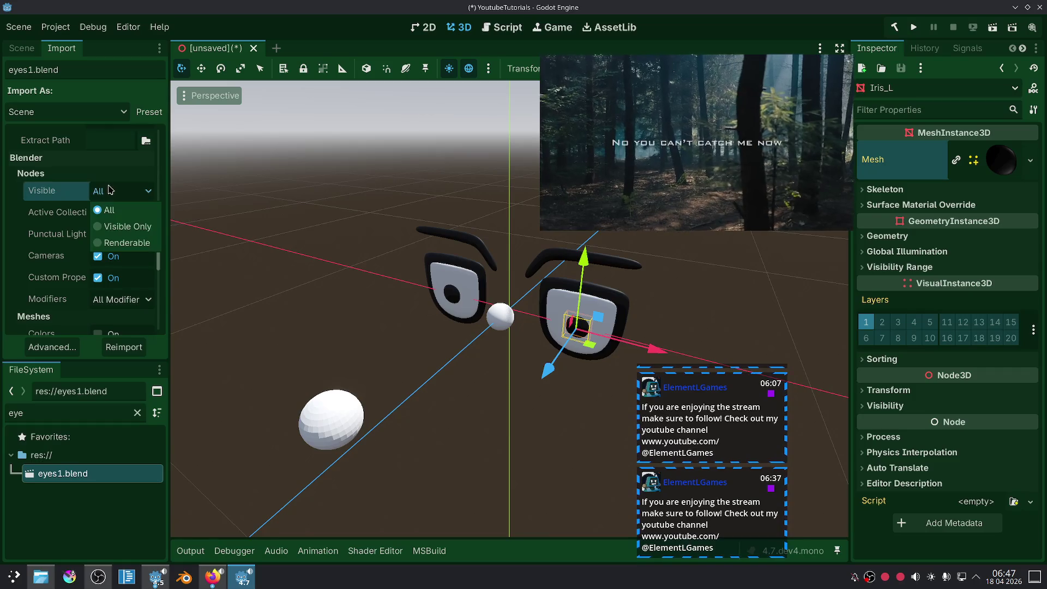
pyautogui.scroll(4, 96, 271)
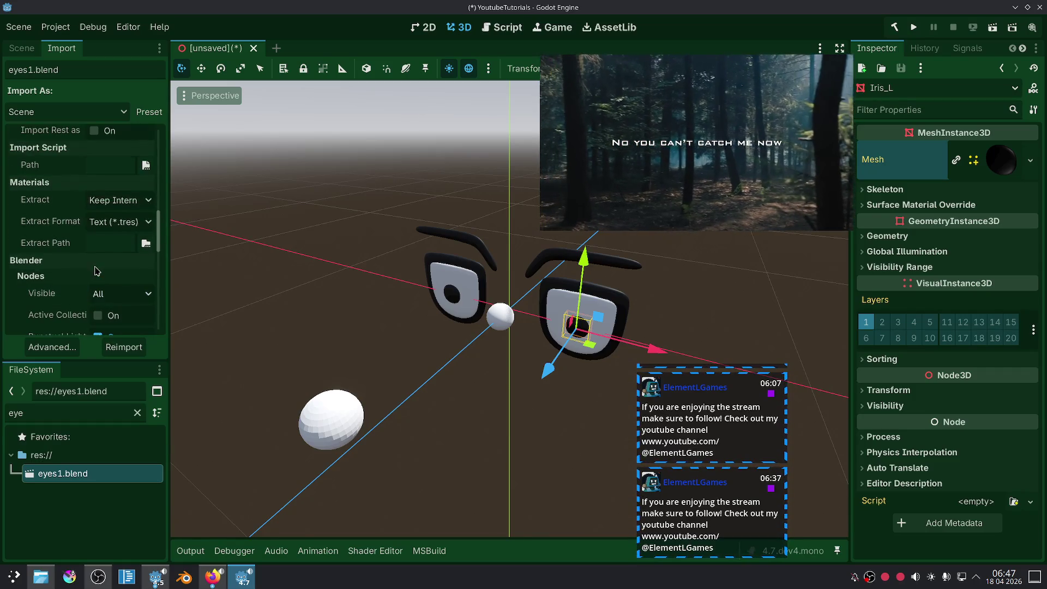
pyautogui.scroll(4, 86, 266)
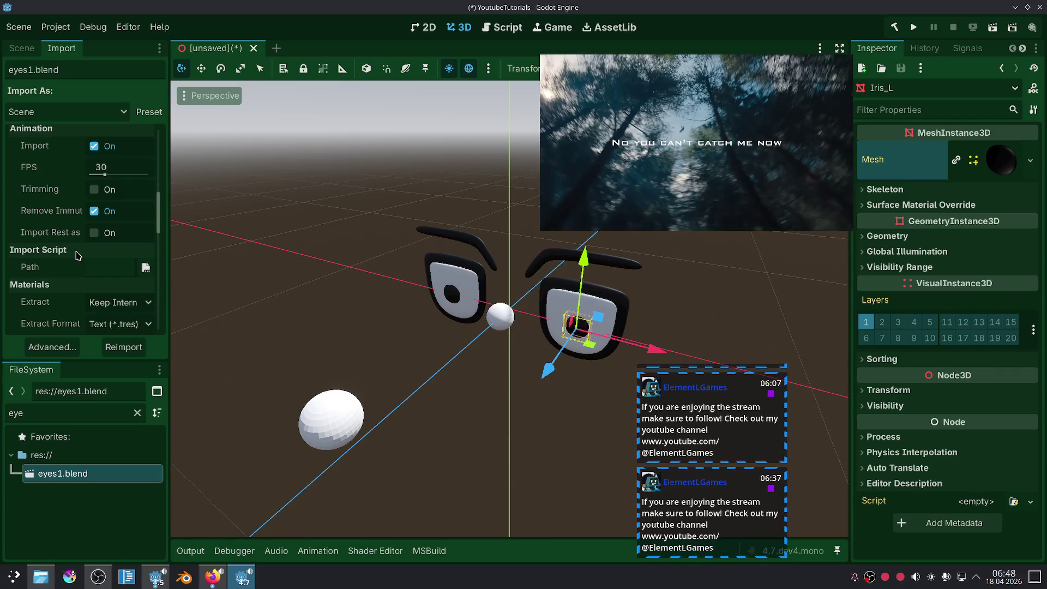
pyautogui.moveTo(76, 239)
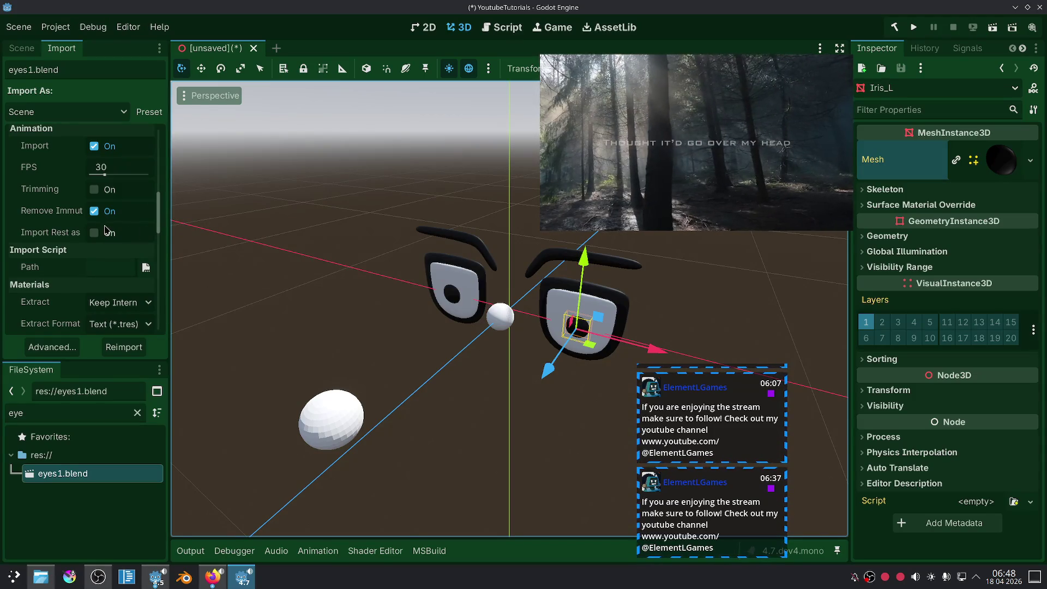
pyautogui.scroll(8, 108, 229)
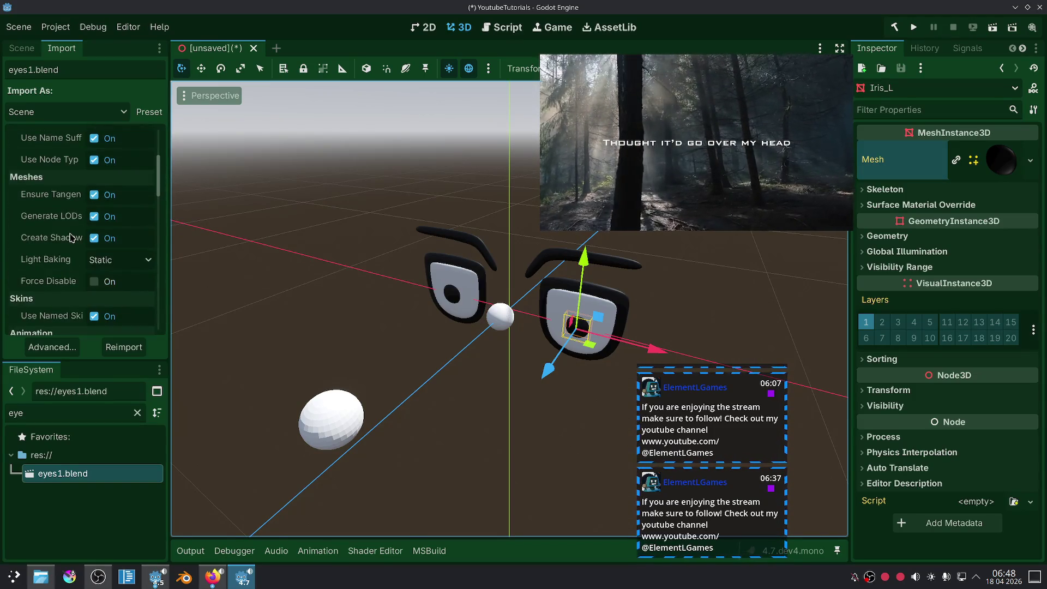
pyautogui.scroll(6, 71, 238)
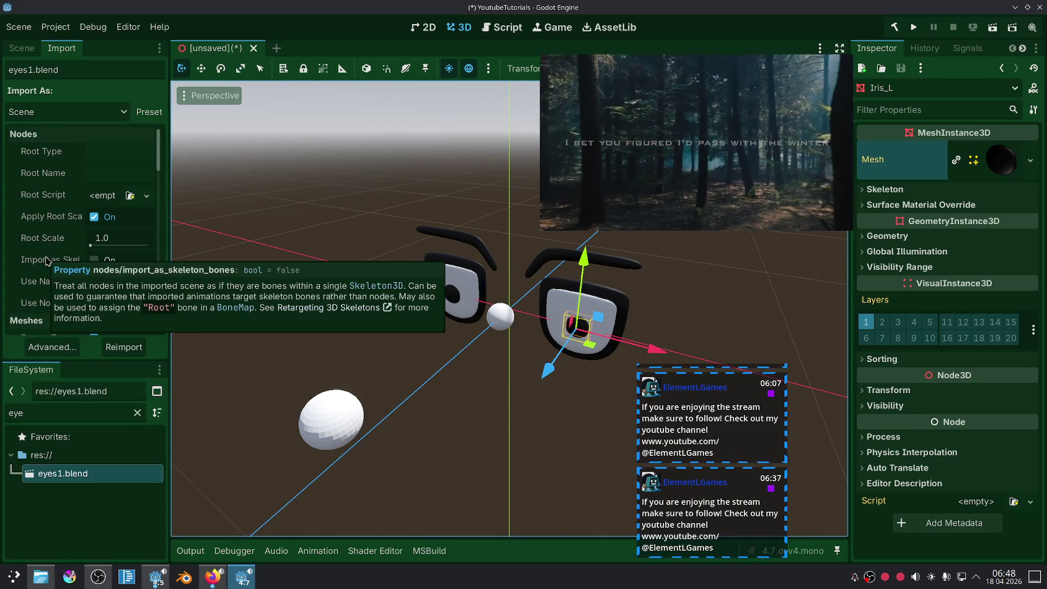
pyautogui.moveTo(55, 269)
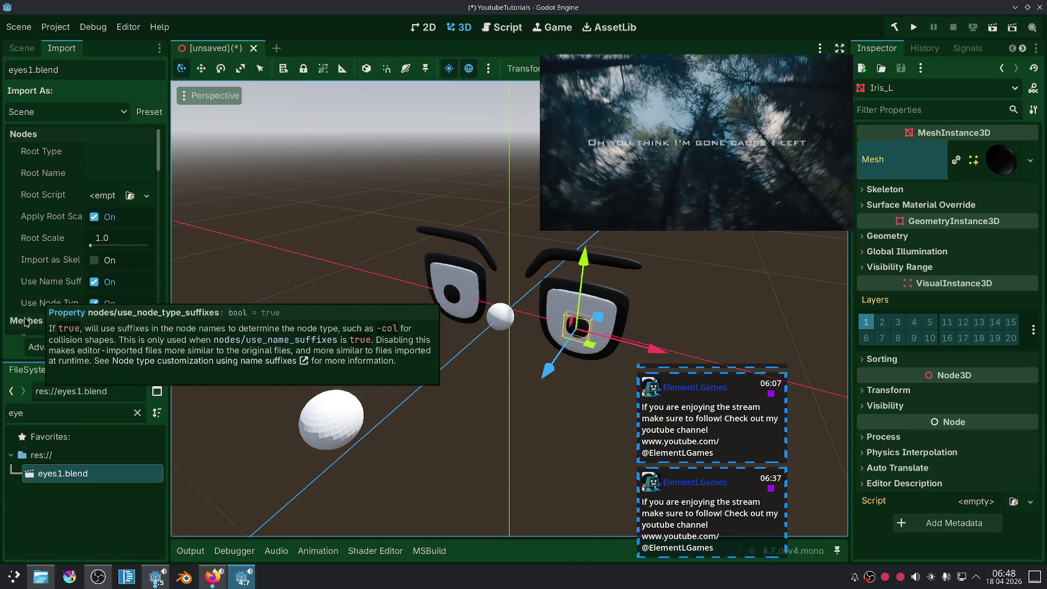
pyautogui.scroll(-3, 35, 302)
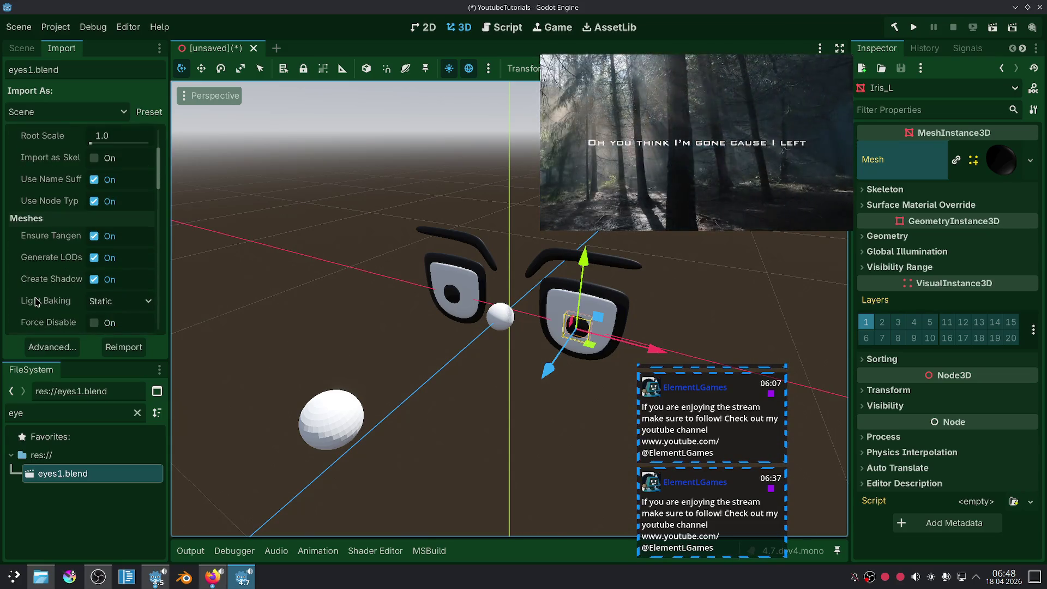
pyautogui.scroll(-3, 76, 312)
pyautogui.scroll(-5, 65, 303)
pyautogui.click(211, 578)
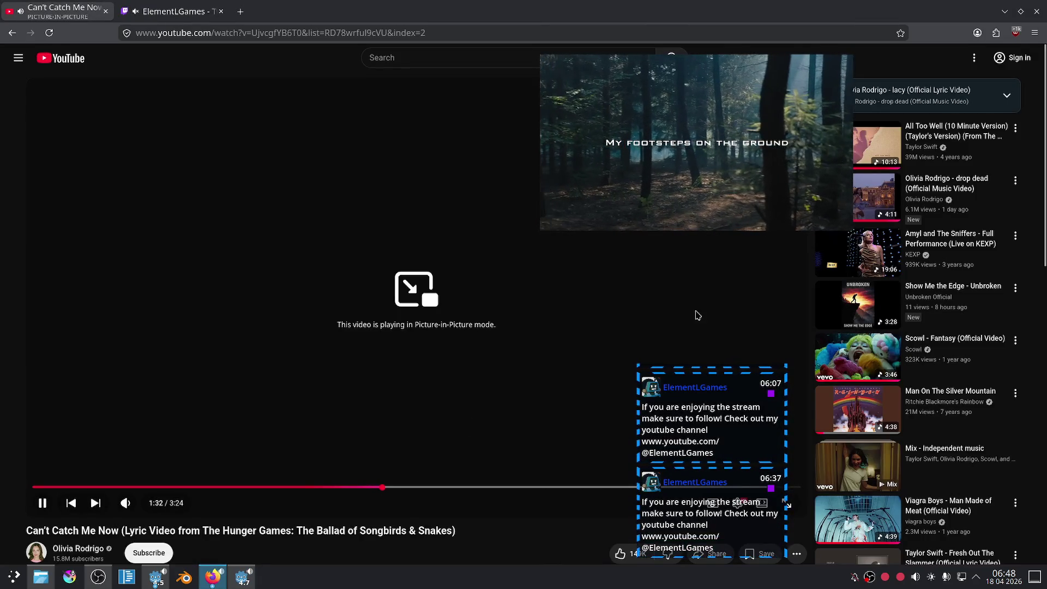
# Step: Play the Scowl - Fantasy video from YouTube's sidebar, then return to Godot
pyautogui.click(867, 365)
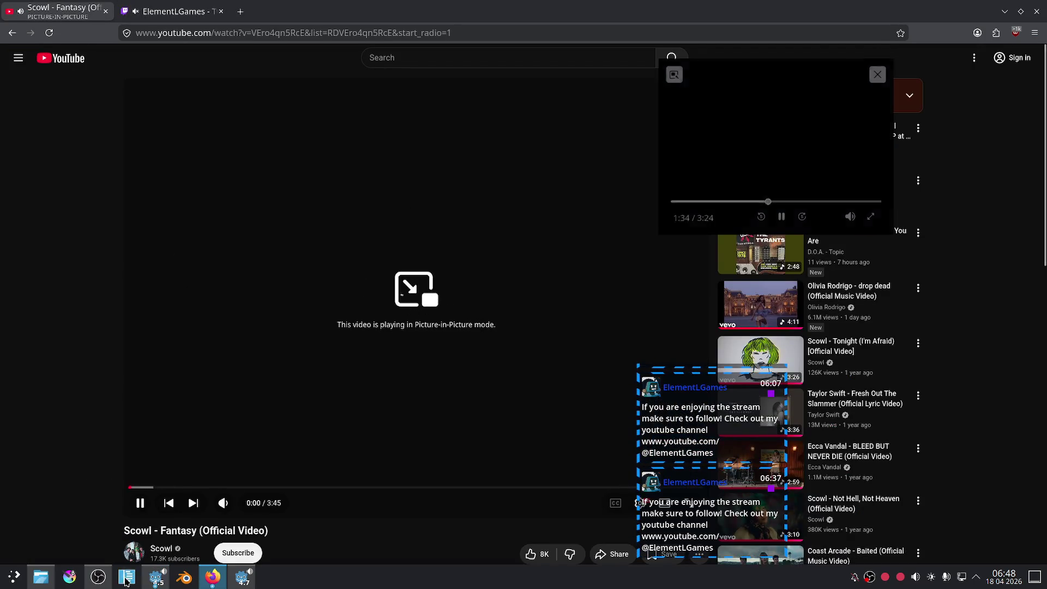
pyautogui.click(249, 584)
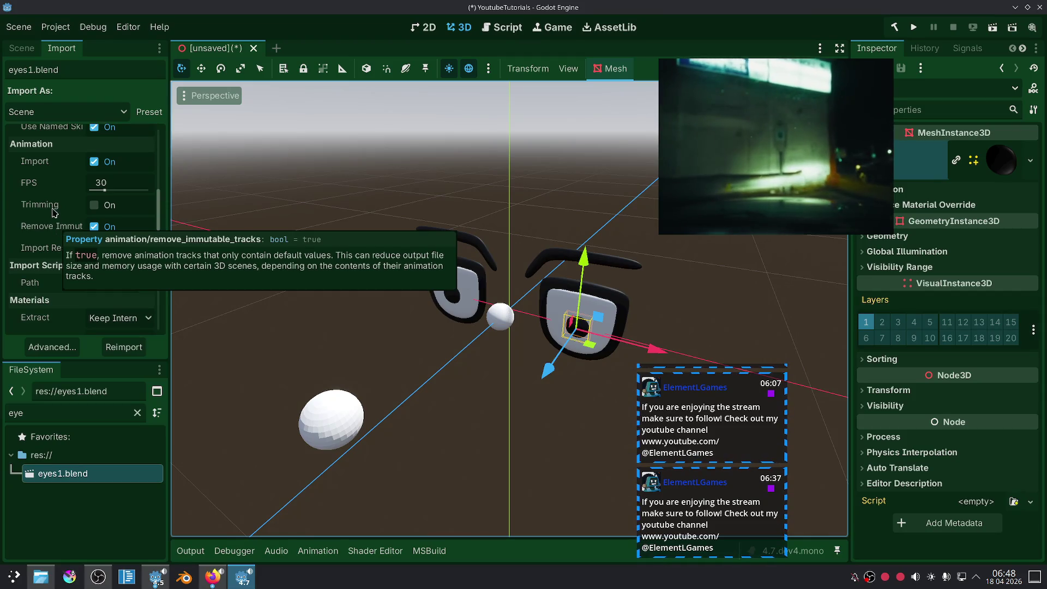
# Step: Permanently delete eyes1.blend in Dolphin and close the eye scene tab without saving
pyautogui.scroll(-5, 18, 256)
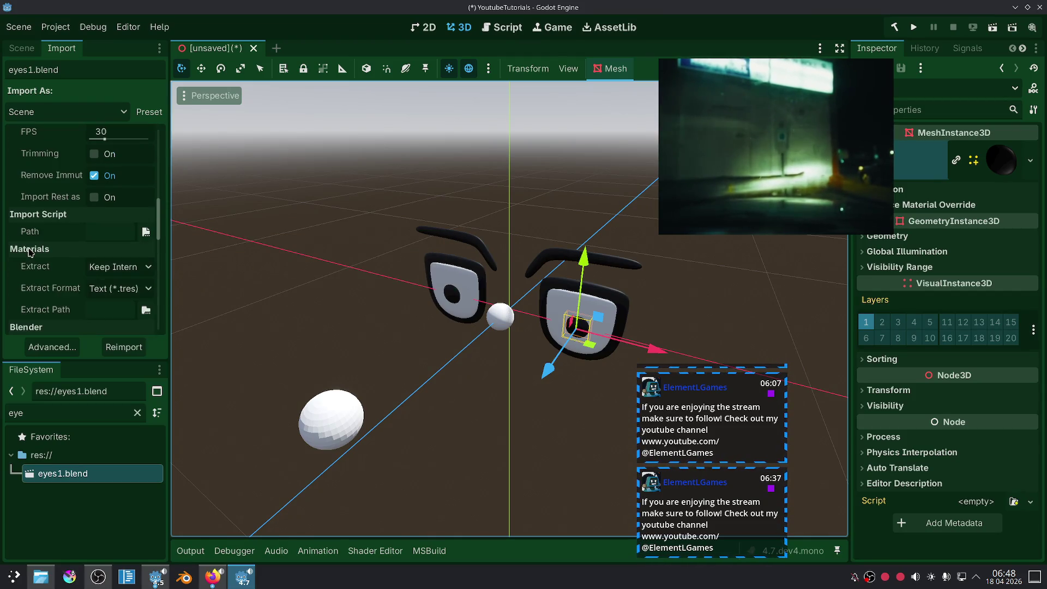
pyautogui.moveTo(96, 271)
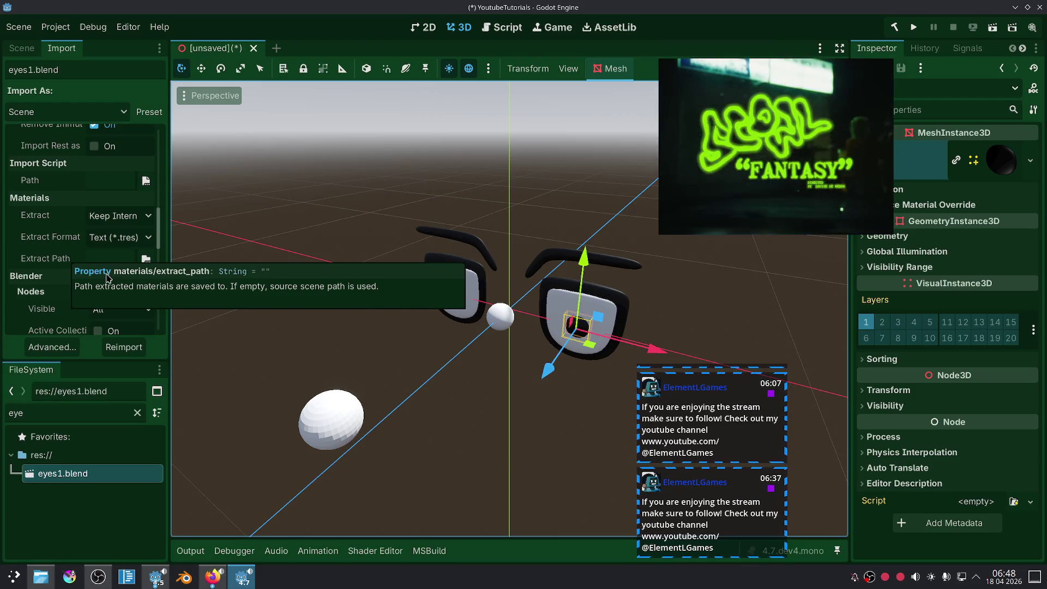
pyautogui.click(37, 585)
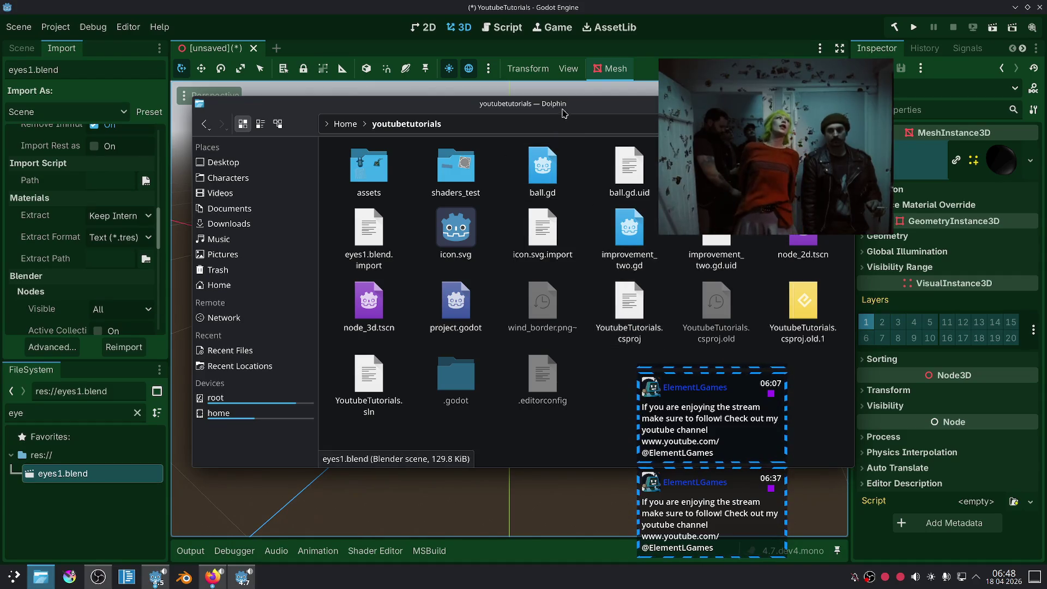
pyautogui.moveTo(563, 113); pyautogui.dragTo(390, 120)
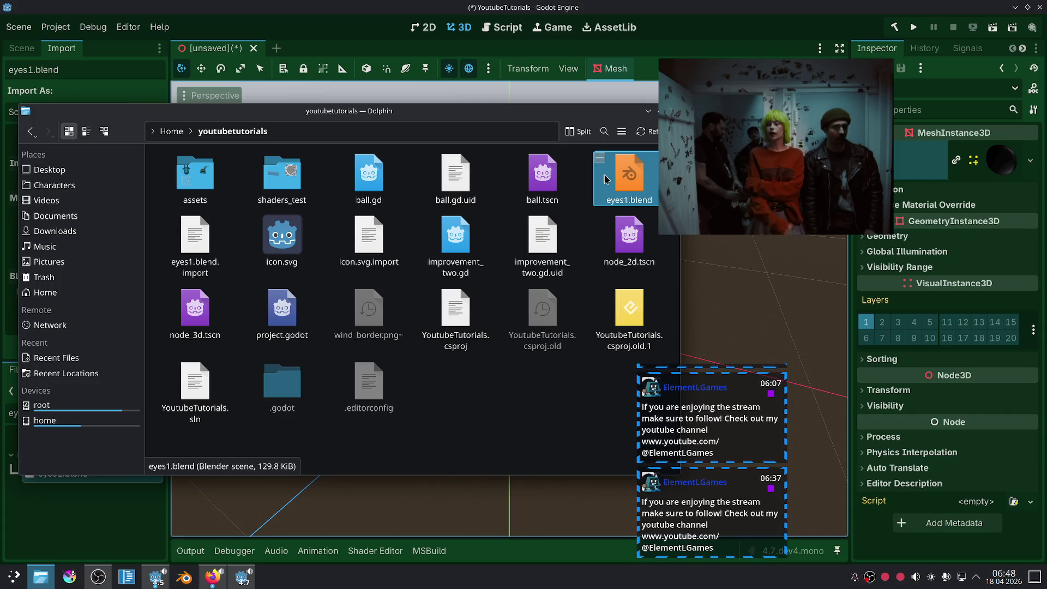
pyautogui.hotkey('shift', 'Delete')
pyautogui.press('Return')
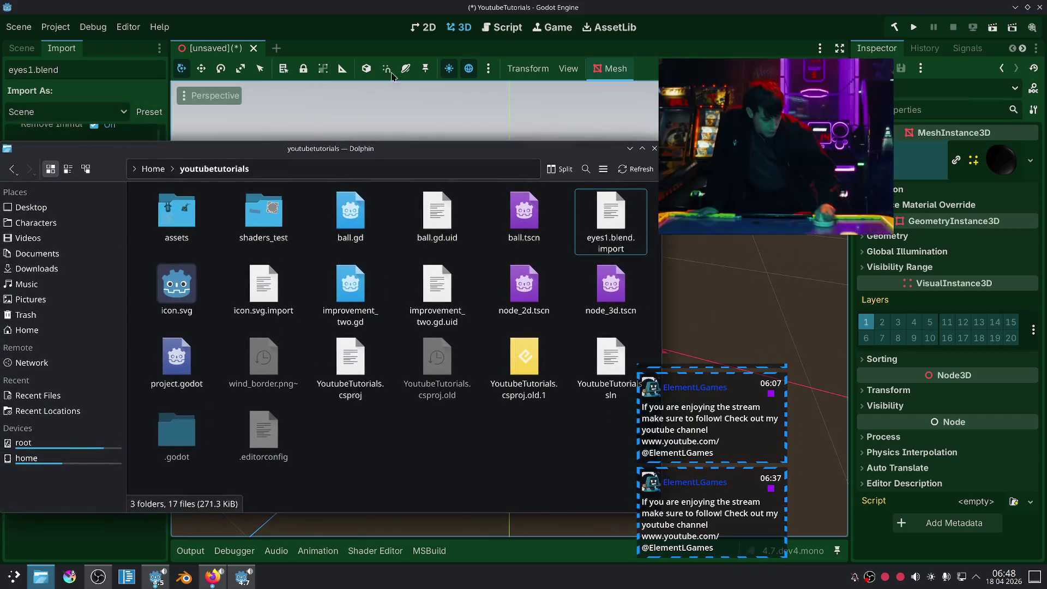
pyautogui.click(254, 48)
pyautogui.click(603, 320)
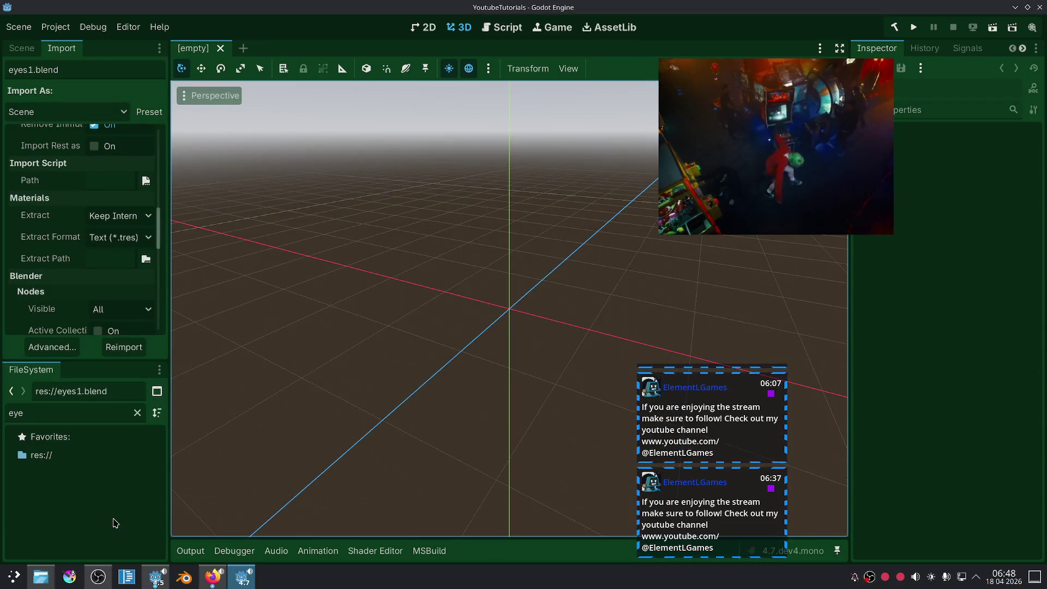
# Step: Launch Blender, open eyes1.blend, delete and restore the Empty, and save the file
pyautogui.click(186, 578)
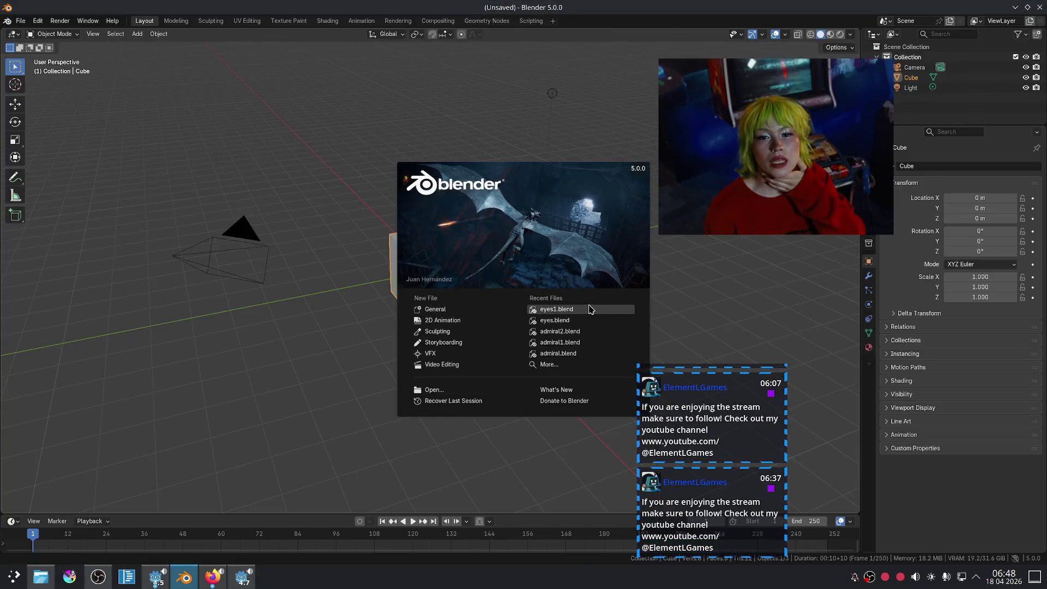
pyautogui.click(589, 309)
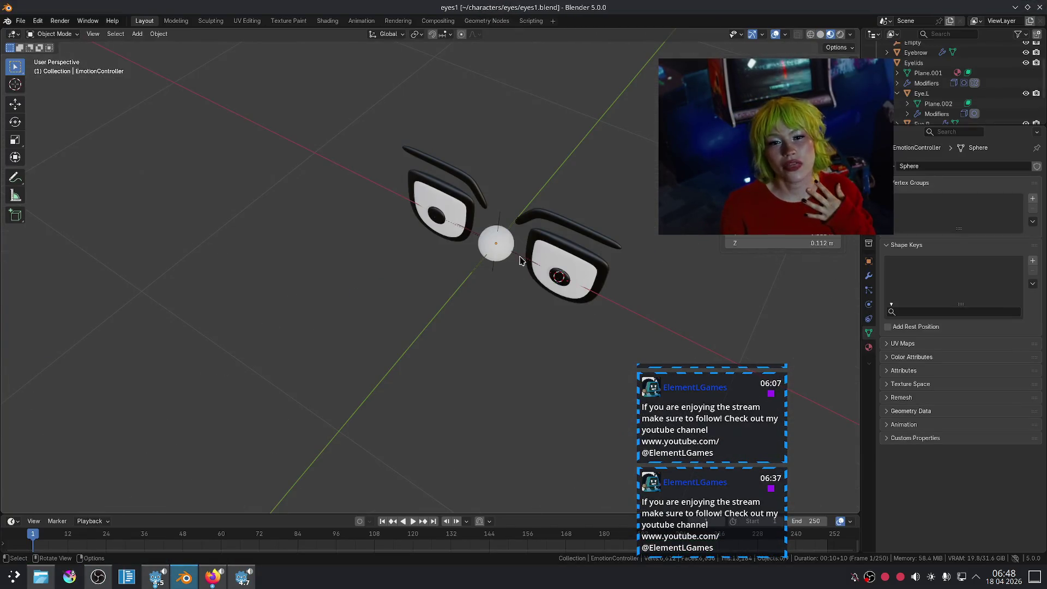
pyautogui.press('Delete')
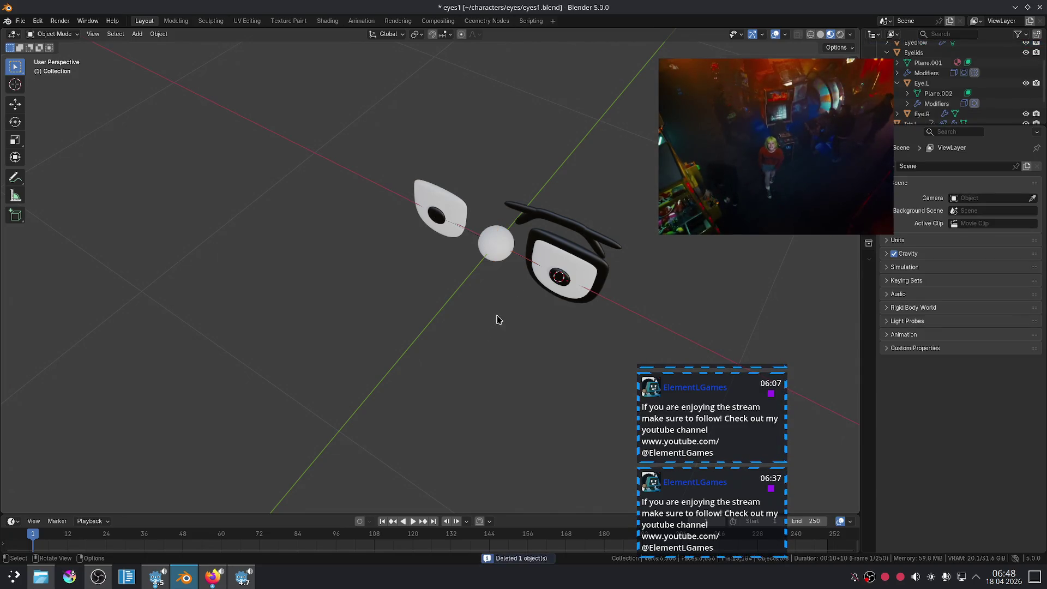
pyautogui.hotkey('ctrl', 'z')
pyautogui.hotkey('ctrl', 's')
pyautogui.click(511, 243)
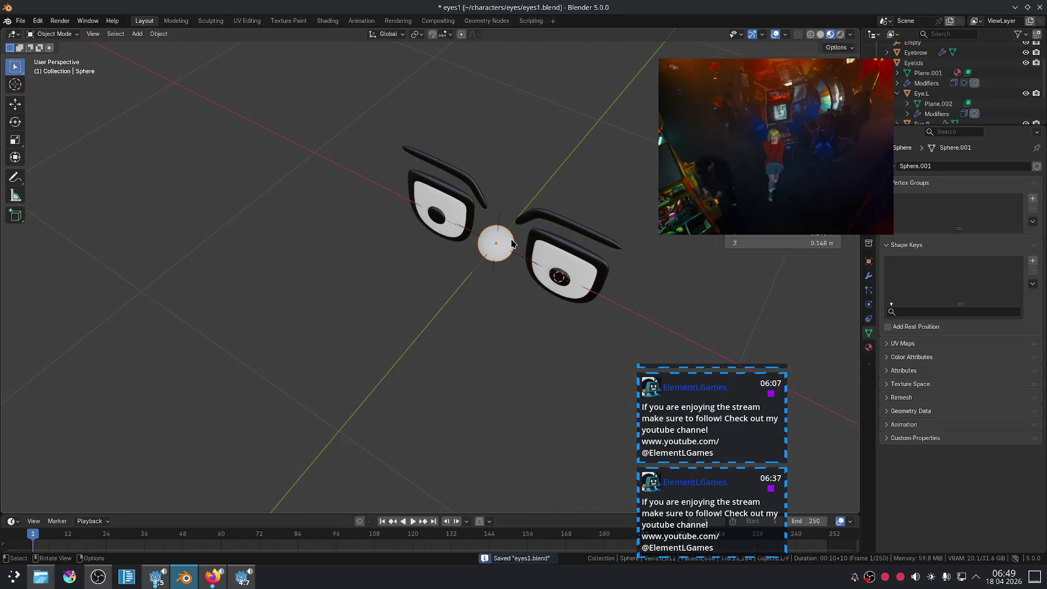
pyautogui.click(20, 20)
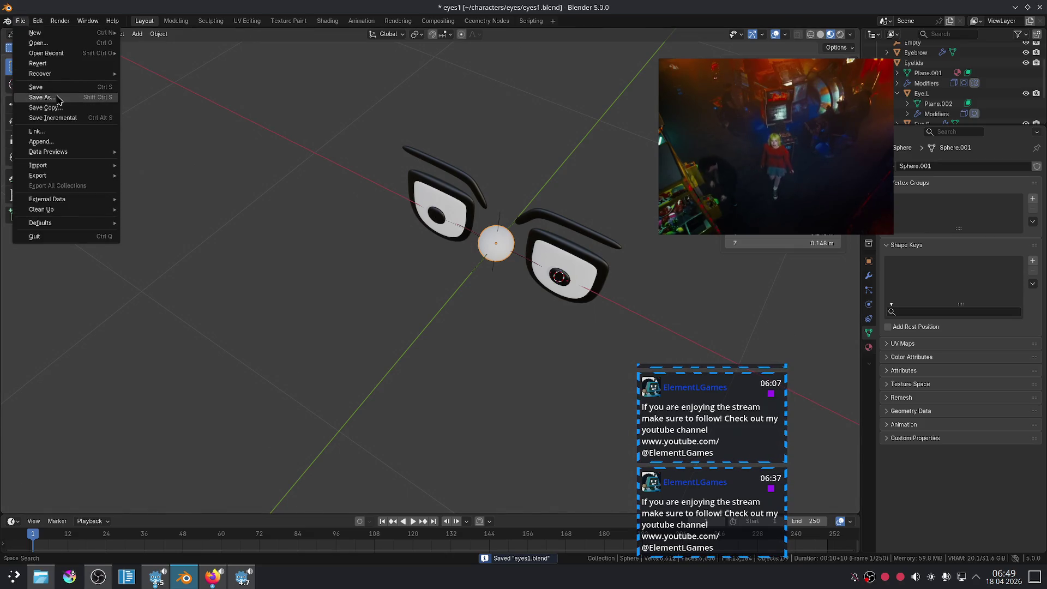
# Step: Start a glTF 2.0 export and navigate to the youtubetutorials project folder
pyautogui.moveTo(77, 175)
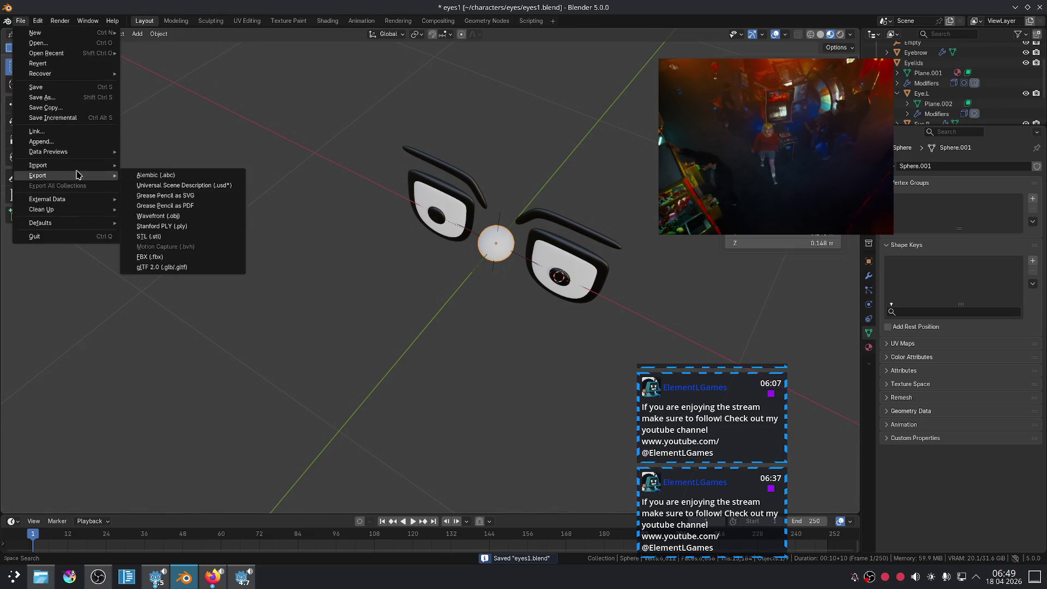
pyautogui.click(185, 268)
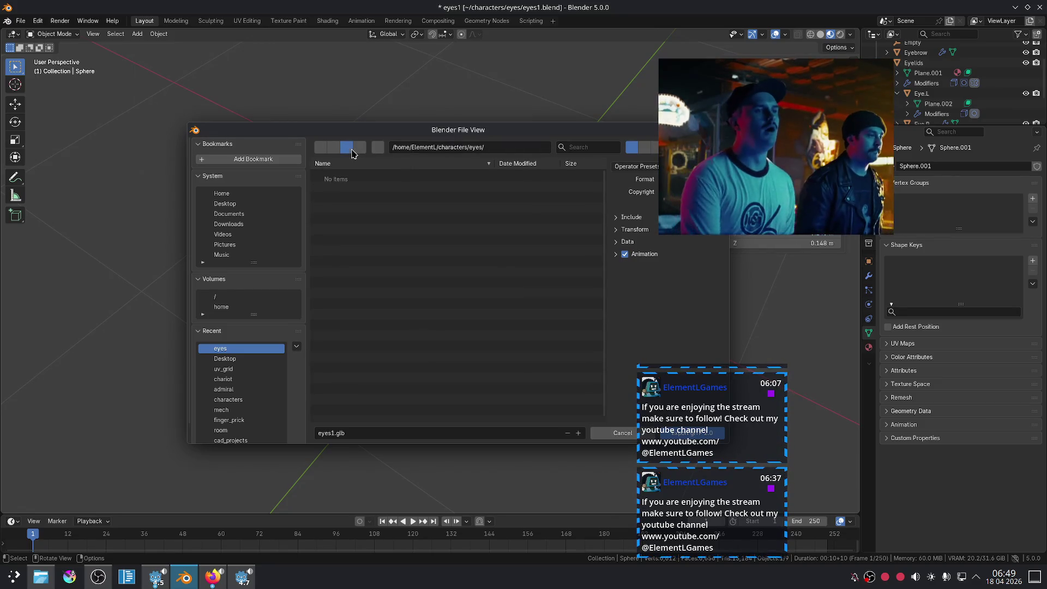
pyautogui.click(345, 152)
pyautogui.click(346, 154)
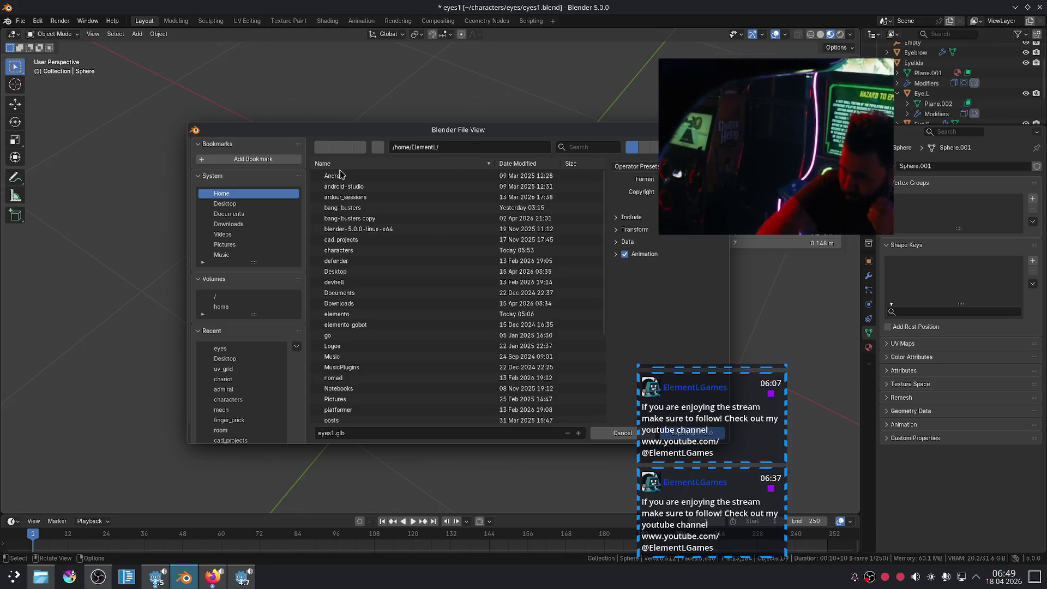
pyautogui.scroll(-6, 409, 239)
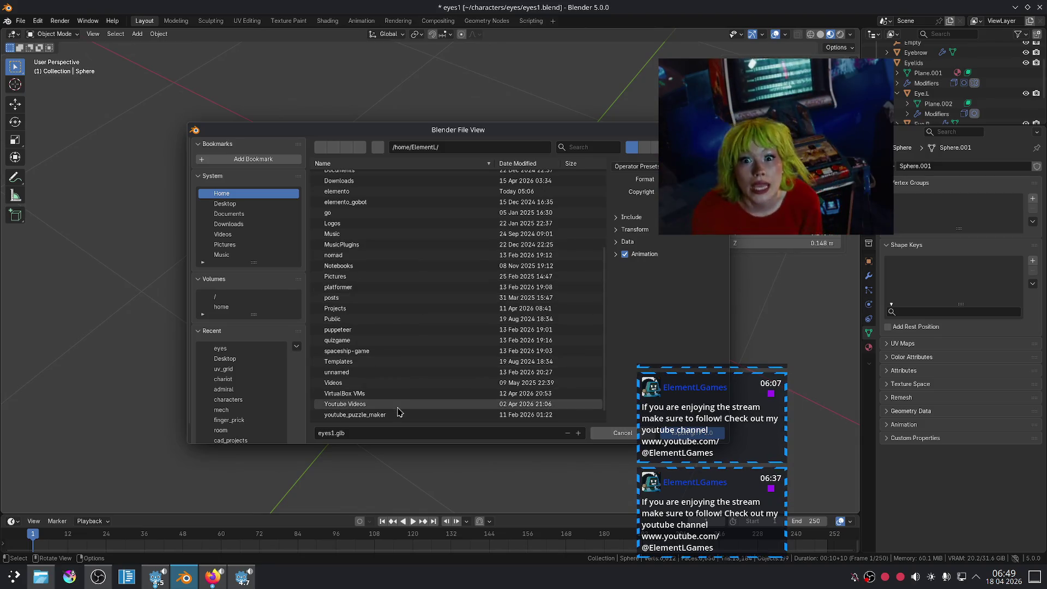
pyautogui.scroll(-1, 395, 406)
pyautogui.click(391, 417)
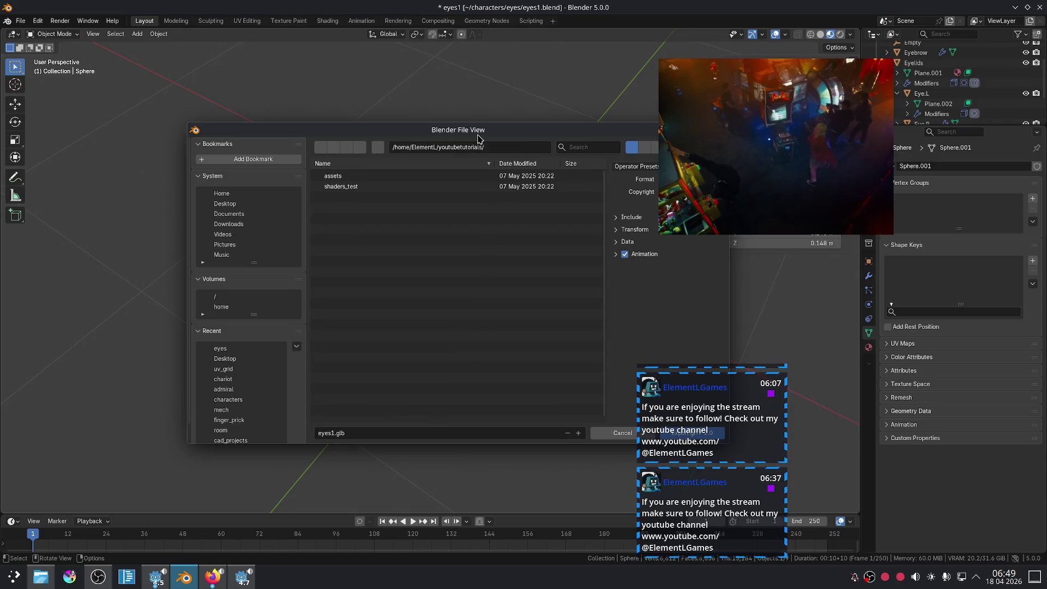
pyautogui.moveTo(477, 136); pyautogui.dragTo(397, 126)
# Step: Enable the Data, Mesh and Shape Keys export options and export as eyes1.glb
pyautogui.click(548, 209)
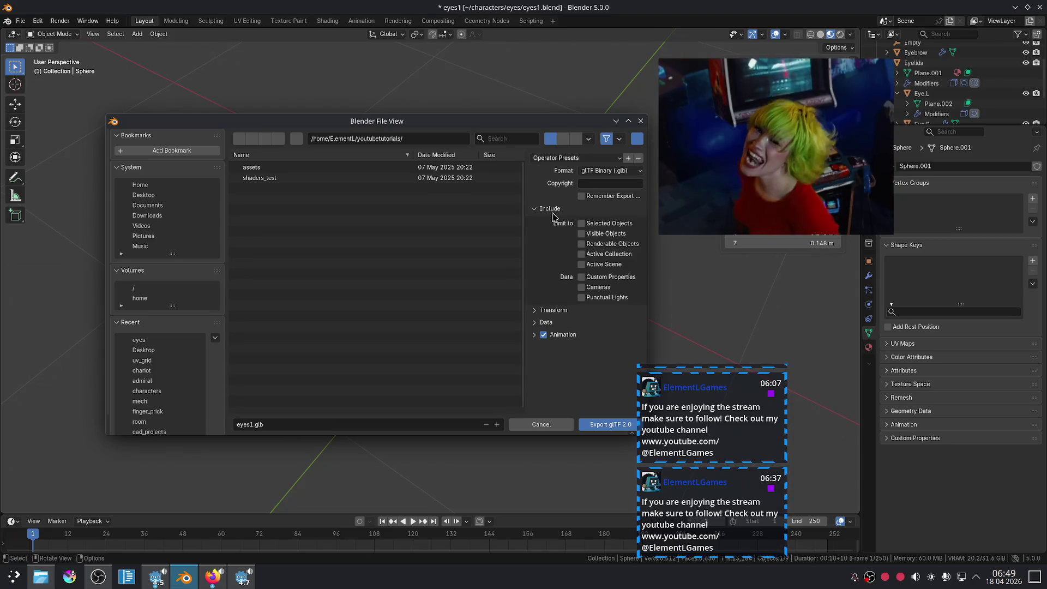
pyautogui.scroll(-3, 960, 87)
pyautogui.moveTo(717, 178)
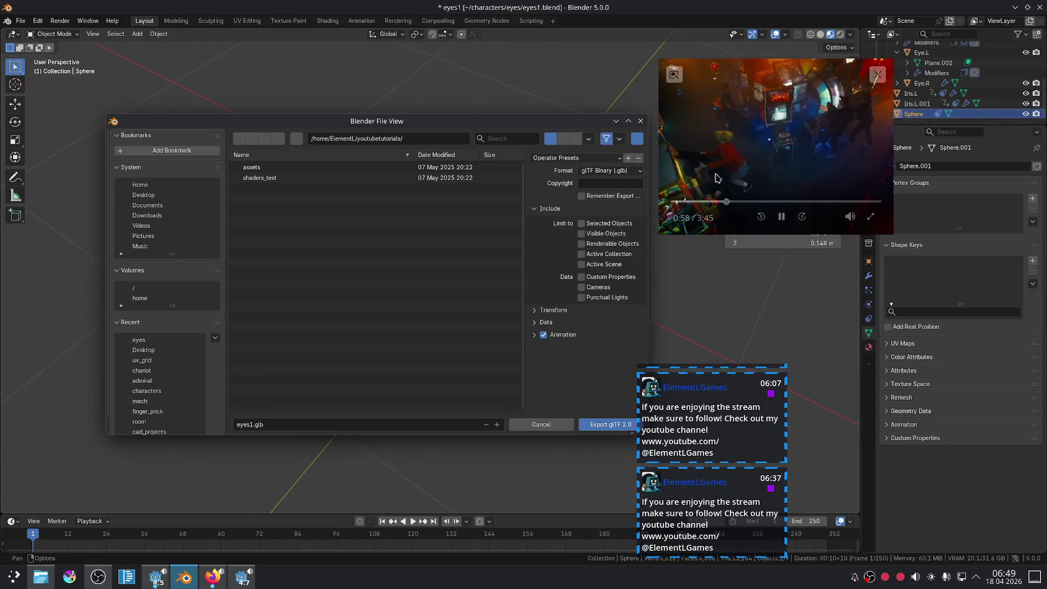
pyautogui.click(546, 323)
pyautogui.scroll(-2, 548, 327)
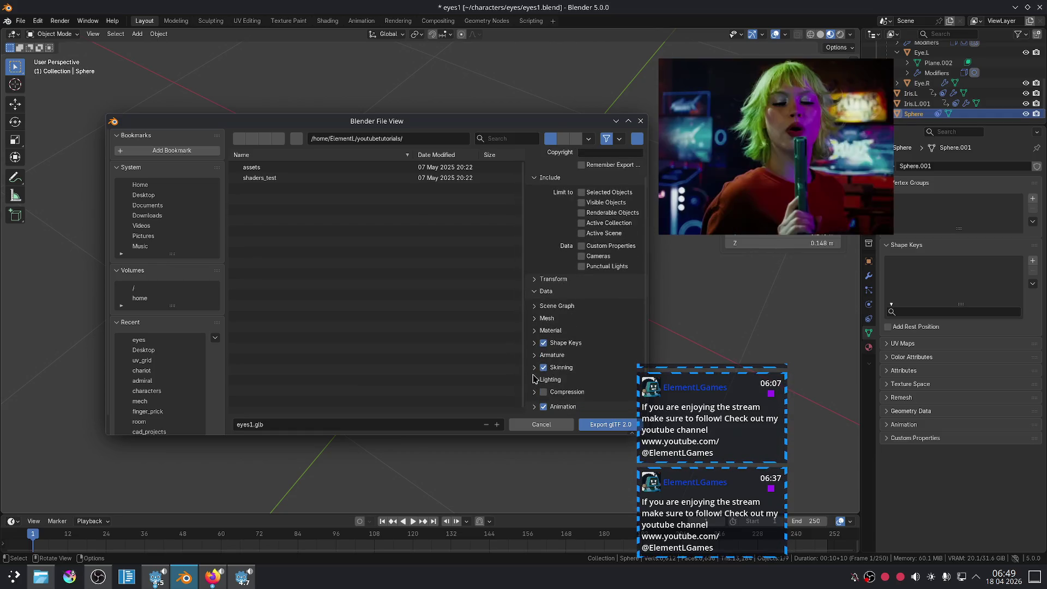
pyautogui.click(534, 319)
pyautogui.scroll(-4, 536, 327)
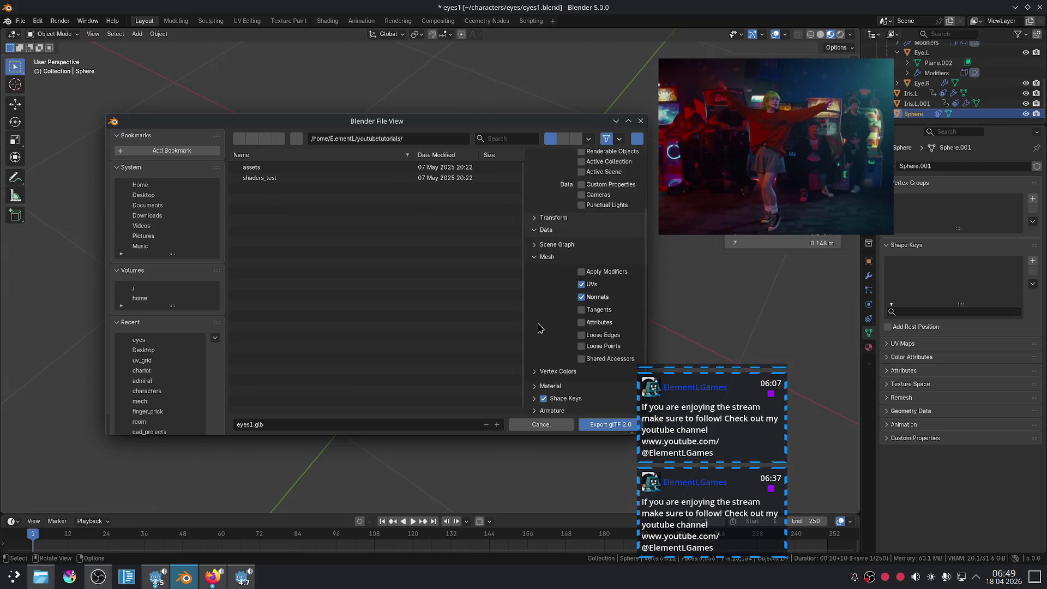
pyautogui.click(533, 260)
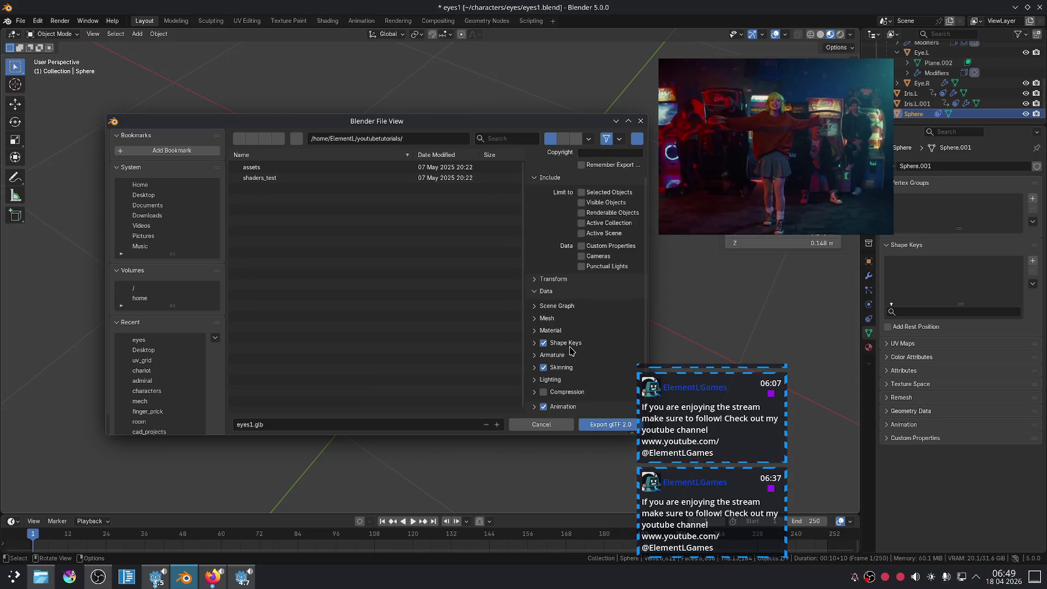
pyautogui.click(534, 344)
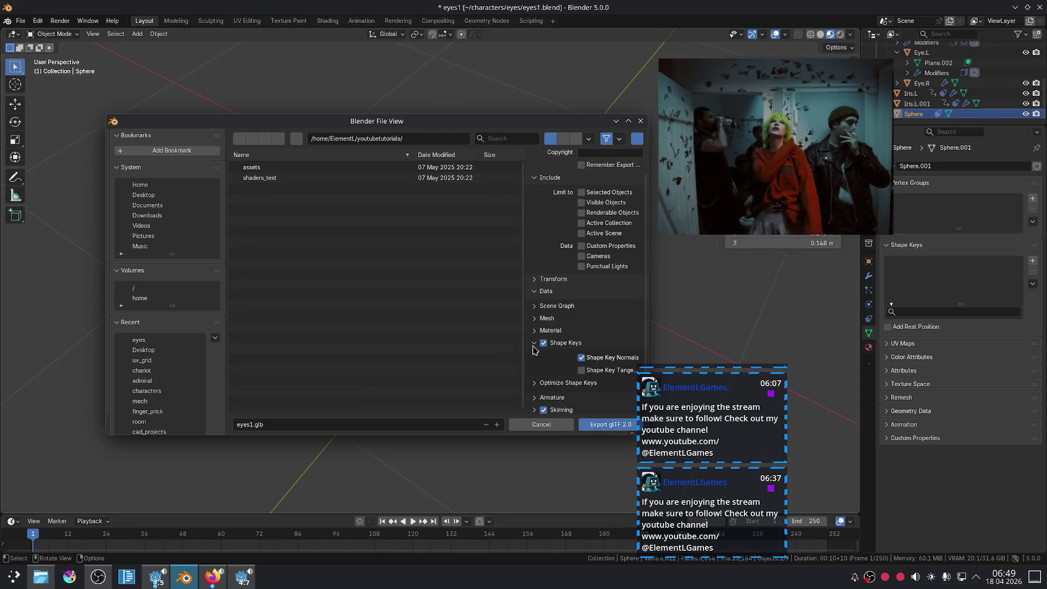
pyautogui.click(597, 425)
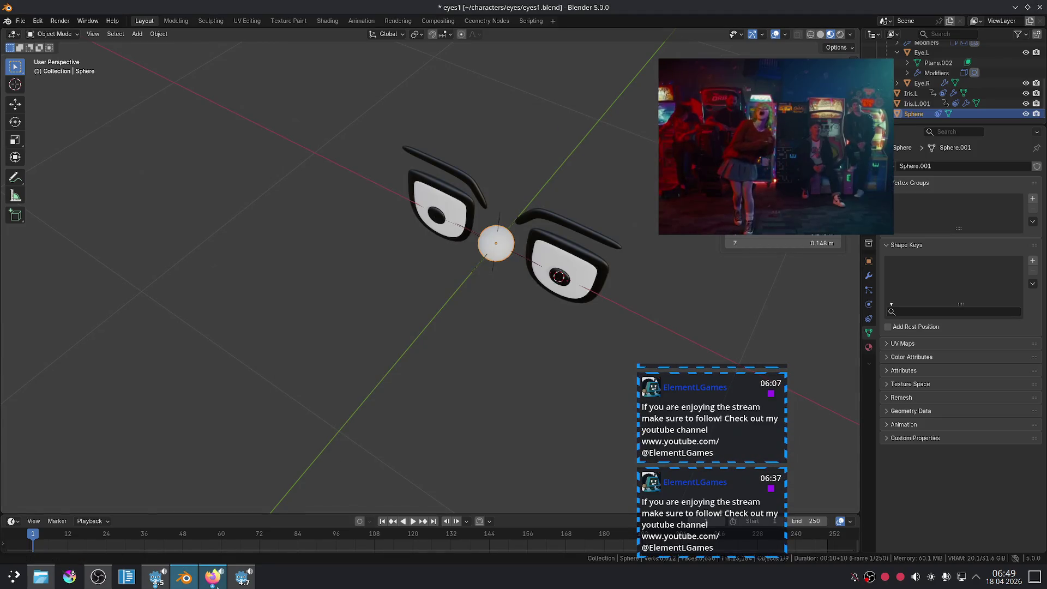
pyautogui.click(242, 576)
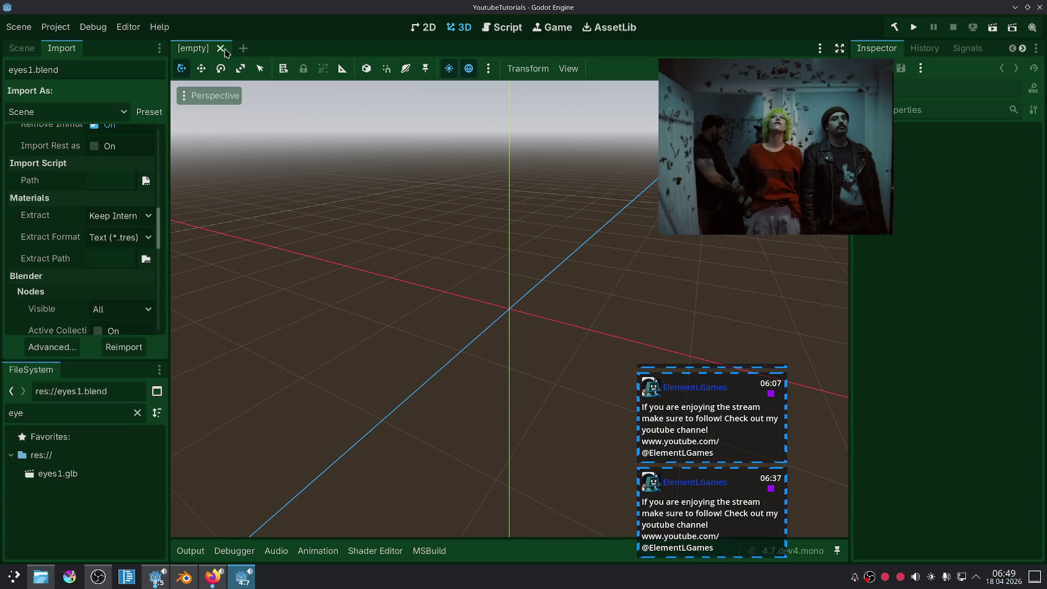
# Step: Create a Node3D root and add an eyes1.glb instance to the new 3D scene
pyautogui.click(22, 48)
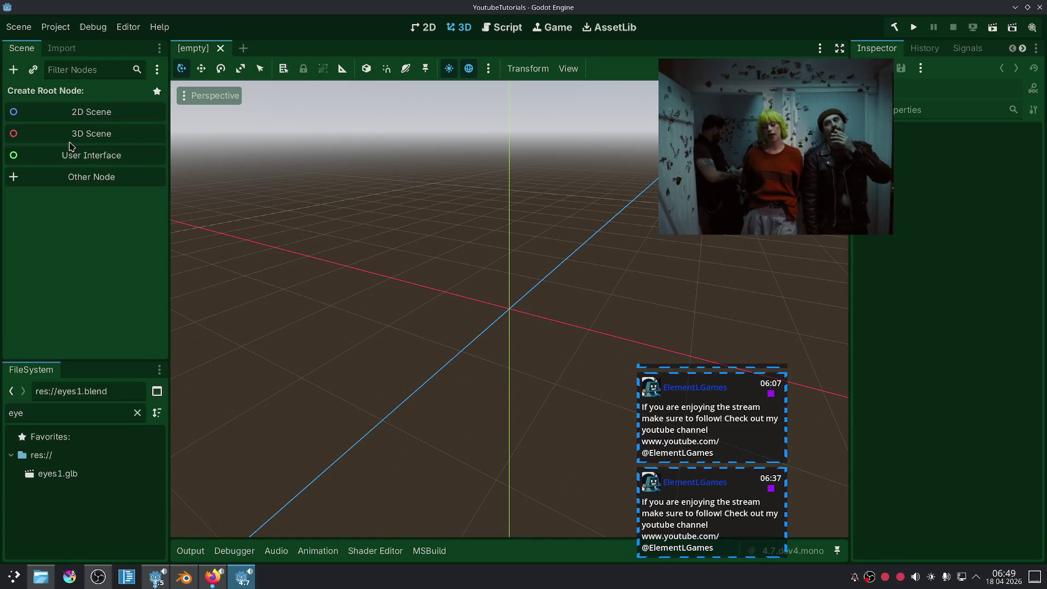
pyautogui.click(49, 134)
pyautogui.moveTo(69, 487)
pyautogui.mouseDown()
pyautogui.moveTo(83, 141)
pyautogui.moveTo(68, 96)
pyautogui.mouseUp()
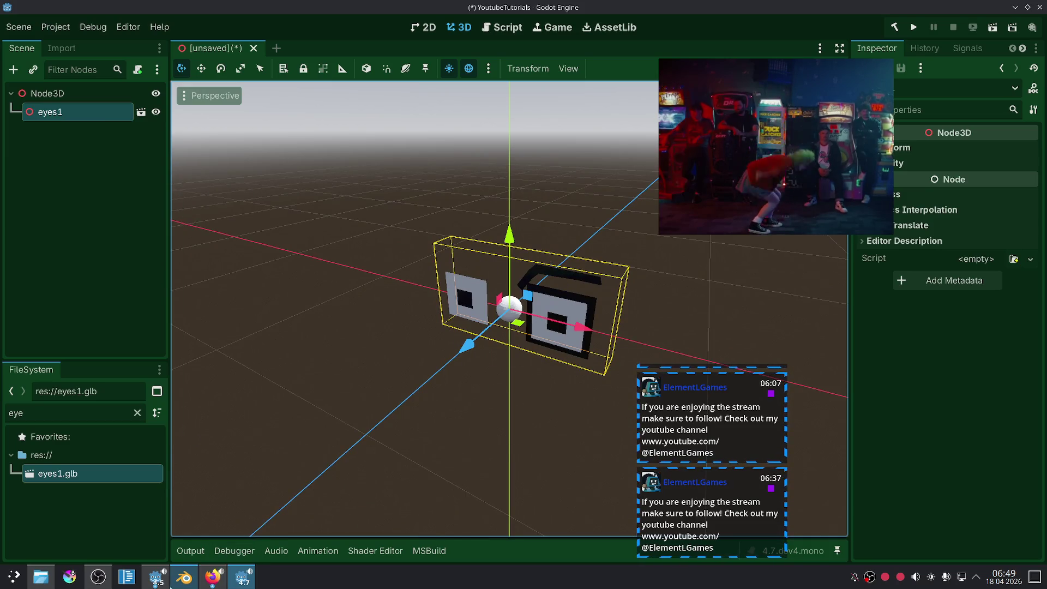
pyautogui.click(184, 577)
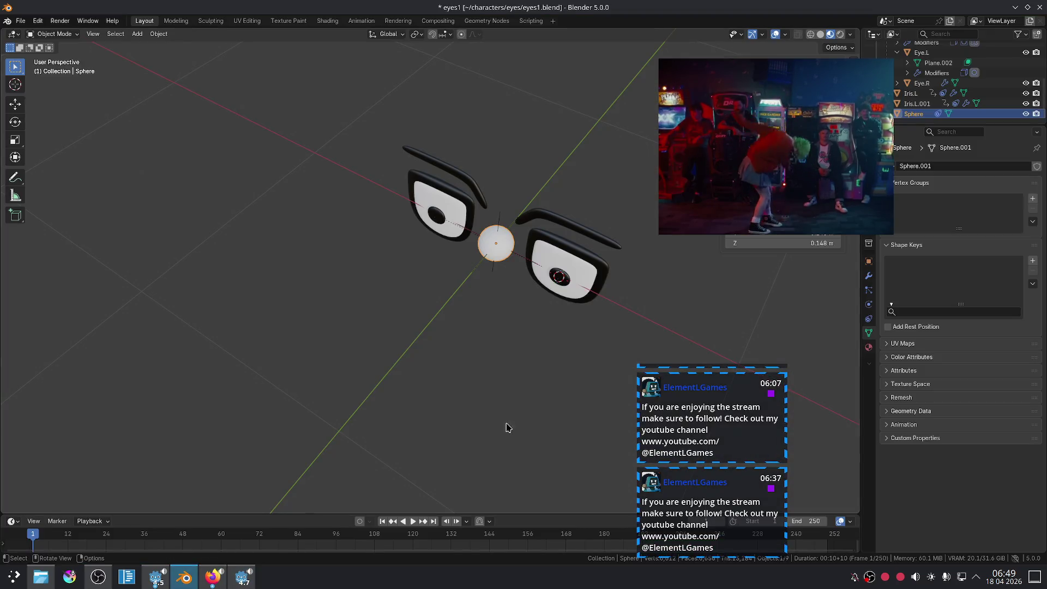
# Step: Start a glTF 2.0 export from Blender's File > Export menu
pyautogui.click(20, 21)
pyautogui.moveTo(46, 177)
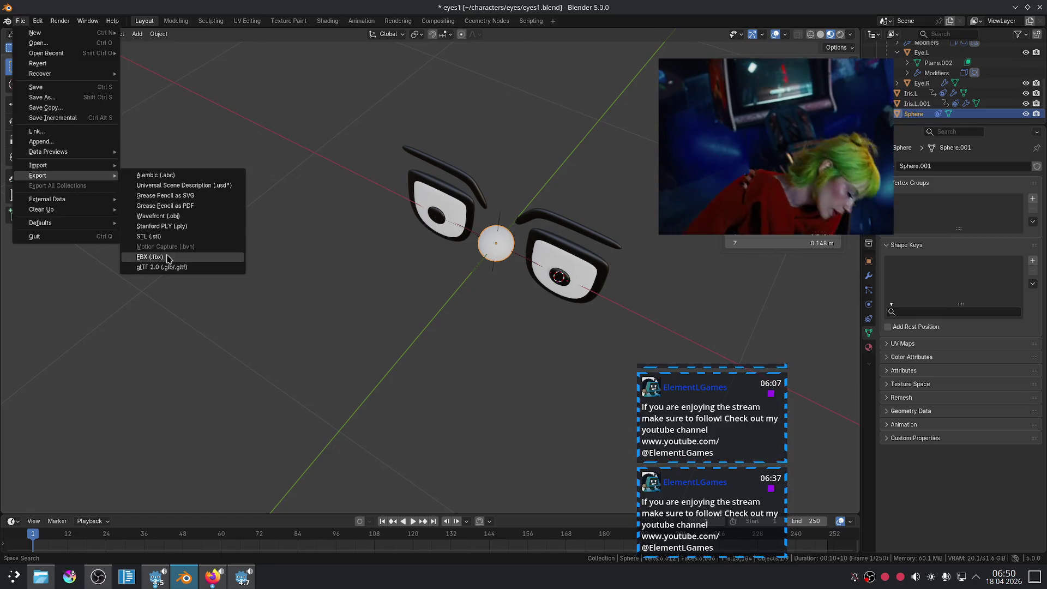
pyautogui.click(170, 271)
pyautogui.moveTo(568, 137); pyautogui.dragTo(331, 145)
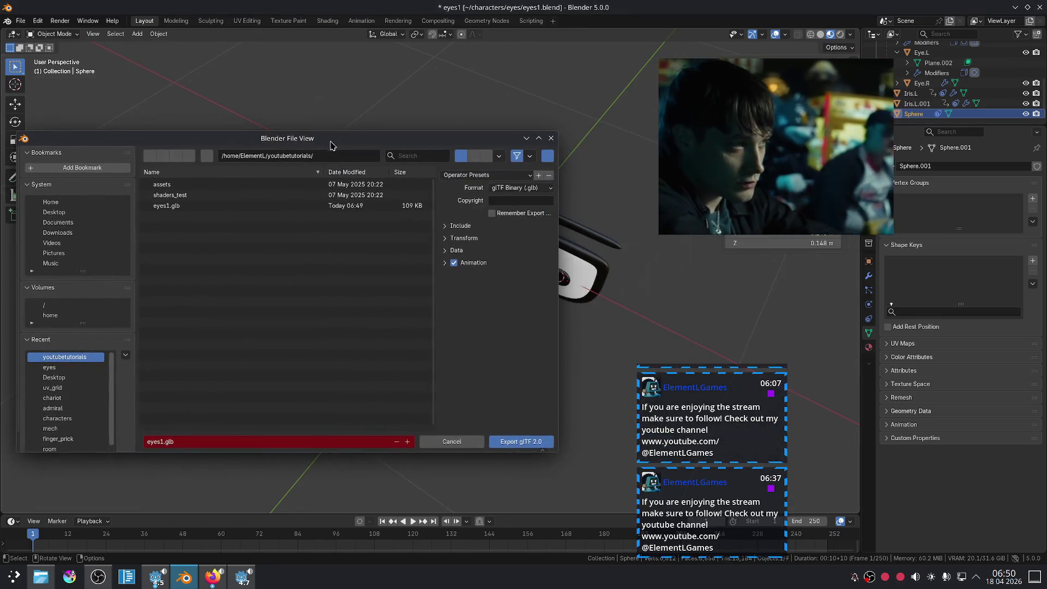
# Step: Review the Include, Data and Mesh export options and export over eyes1.glb
pyautogui.click(445, 238)
pyautogui.click(445, 237)
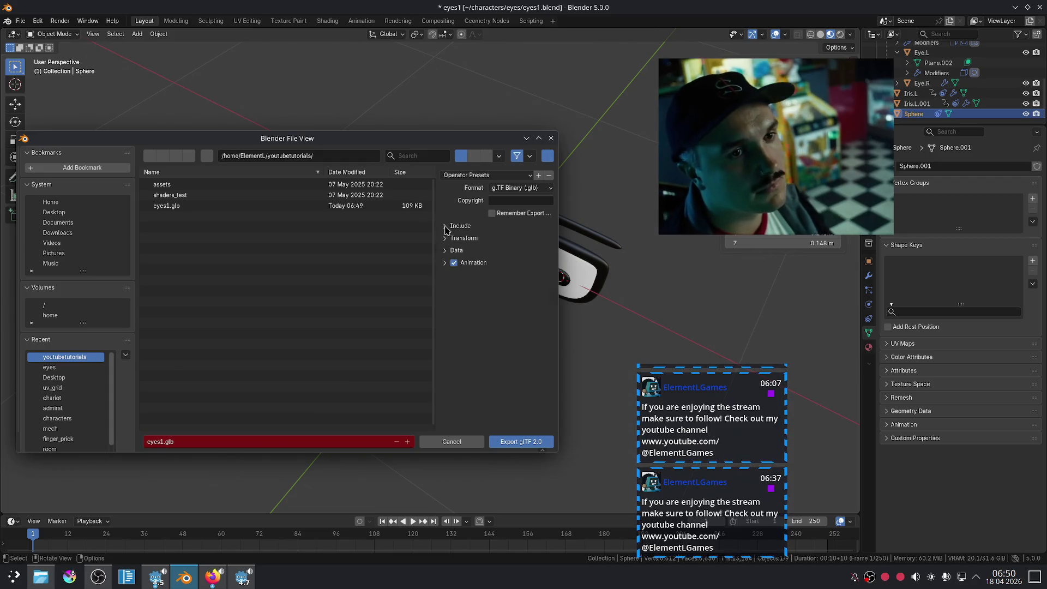
pyautogui.click(445, 226)
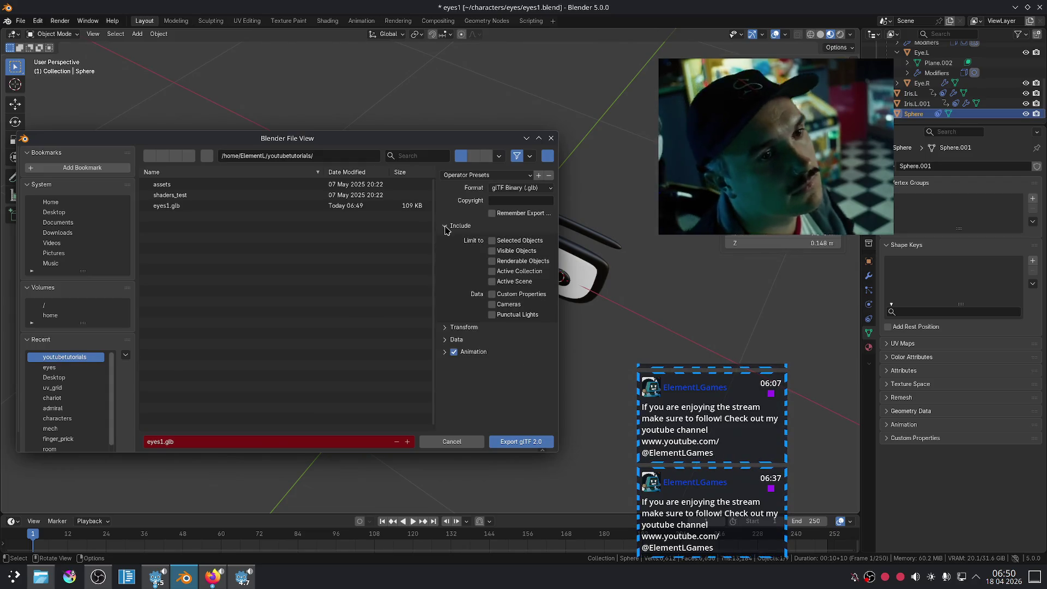
pyautogui.click(446, 339)
pyautogui.scroll(-2, 446, 349)
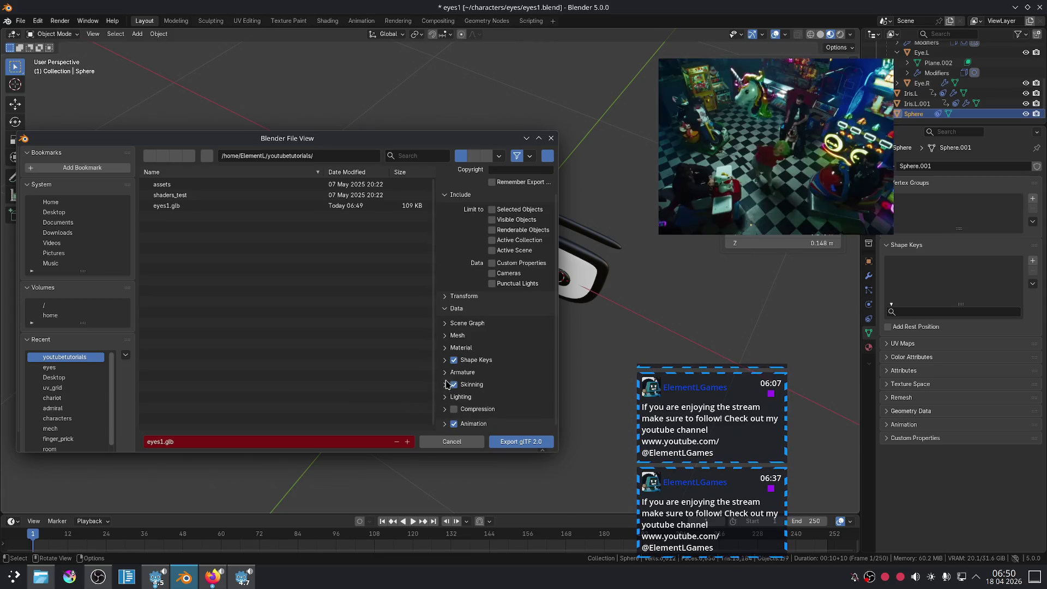
pyautogui.click(444, 349)
pyautogui.click(445, 349)
pyautogui.click(445, 335)
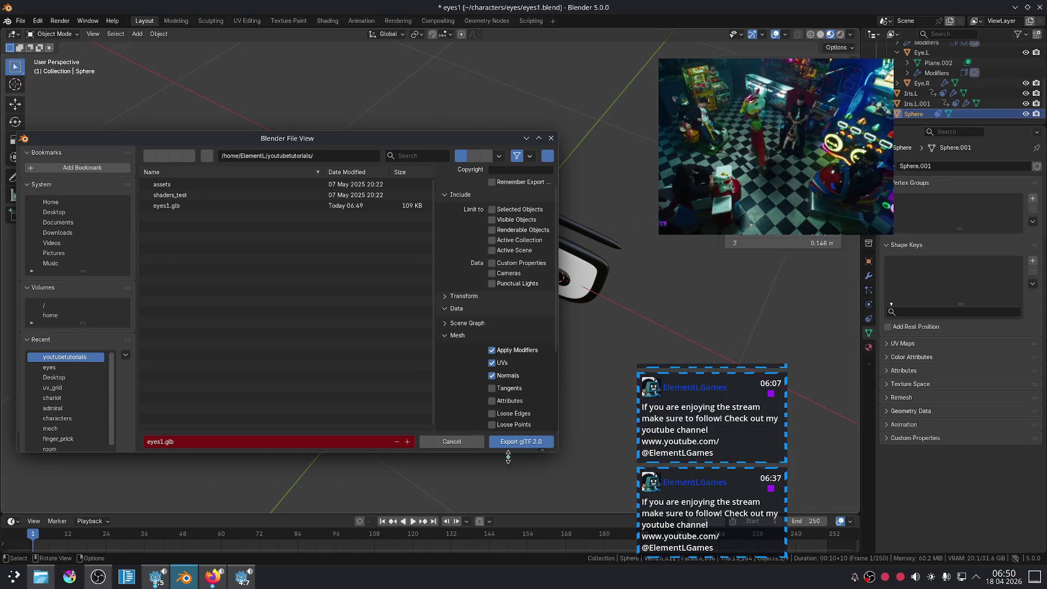
pyautogui.click(508, 442)
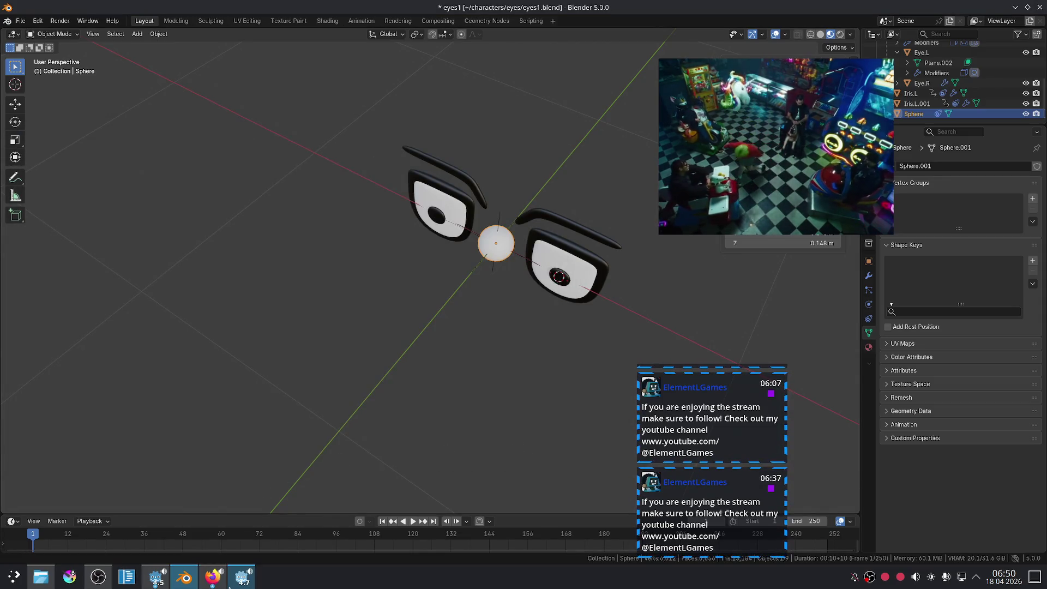
pyautogui.click(240, 577)
# Step: Make the eyes1 instance's children editable and nudge the Sphere node along Z and X
pyautogui.scroll(-3, 518, 387)
pyautogui.scroll(5, 452, 329)
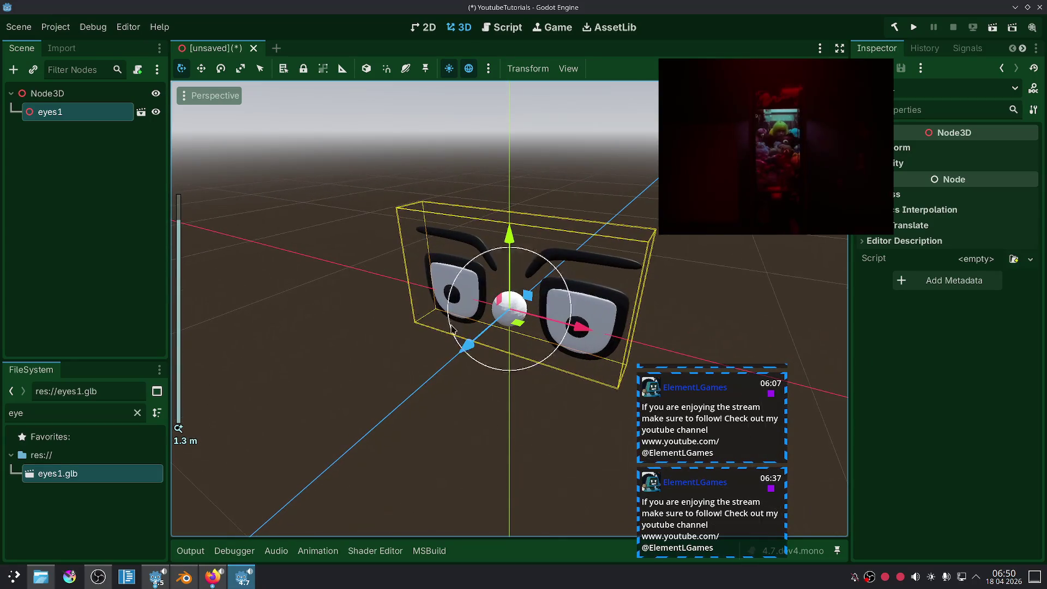
pyautogui.rightClick(77, 121)
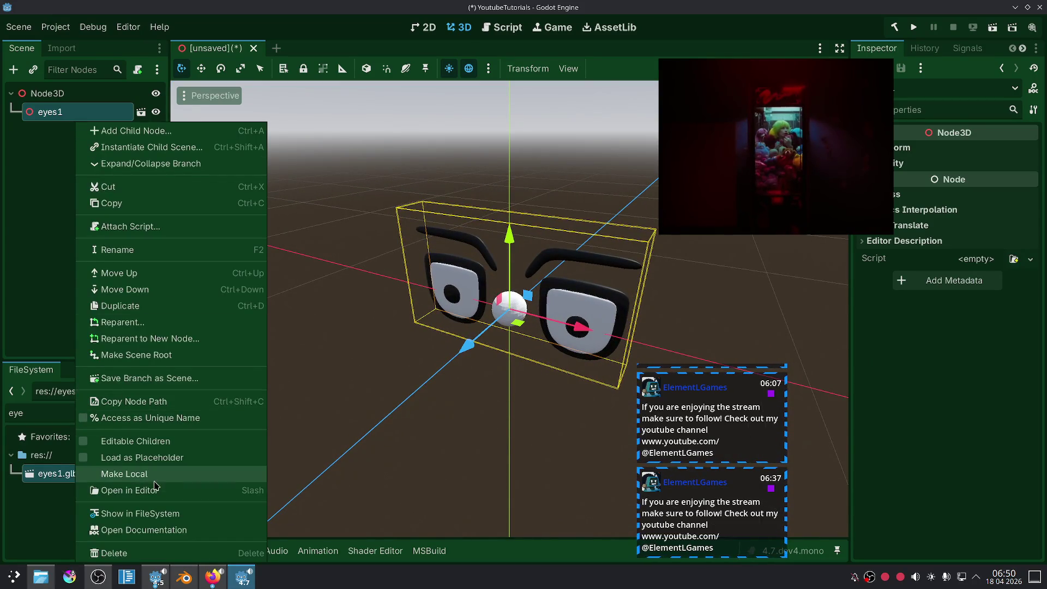
pyautogui.click(181, 442)
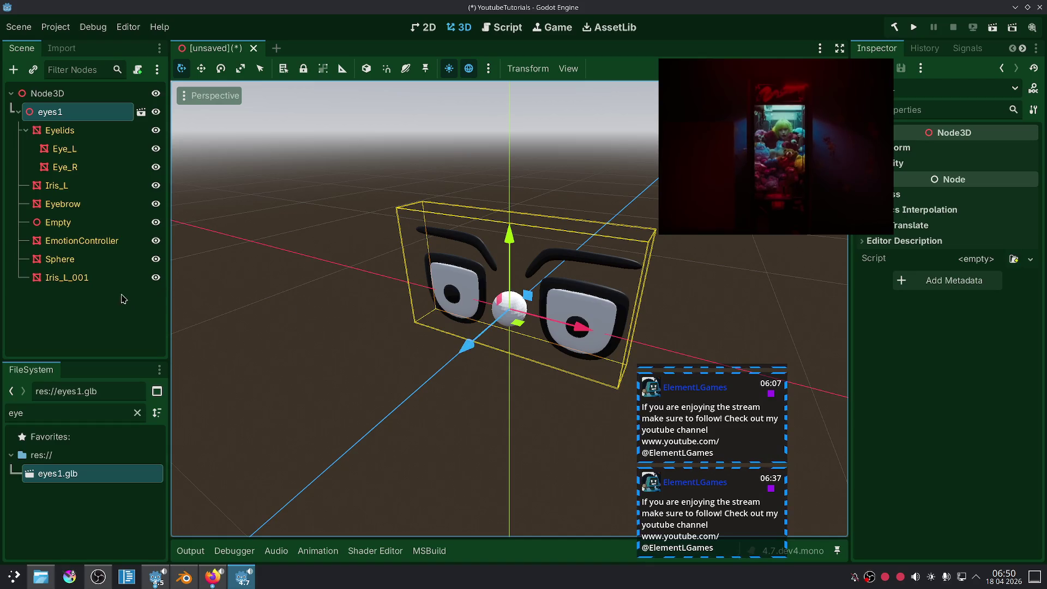
pyautogui.click(98, 260)
pyautogui.moveTo(457, 354); pyautogui.dragTo(368, 420)
pyautogui.moveTo(479, 425)
pyautogui.mouseDown()
pyautogui.moveTo(300, 358)
pyautogui.moveTo(458, 417)
pyautogui.mouseUp()
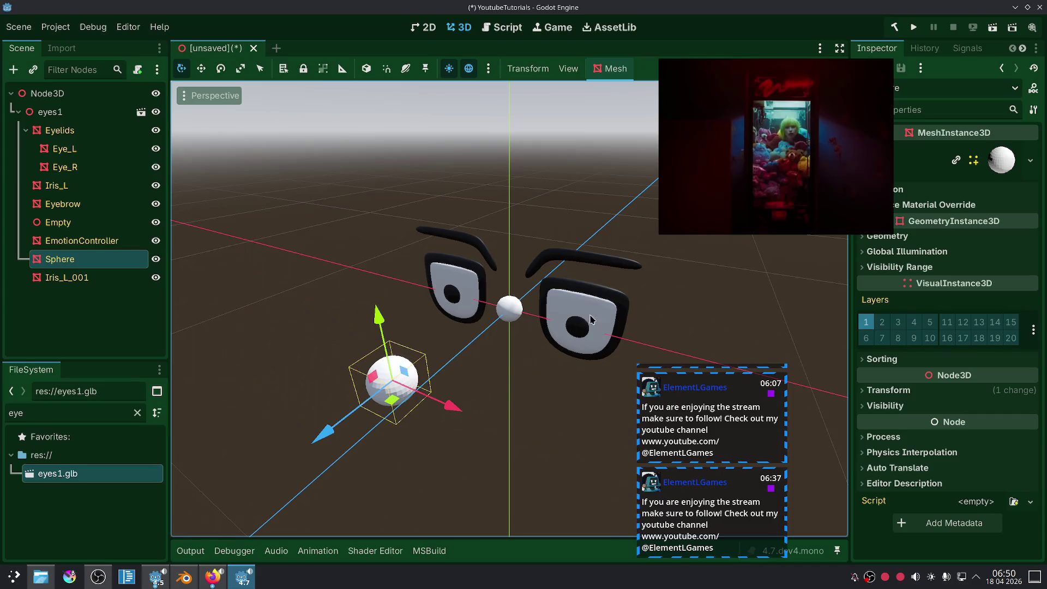
# Step: Inspect Eye_L's geometry, skeleton and surface material override properties
pyautogui.click(595, 318)
pyautogui.moveTo(774, 224); pyautogui.dragTo(682, 224)
pyautogui.click(873, 238)
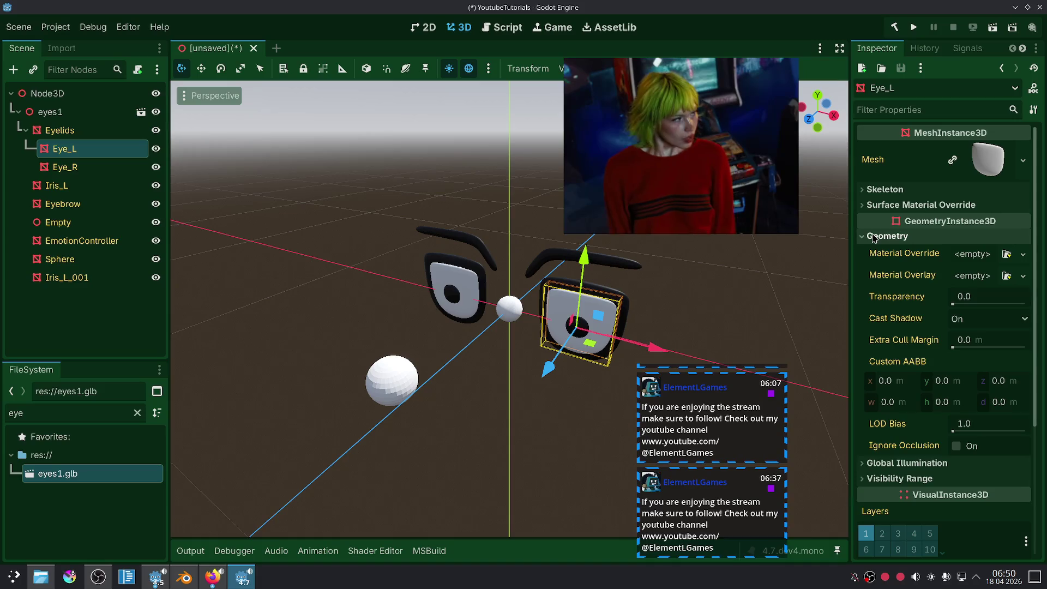
pyautogui.click(873, 239)
pyautogui.click(884, 205)
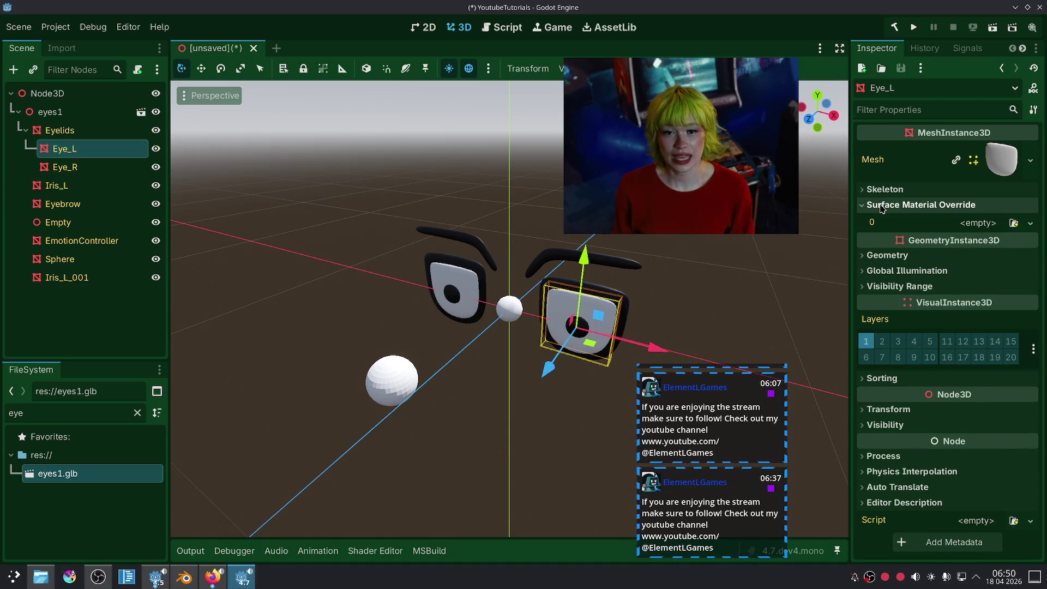
pyautogui.click(884, 205)
pyautogui.click(884, 194)
pyautogui.click(884, 192)
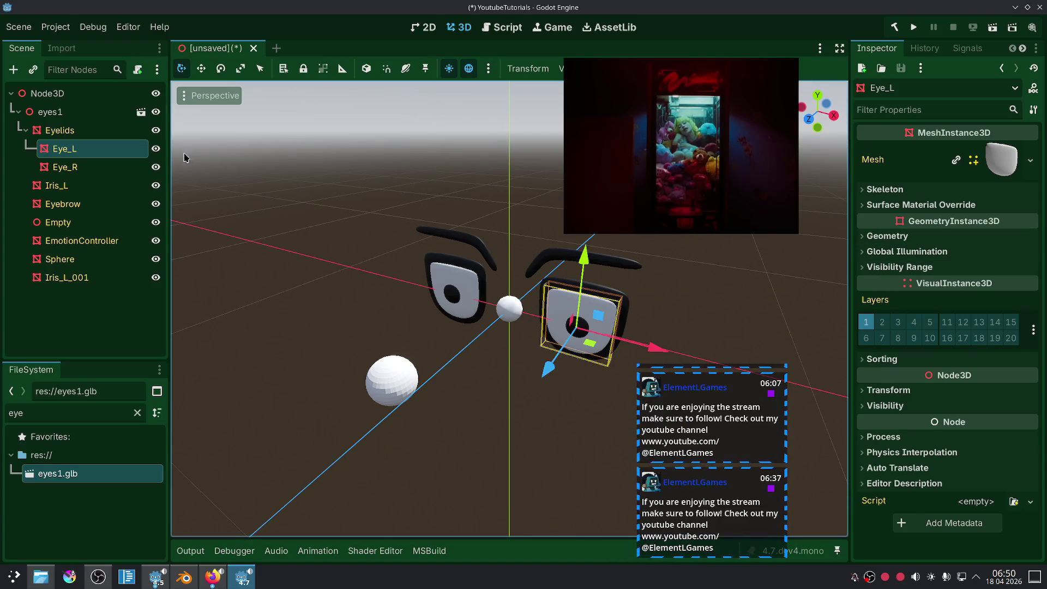
# Step: Check the Eyelids mesh's skeleton, material override and mesh properties for blend shapes
pyautogui.click(81, 170)
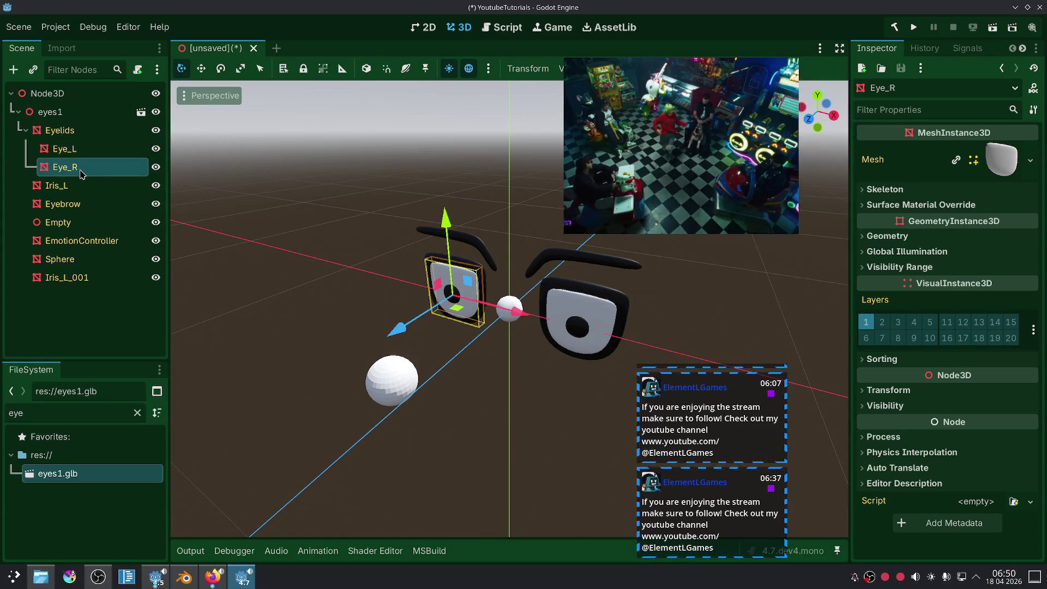
pyautogui.click(82, 150)
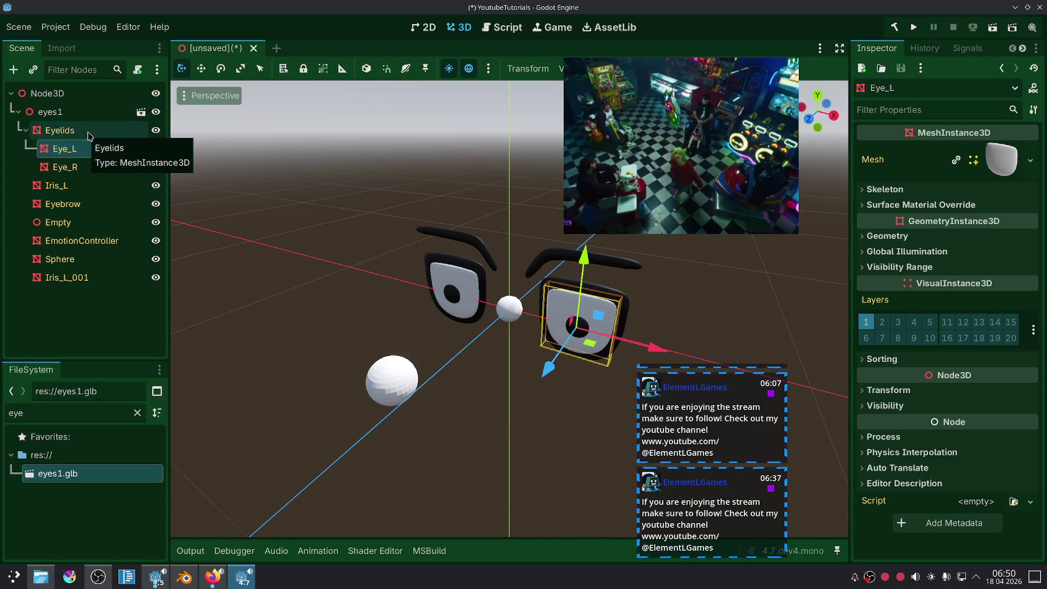
pyautogui.click(89, 136)
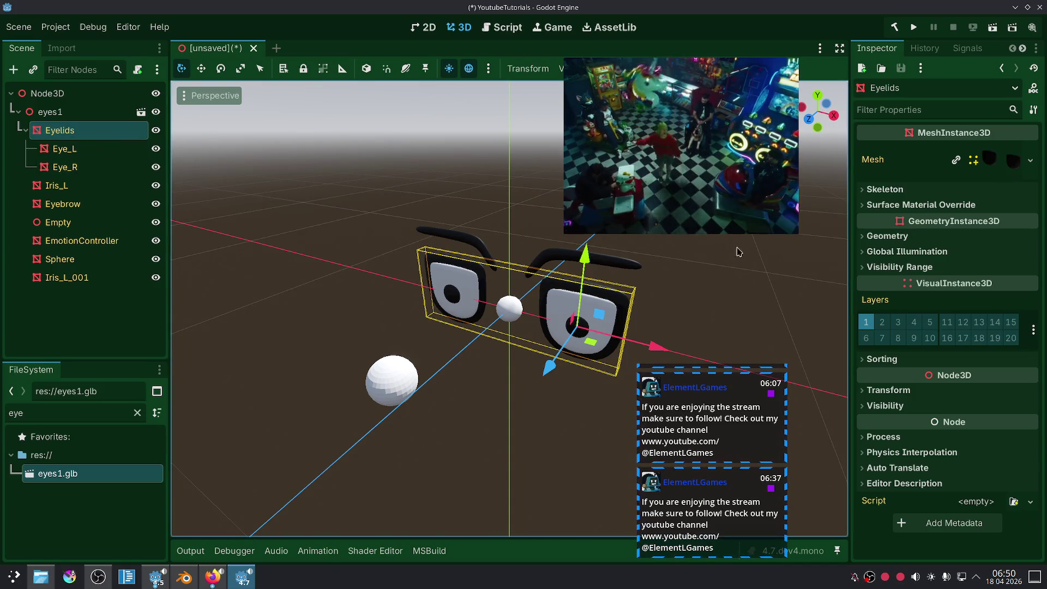
pyautogui.click(899, 192)
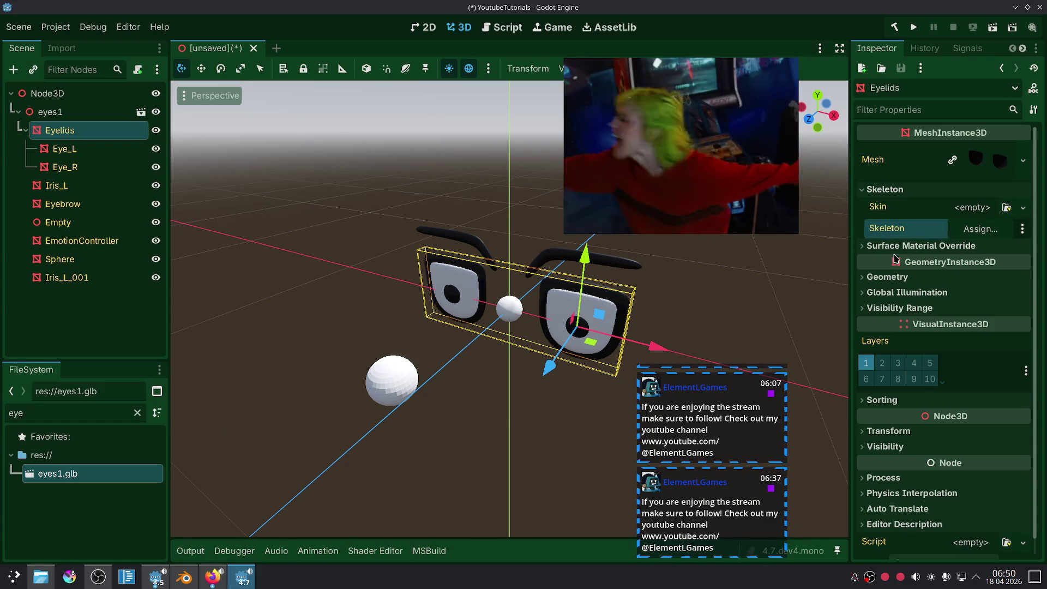
pyautogui.click(917, 246)
pyautogui.click(987, 160)
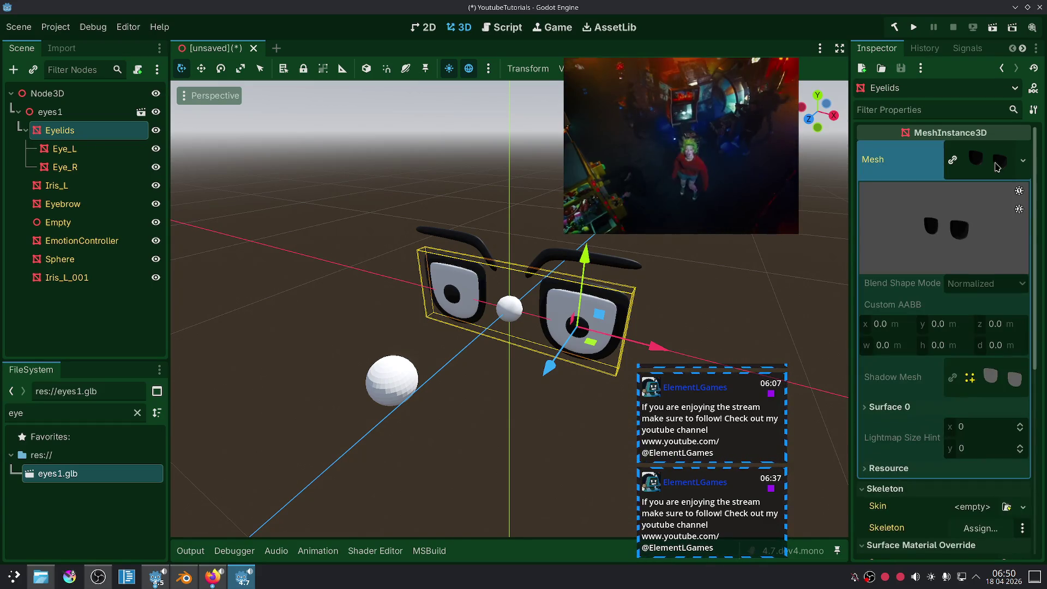
pyautogui.scroll(-4, 895, 371)
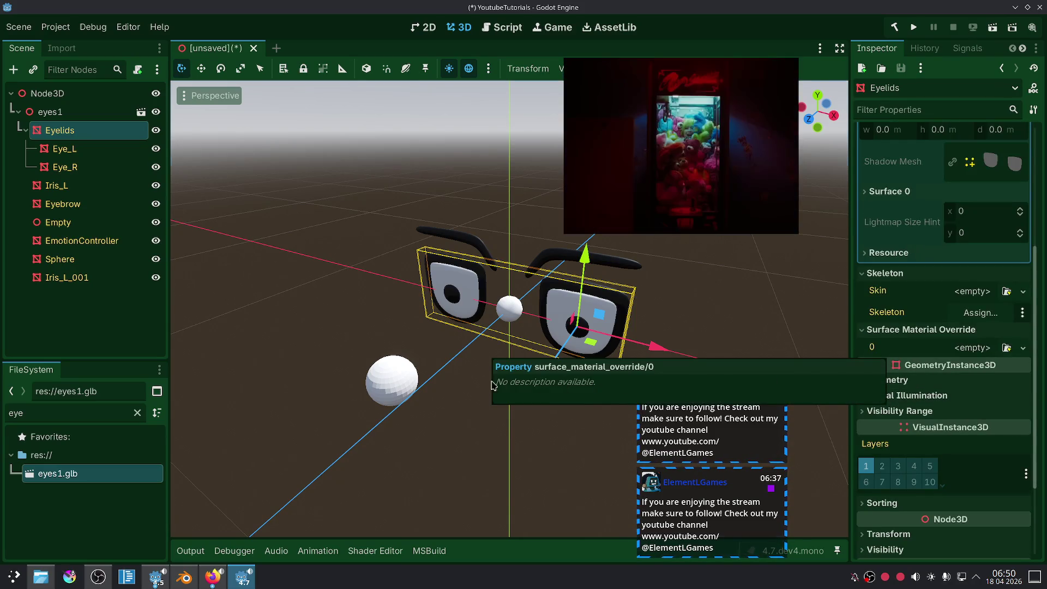
pyautogui.scroll(-2, 884, 400)
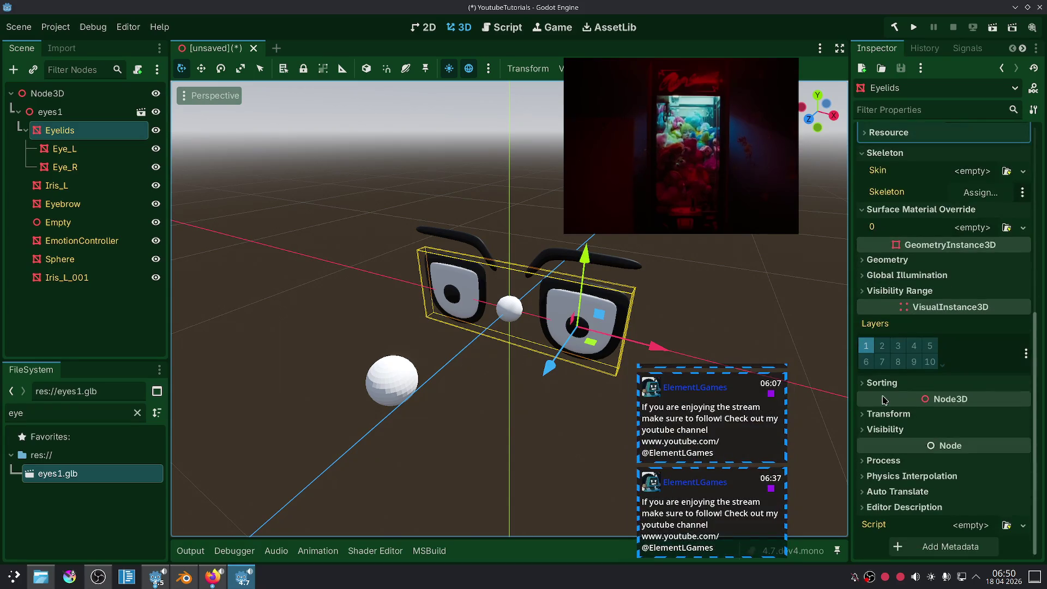
pyautogui.scroll(5, 885, 399)
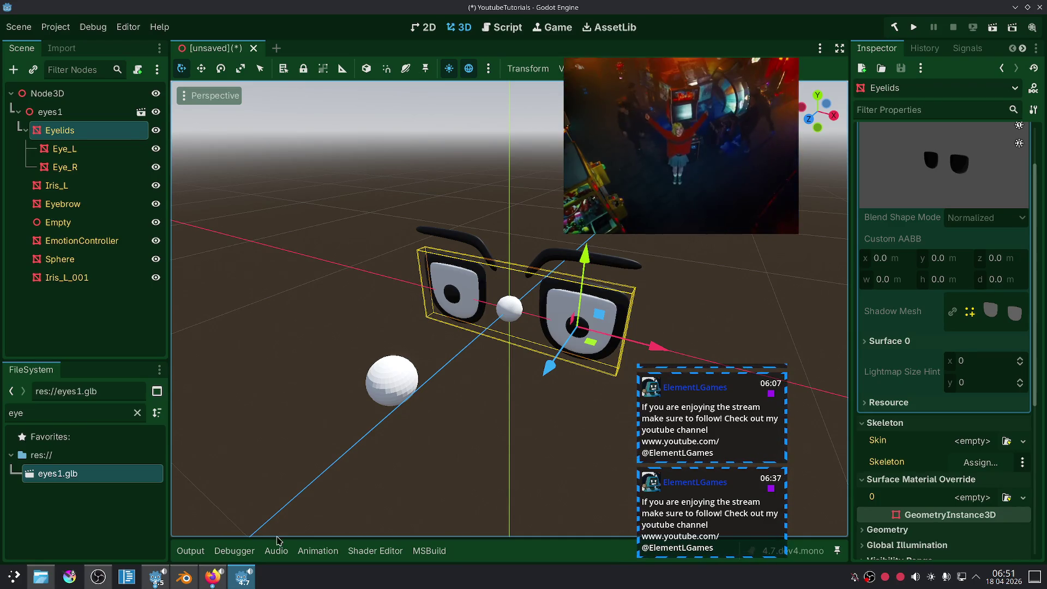
pyautogui.click(185, 577)
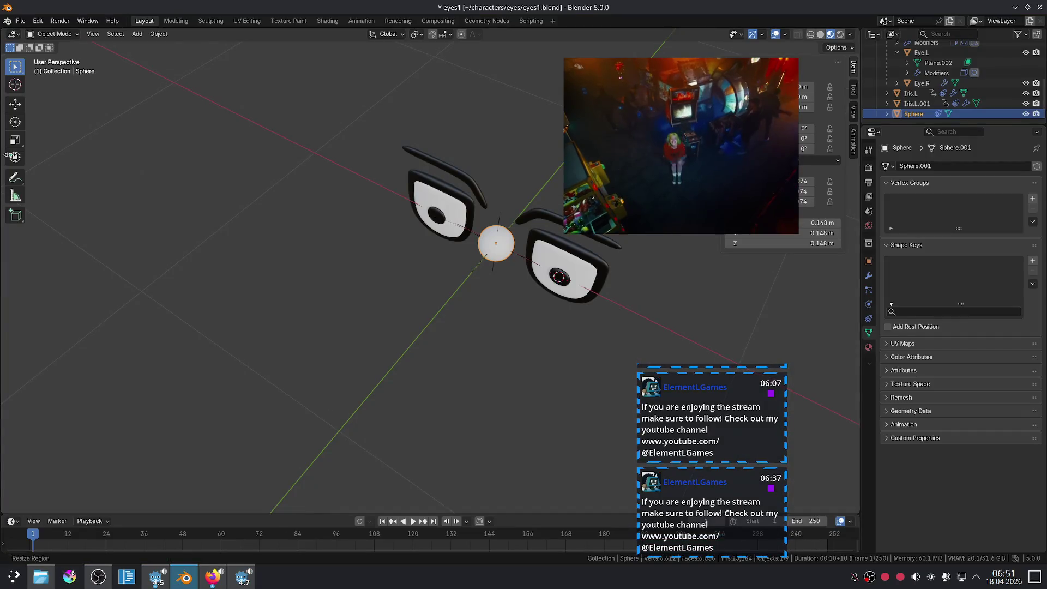
pyautogui.click(21, 20)
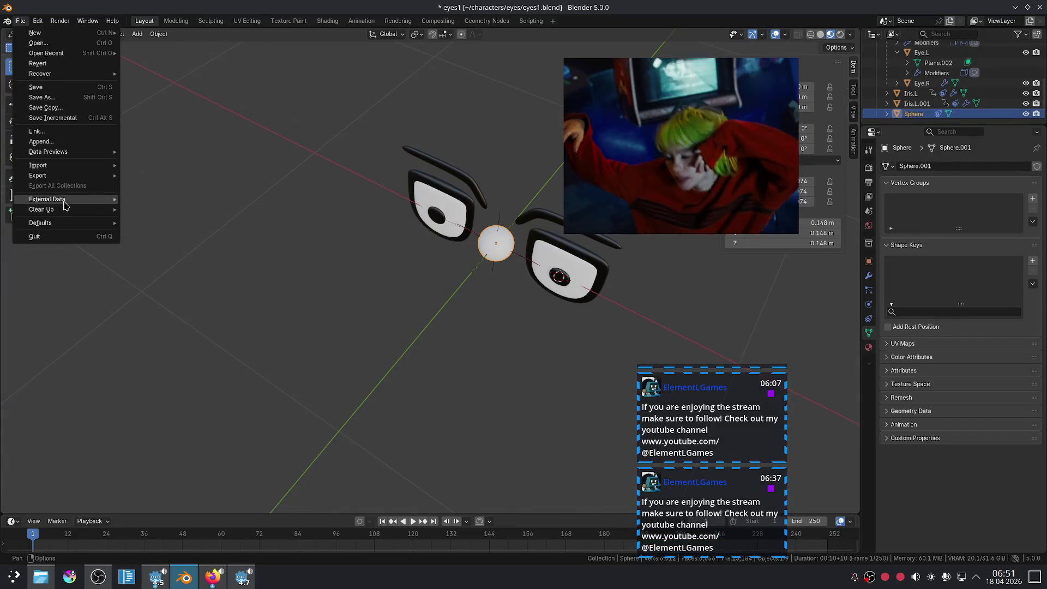
pyautogui.moveTo(66, 176)
pyautogui.click(229, 264)
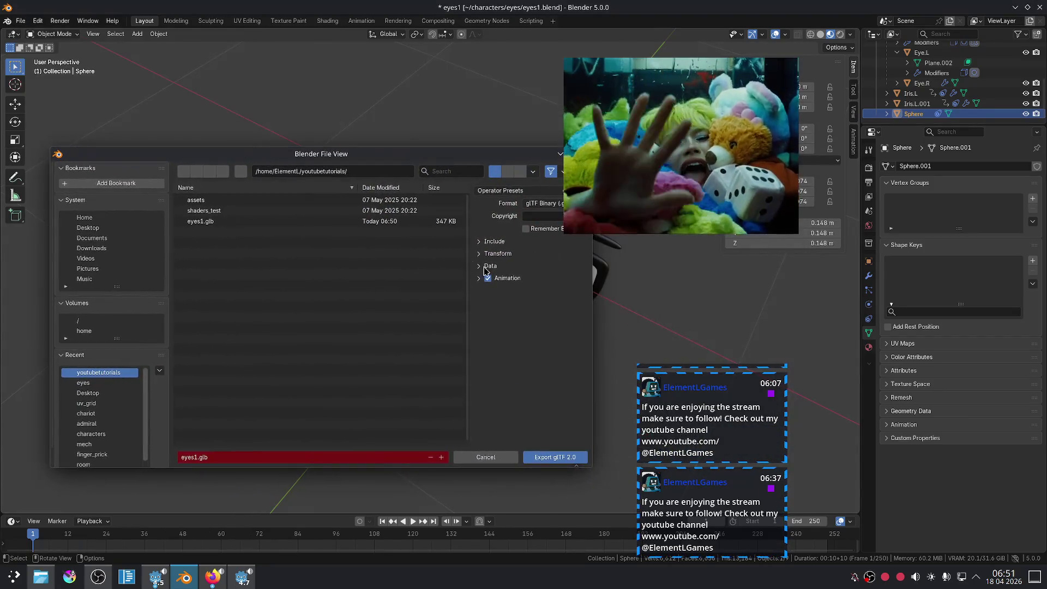
pyautogui.click(478, 317)
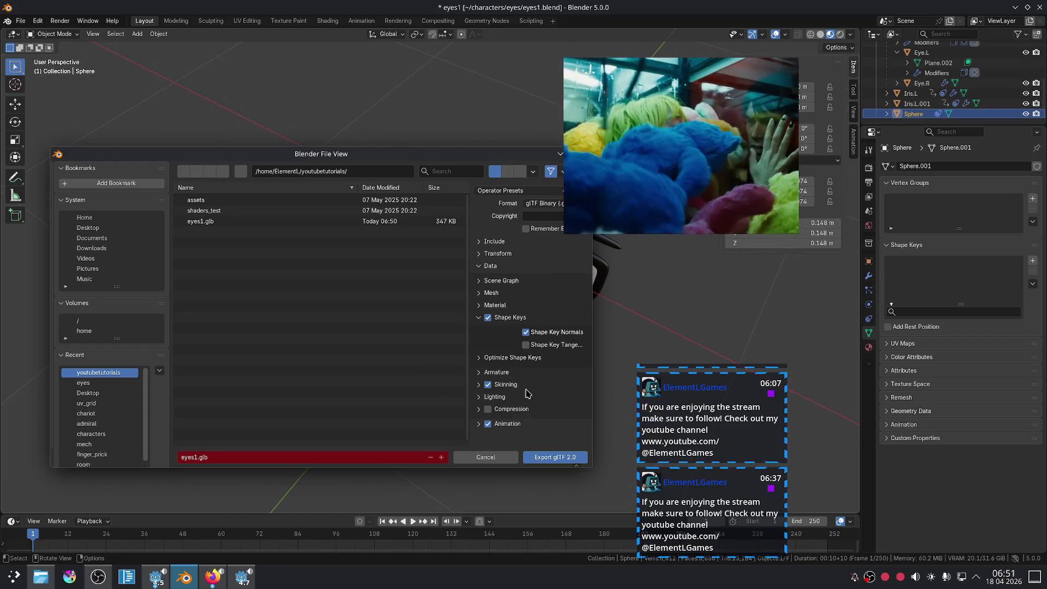
pyautogui.click(507, 359)
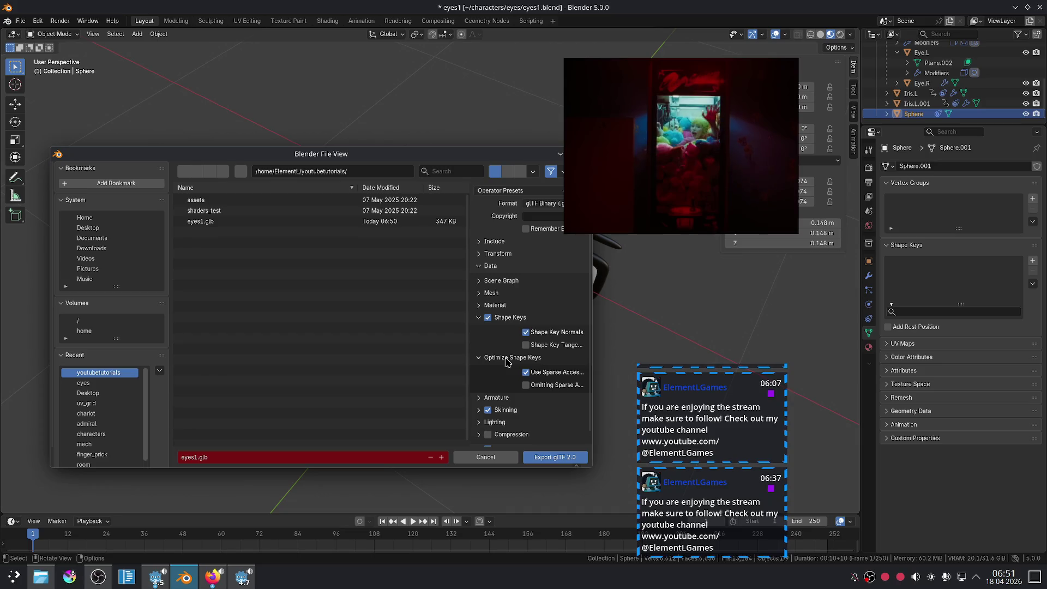
pyautogui.click(488, 295)
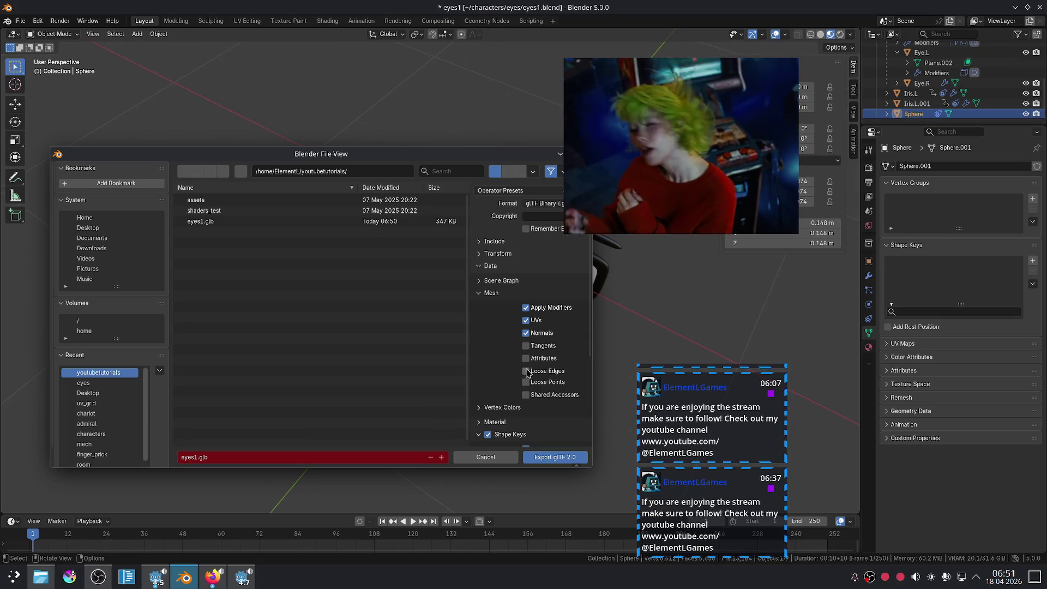
pyautogui.click(500, 281)
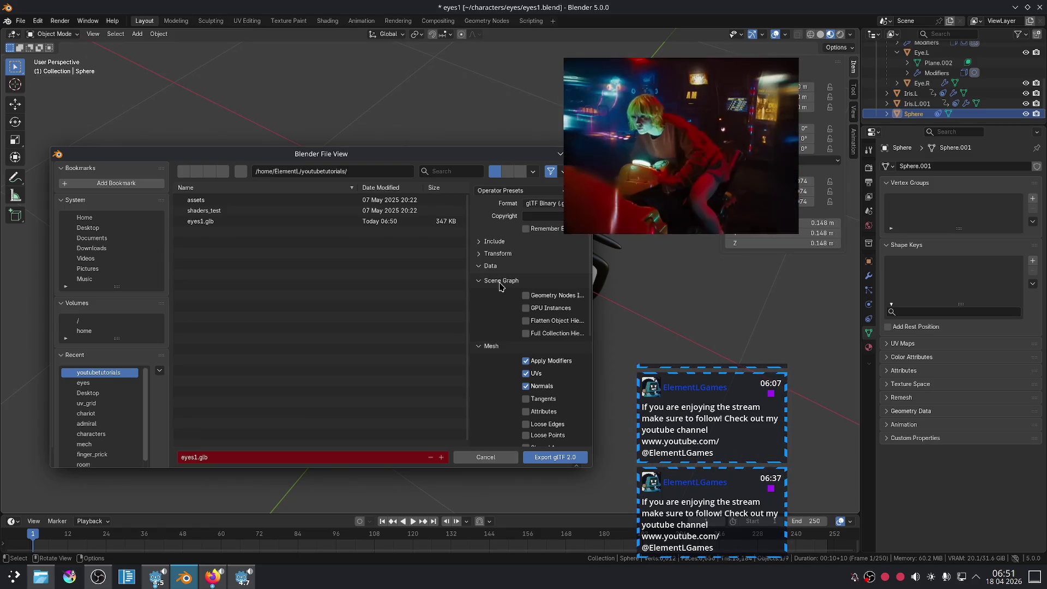
pyautogui.click(490, 267)
pyautogui.click(489, 267)
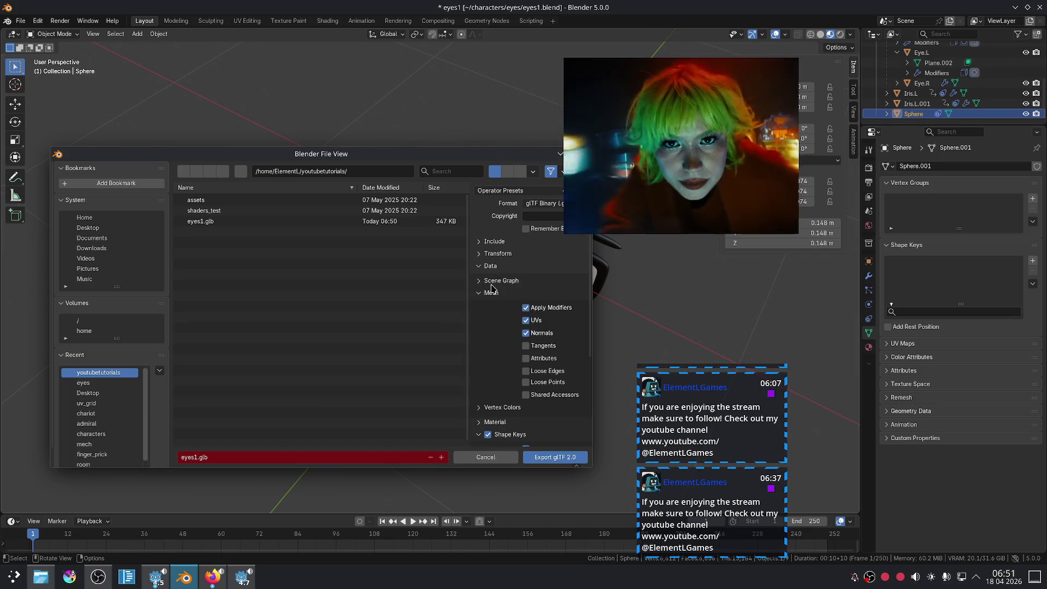
pyautogui.scroll(-5, 493, 402)
pyautogui.click(482, 388)
pyautogui.scroll(-2, 508, 360)
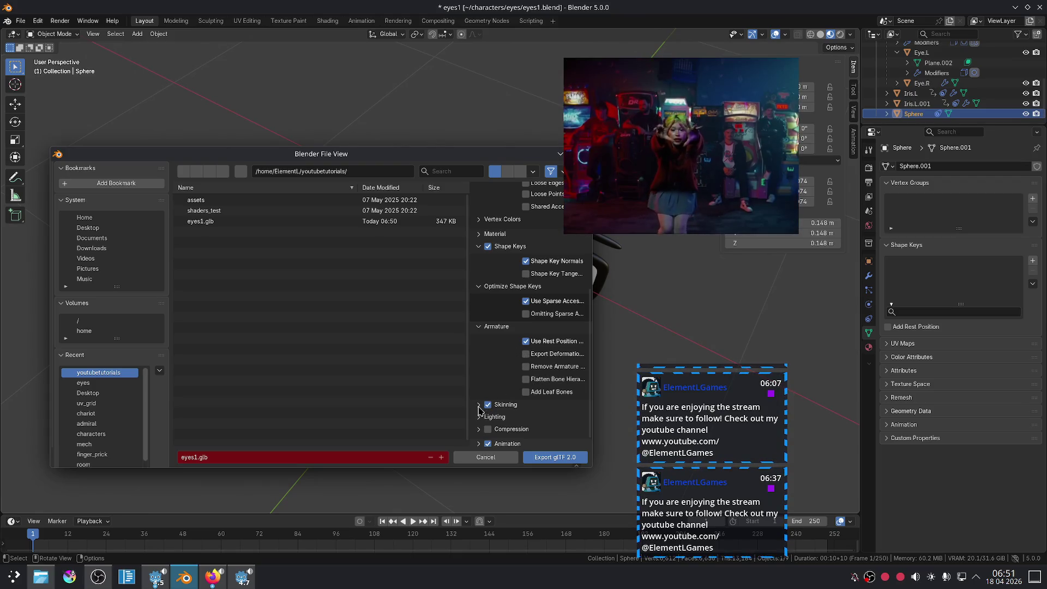
pyautogui.scroll(-1, 479, 415)
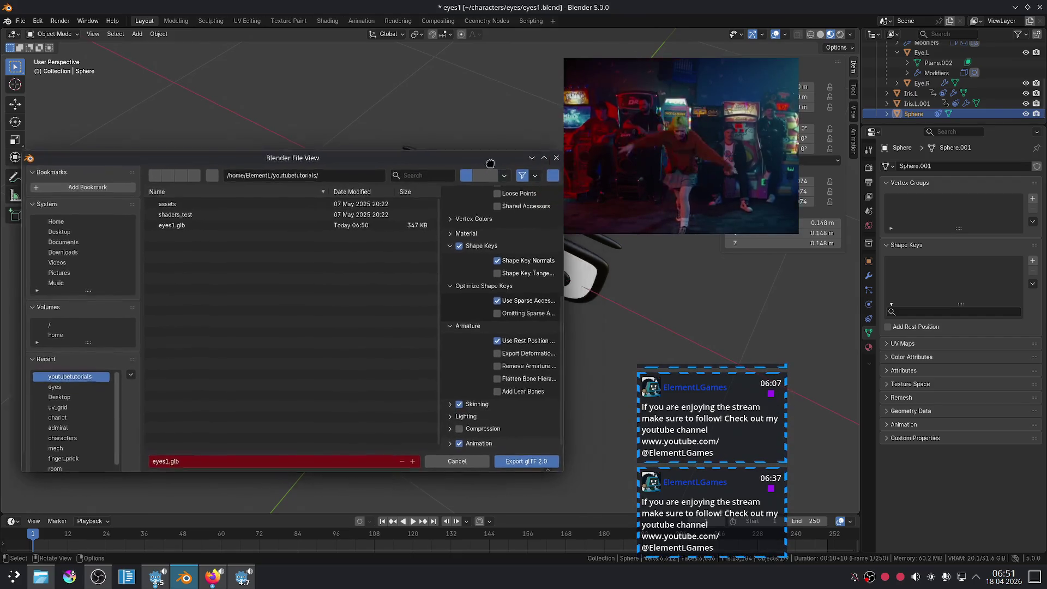
pyautogui.click(546, 160)
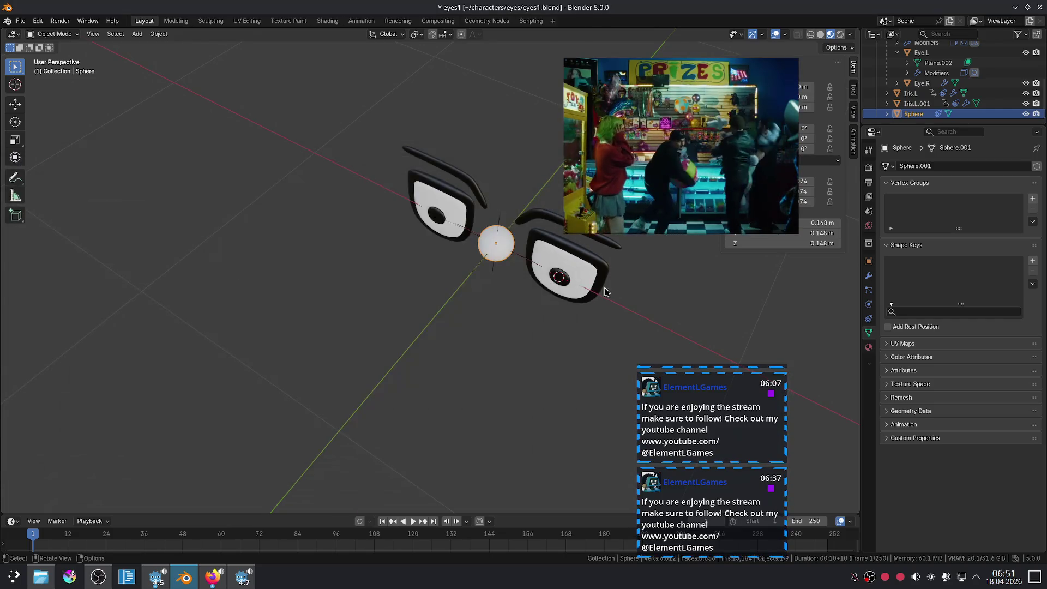
# Step: Select the Eyelids object to list its Basis, Angry, Sad and Happy shape keys
pyautogui.click(608, 275)
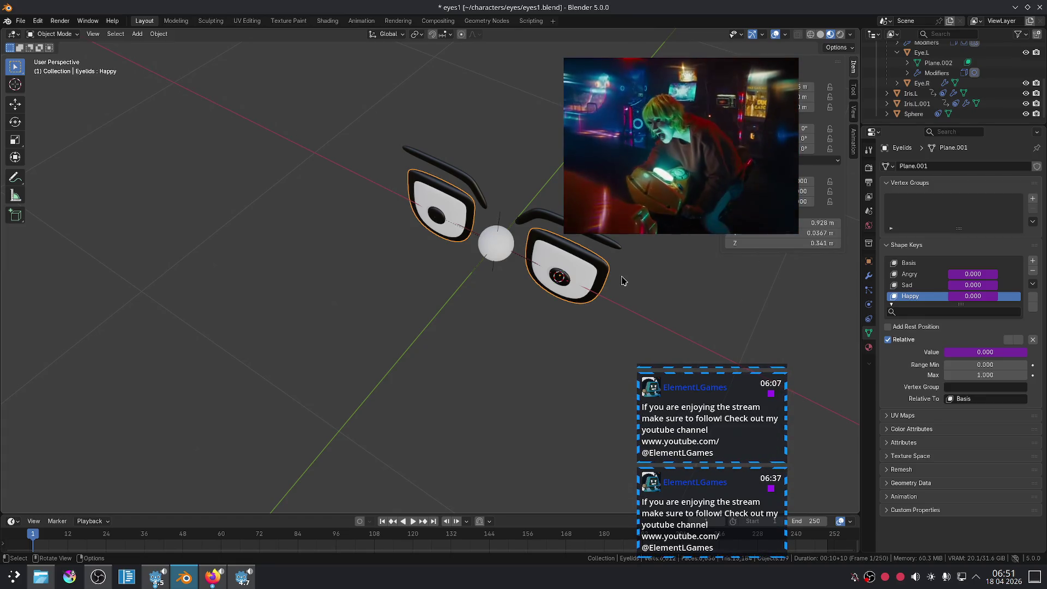
pyautogui.click(221, 585)
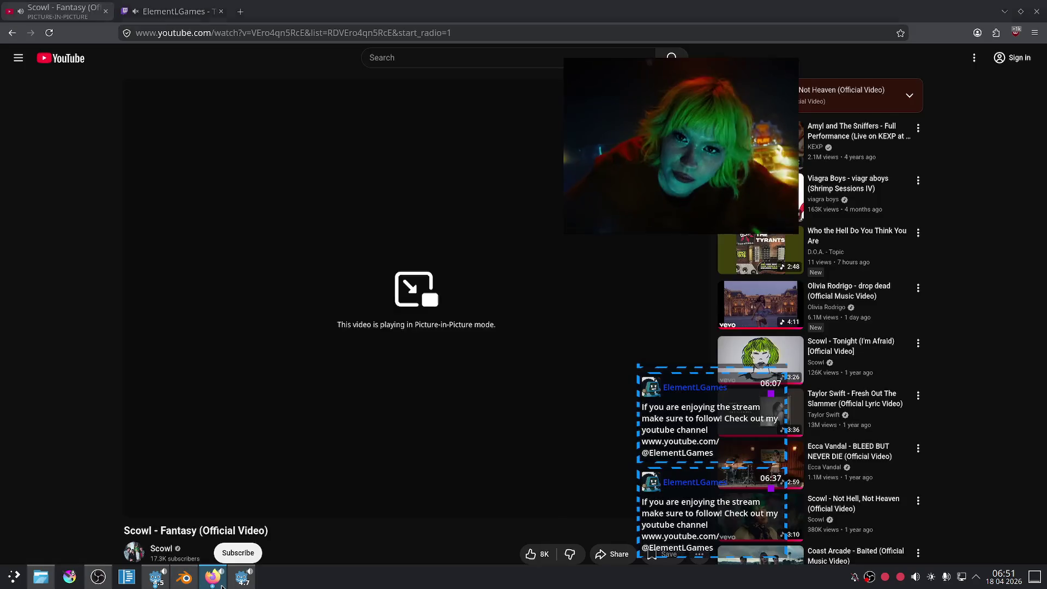
# Step: Search 'blender to godot export shape keys' in a private tab and open the Godot forum thread
pyautogui.click(221, 585)
pyautogui.click(355, 8)
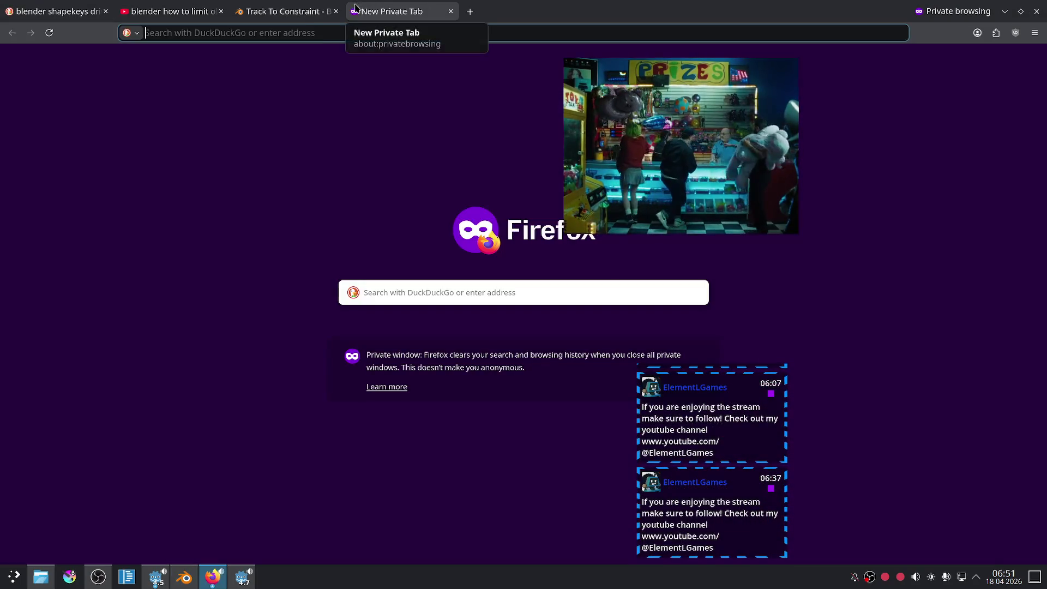
pyautogui.write('blender ')
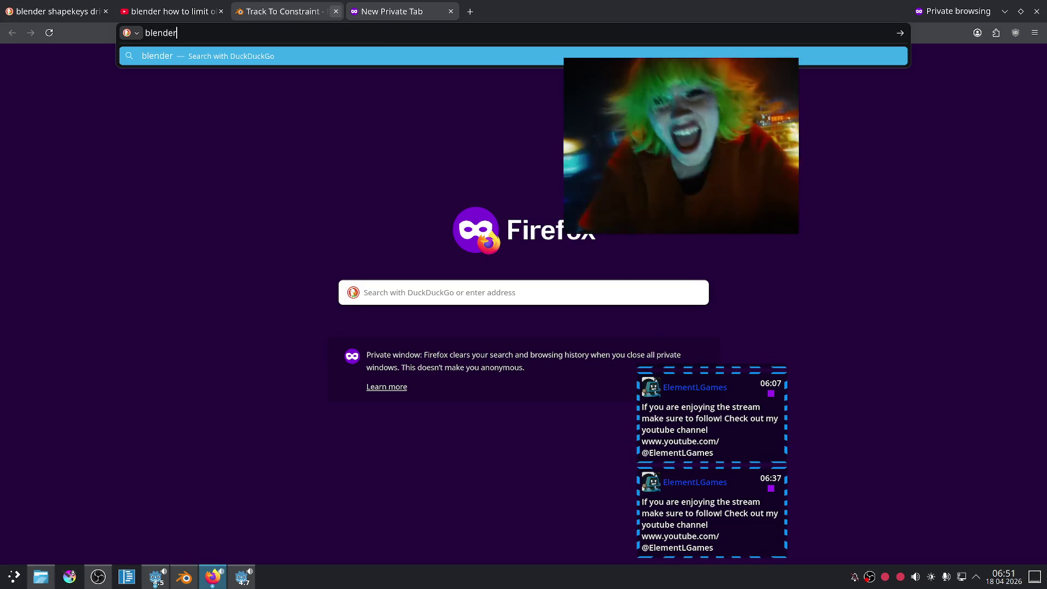
pyautogui.write('to godot')
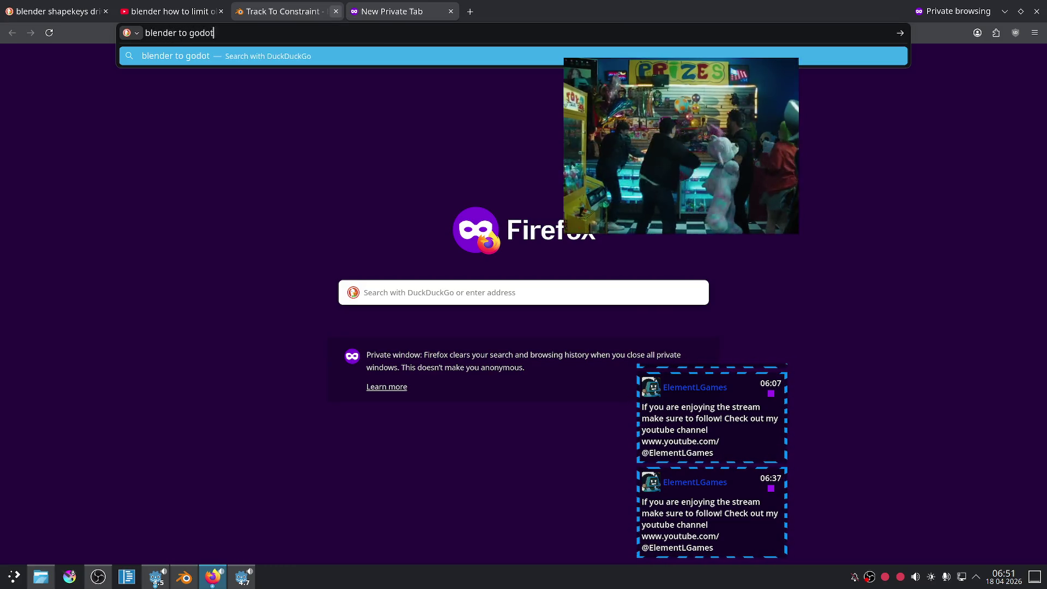
pyautogui.write(' export shape key')
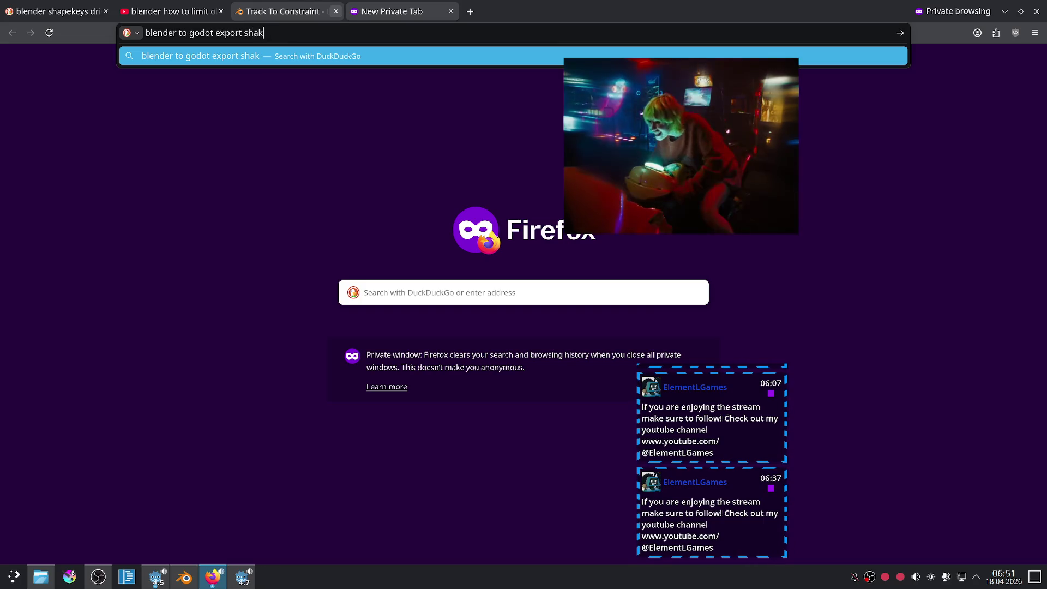
pyautogui.write('s')
pyautogui.press('Return')
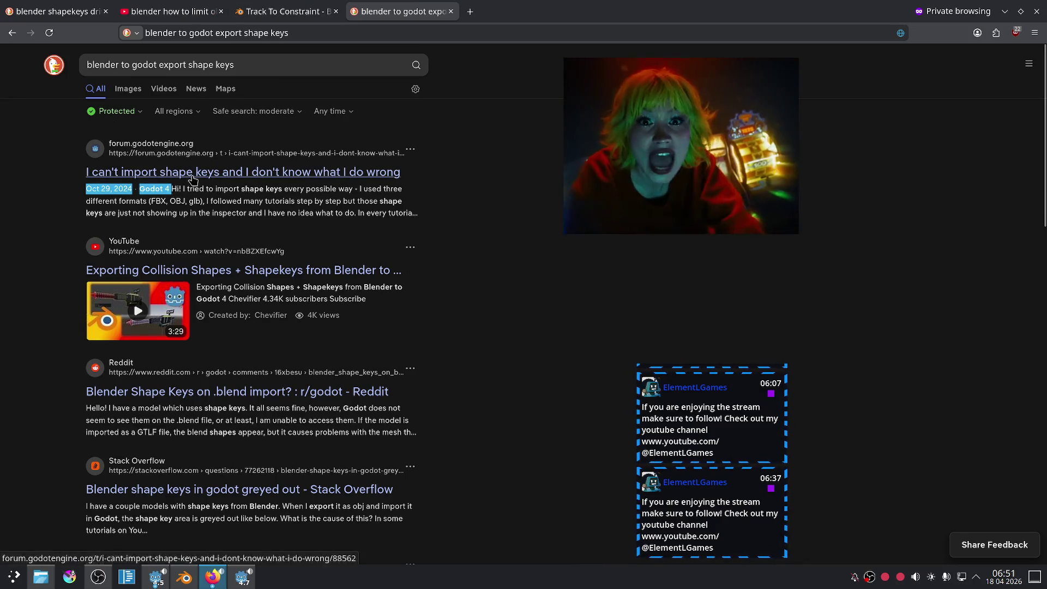
pyautogui.click(191, 173)
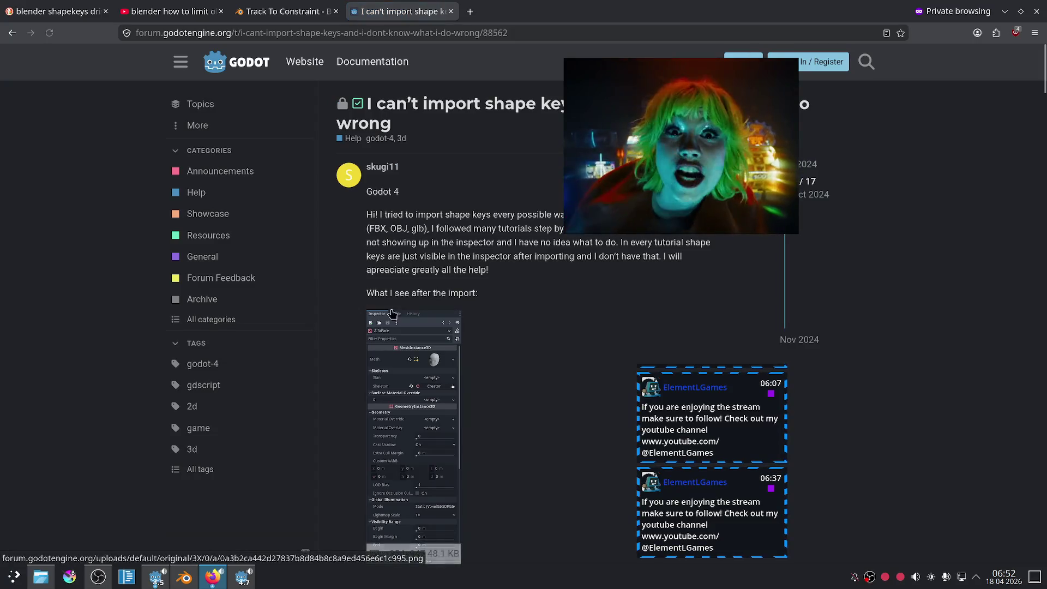
# Step: Read through the Godot forum thread about shape keys not importing
pyautogui.scroll(-5, 526, 299)
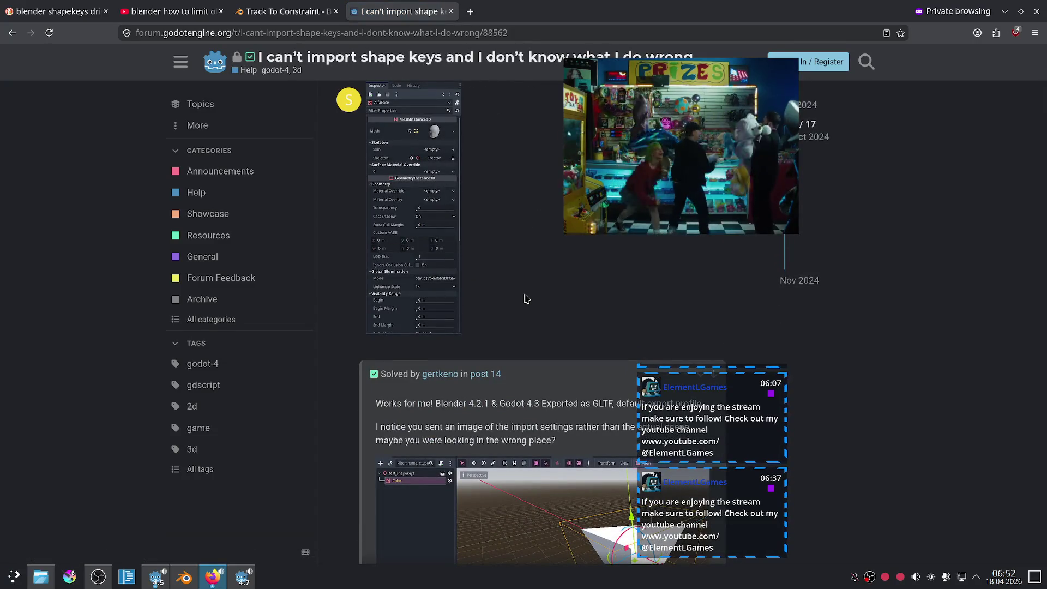
pyautogui.scroll(-7, 526, 299)
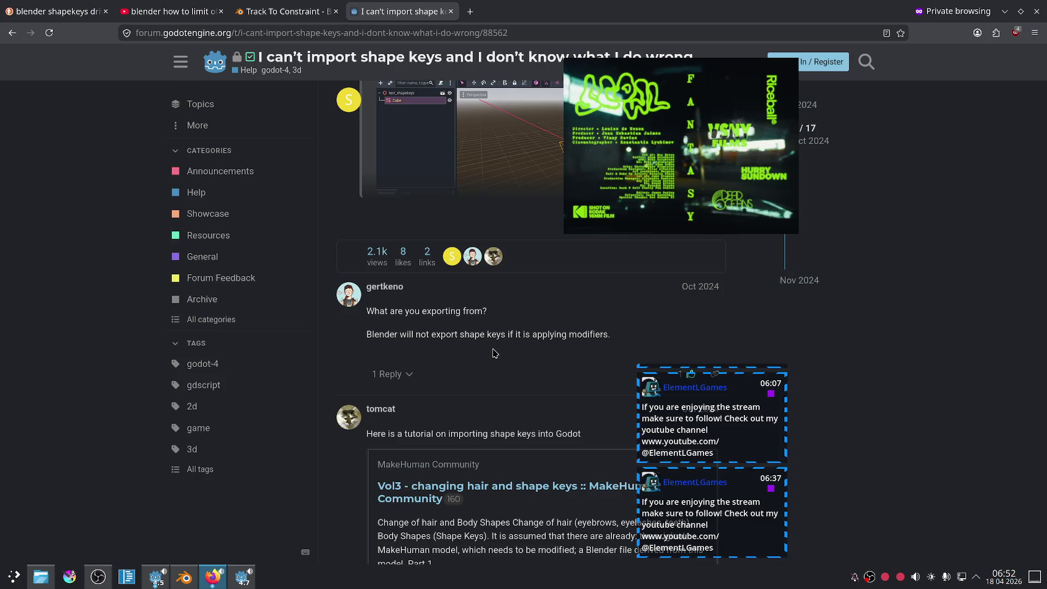
pyautogui.scroll(-3, 494, 353)
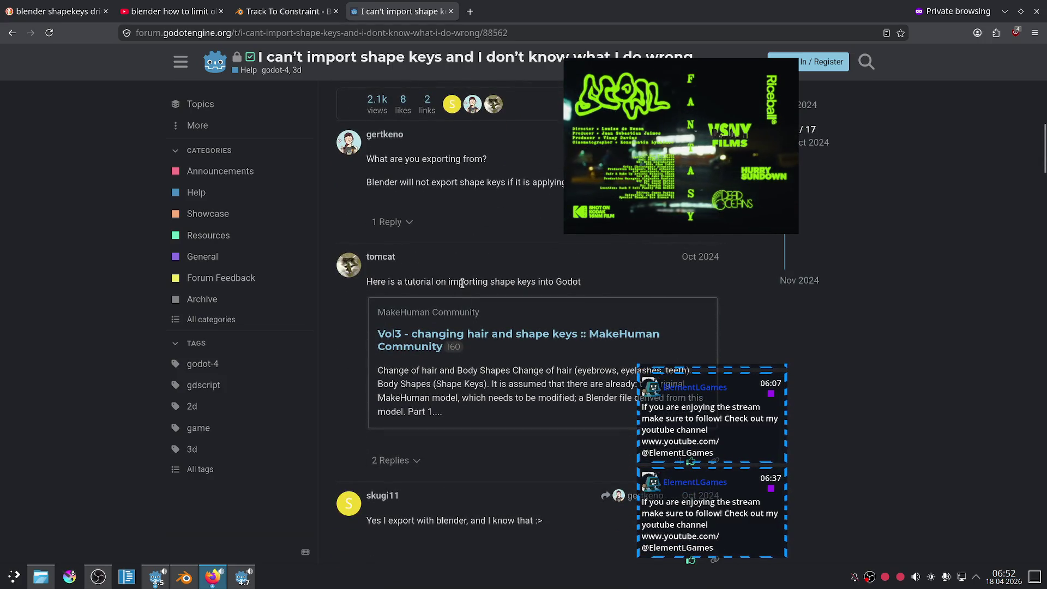
pyautogui.scroll(-4, 462, 282)
pyautogui.scroll(2, 463, 285)
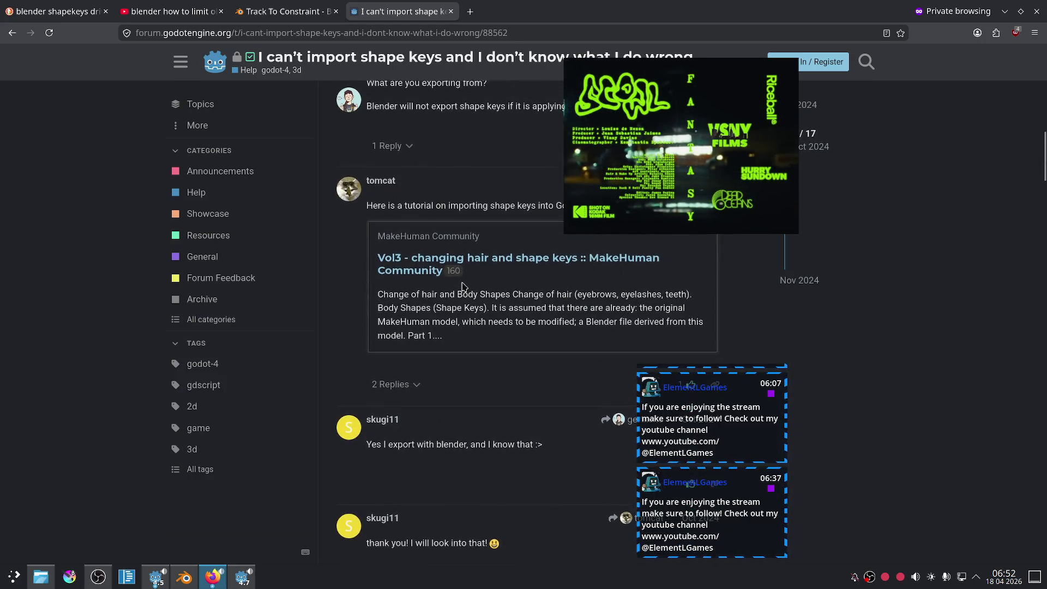
pyautogui.scroll(-1, 462, 286)
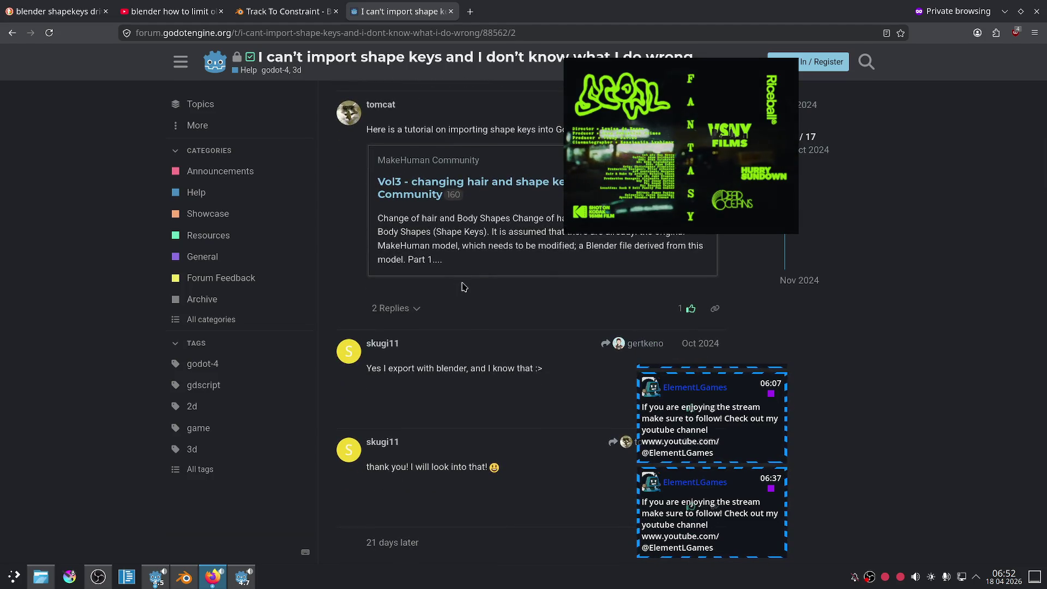
pyautogui.scroll(-5, 463, 285)
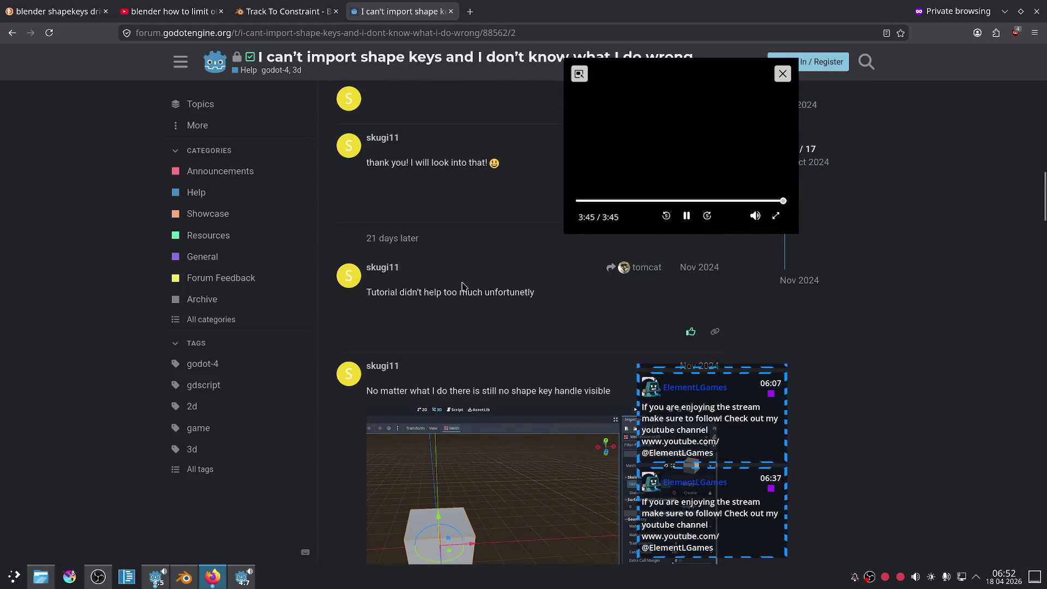
pyautogui.scroll(-1, 462, 286)
pyautogui.scroll(-1, 462, 286)
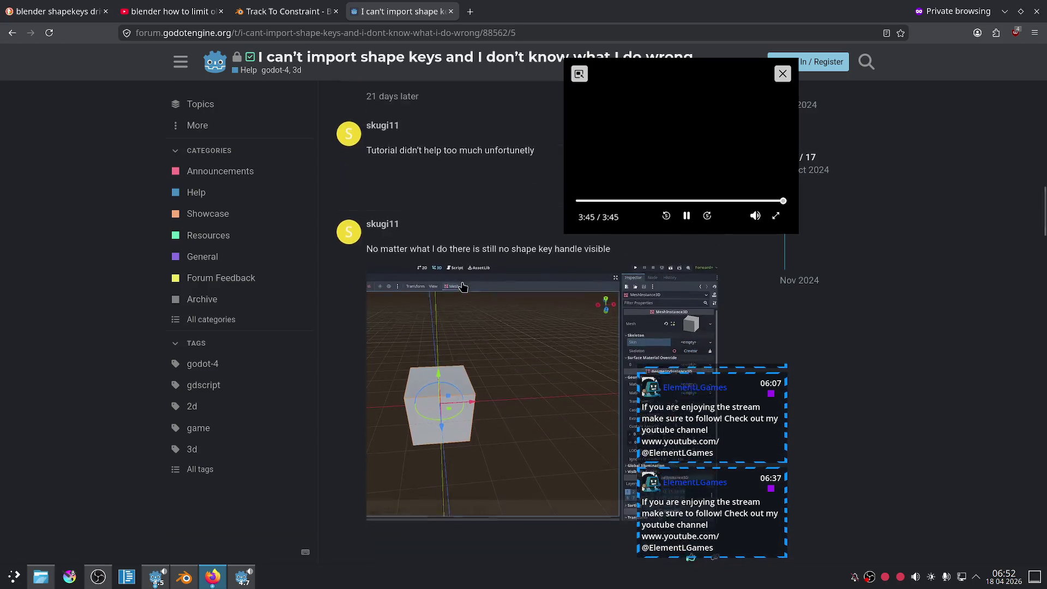
pyautogui.scroll(-2, 462, 286)
pyautogui.scroll(-2, 463, 286)
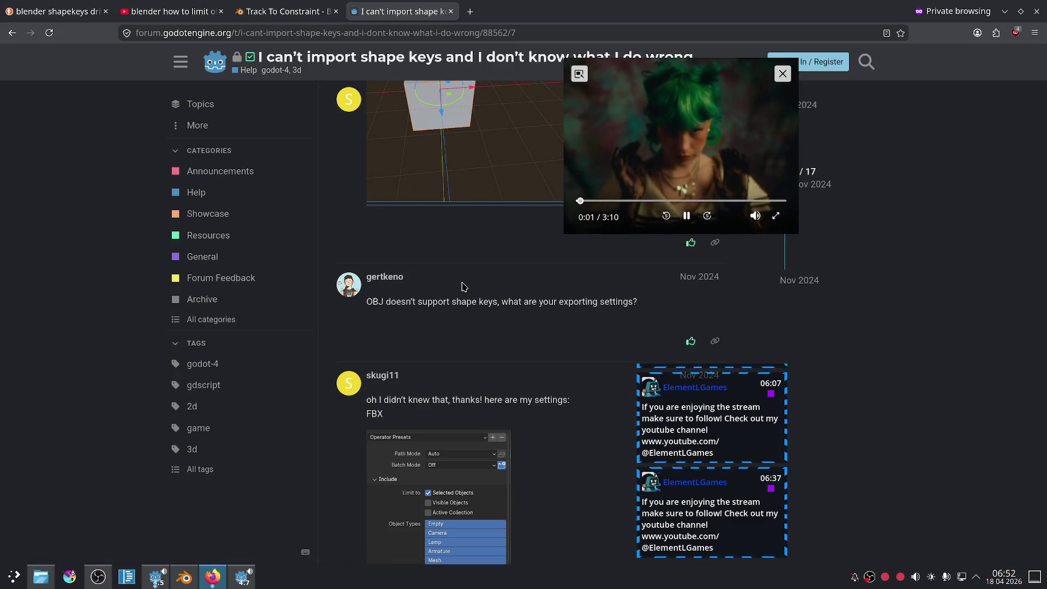
pyautogui.scroll(-2, 462, 287)
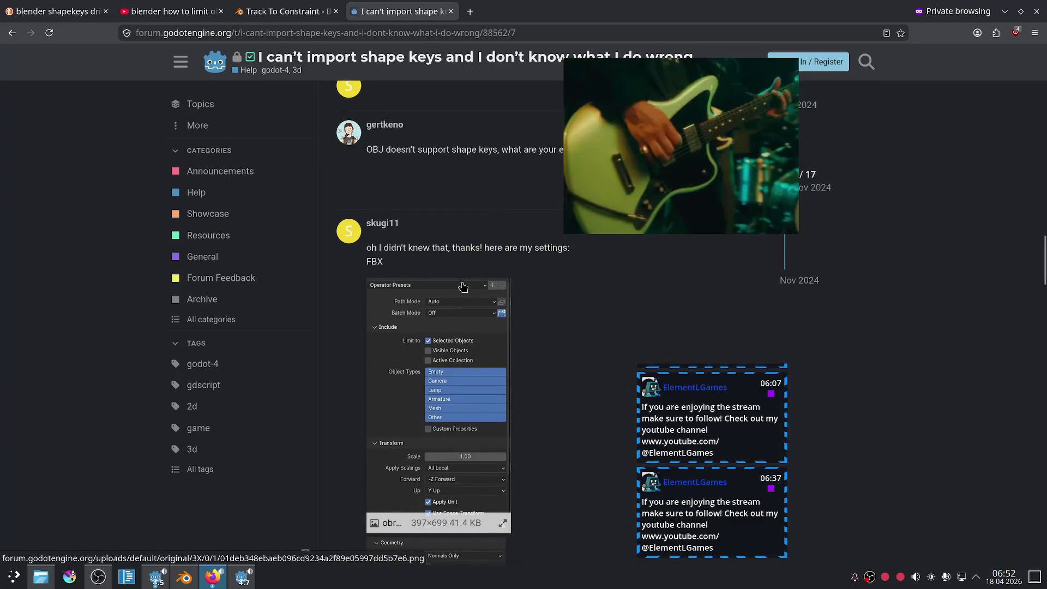
pyautogui.scroll(-7, 462, 286)
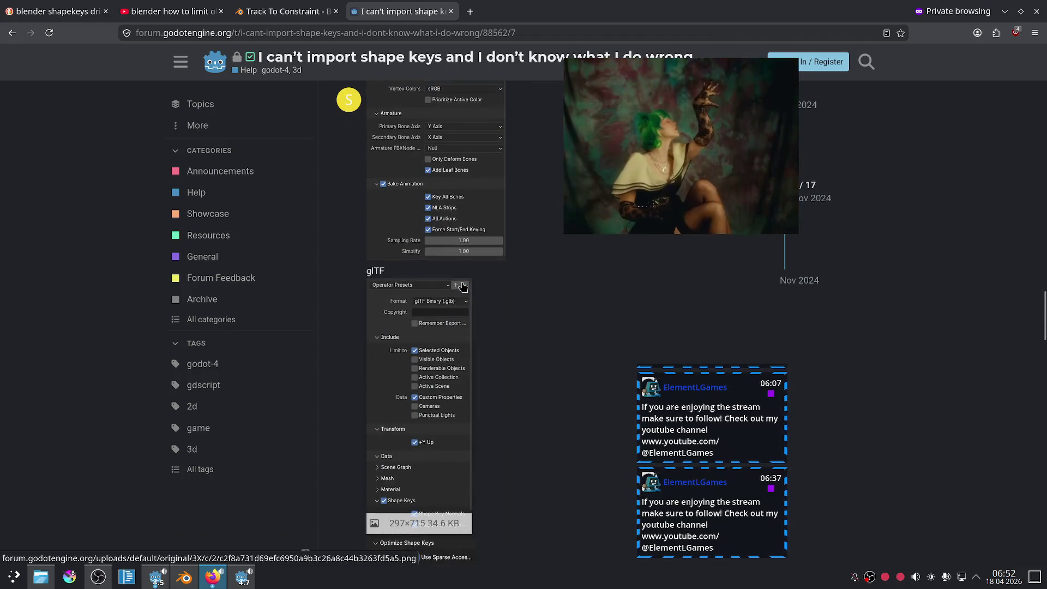
pyautogui.scroll(-5, 462, 286)
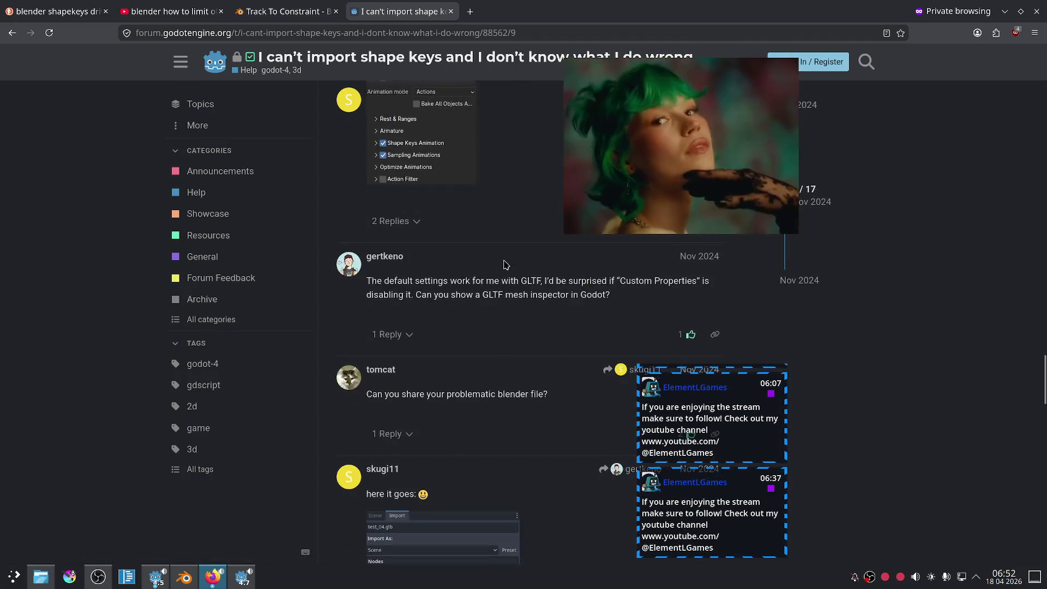
pyautogui.moveTo(643, 142)
pyautogui.mouseDown()
pyautogui.moveTo(768, 123)
pyautogui.moveTo(848, 132)
pyautogui.mouseUp()
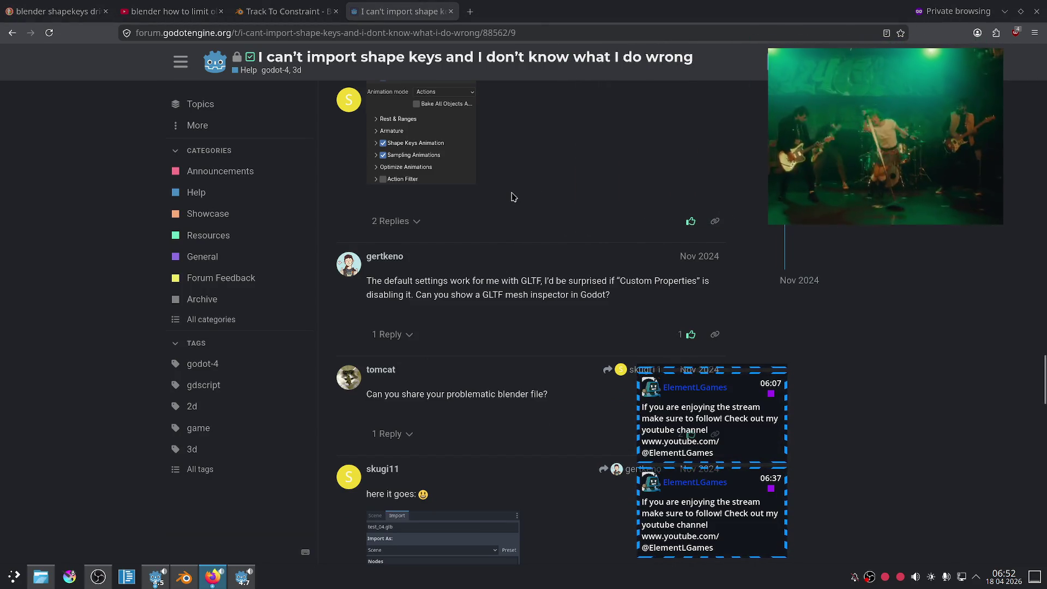
pyautogui.scroll(-1, 511, 196)
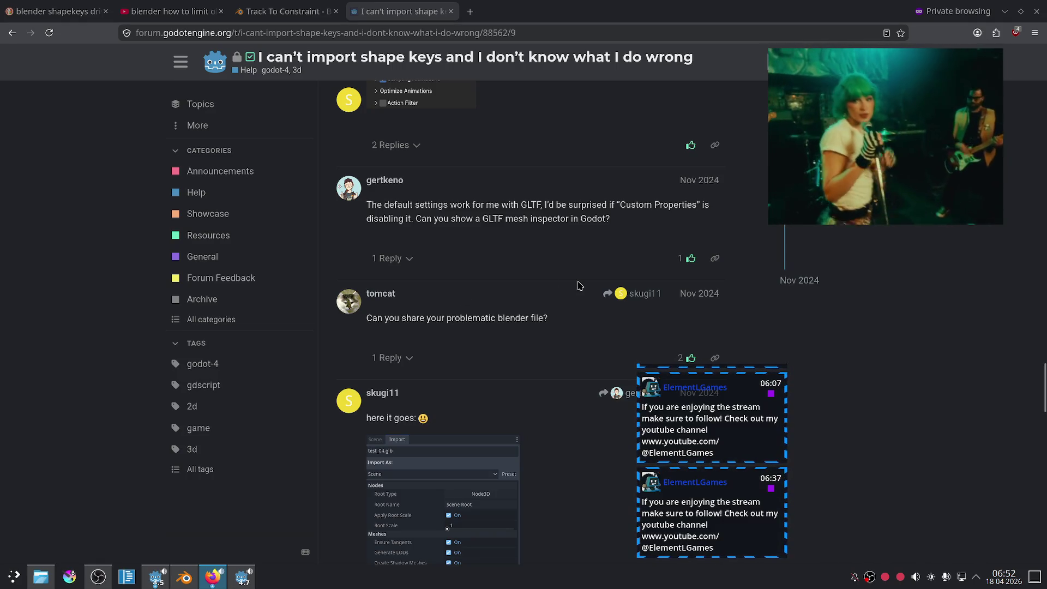
pyautogui.scroll(-3, 583, 287)
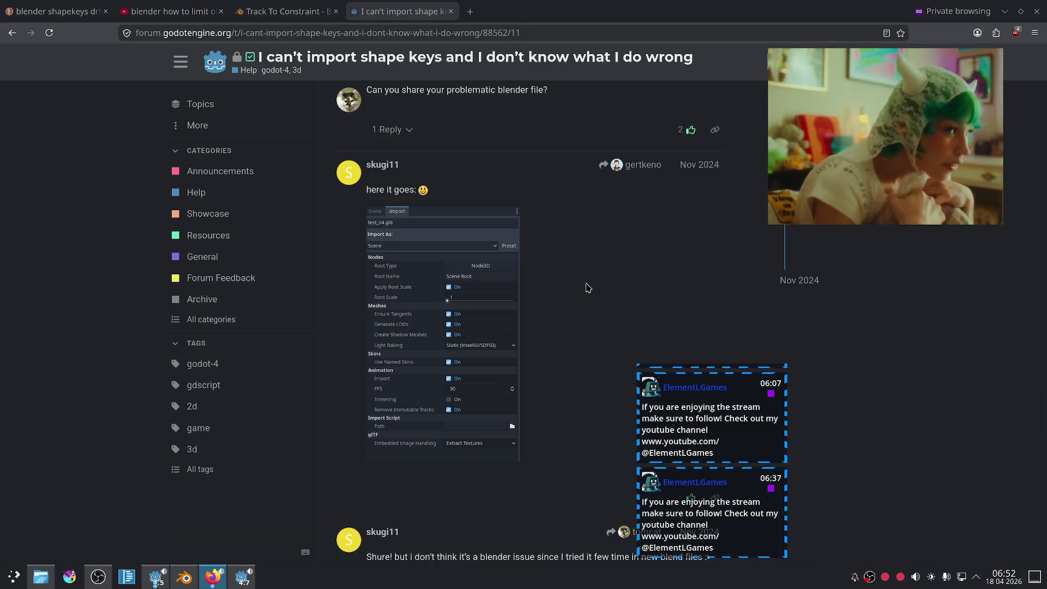
pyautogui.scroll(-6, 588, 288)
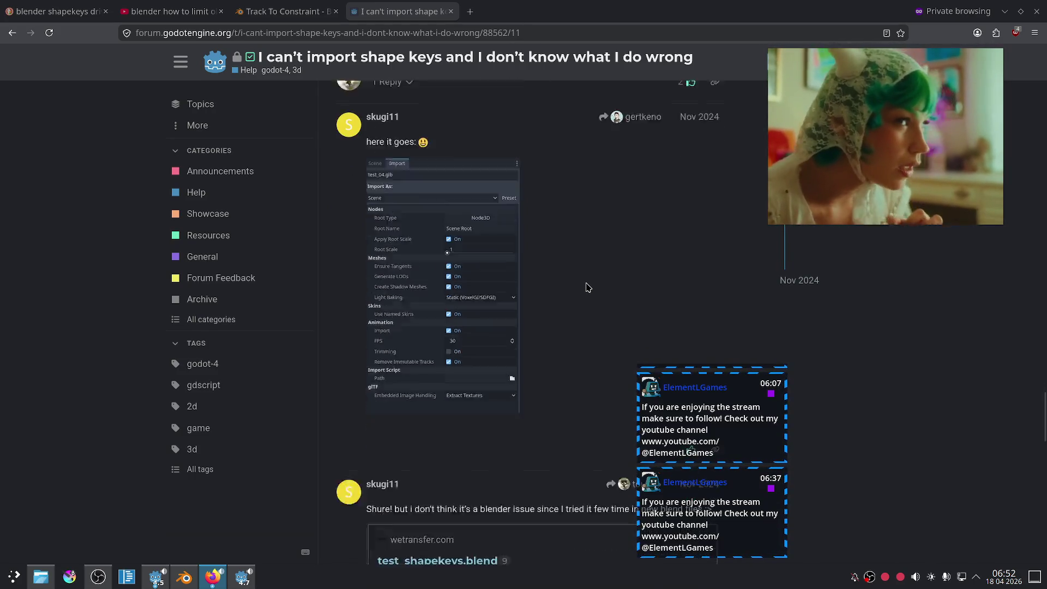
pyautogui.scroll(-6, 586, 263)
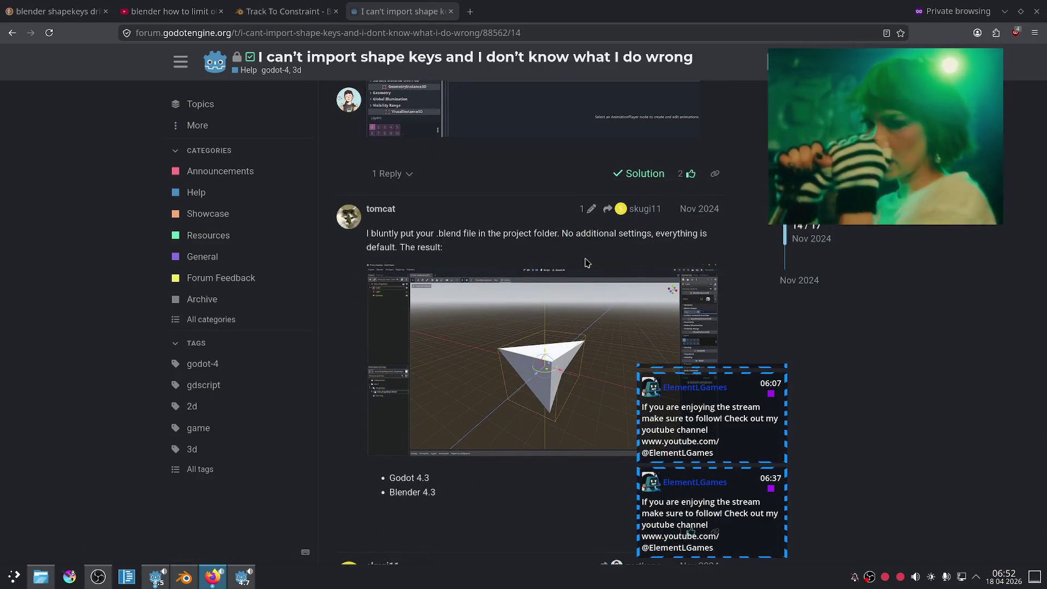
pyautogui.scroll(-4, 586, 263)
# Step: In Blender, reselect the Eyelids object to recheck its shape keys
pyautogui.click(184, 577)
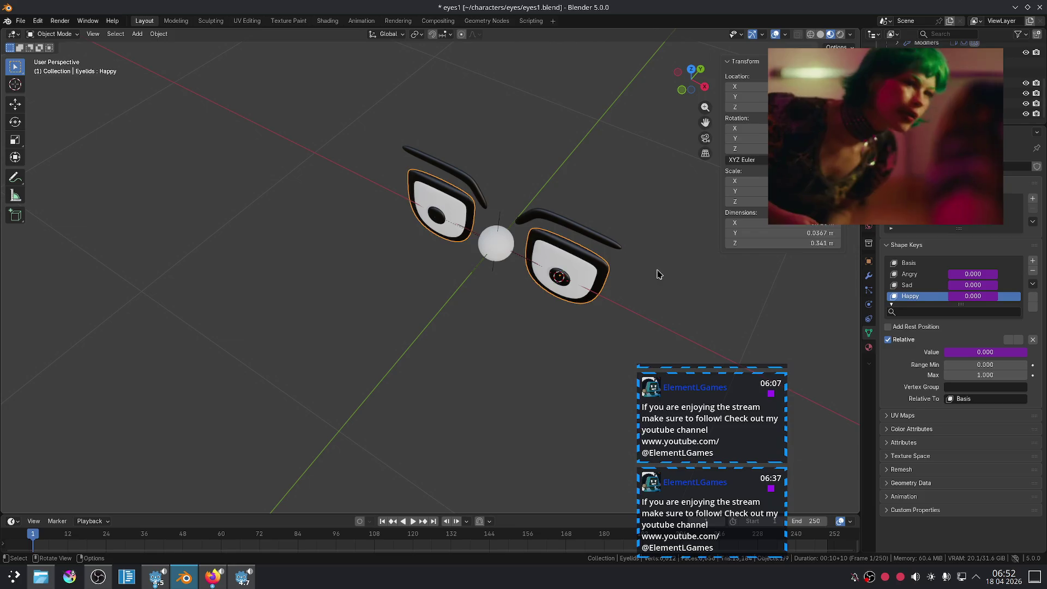
pyautogui.click(589, 259)
pyautogui.click(600, 236)
pyautogui.click(564, 284)
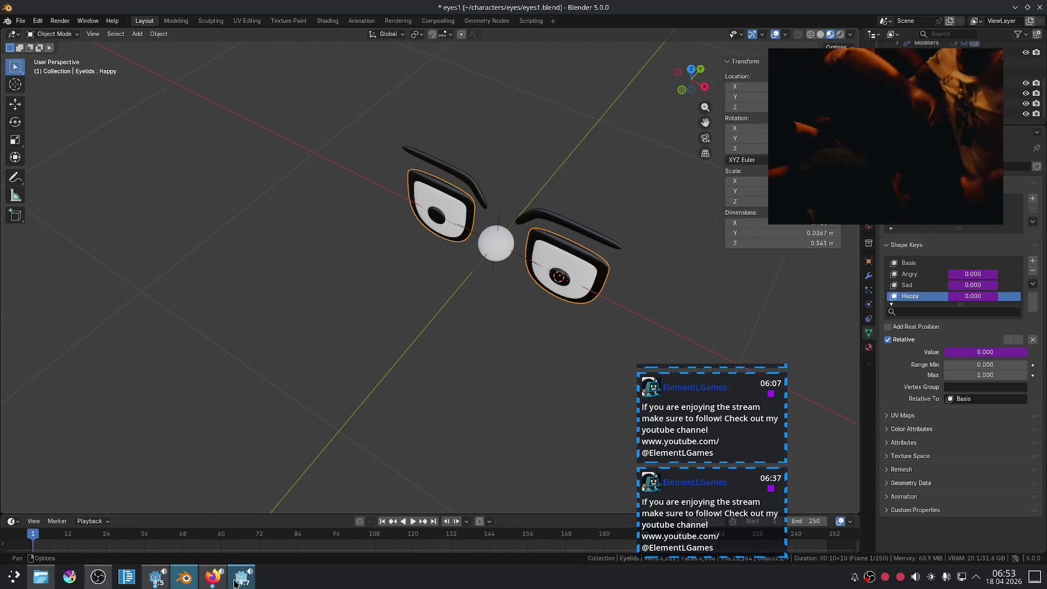
pyautogui.click(236, 582)
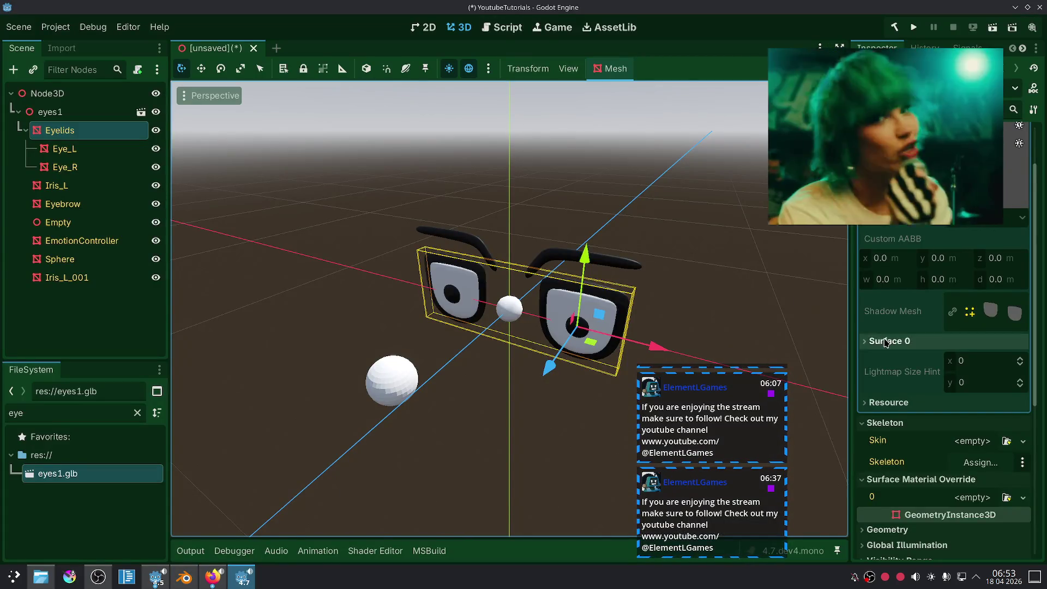
pyautogui.scroll(-5, 881, 344)
pyautogui.scroll(2, 871, 282)
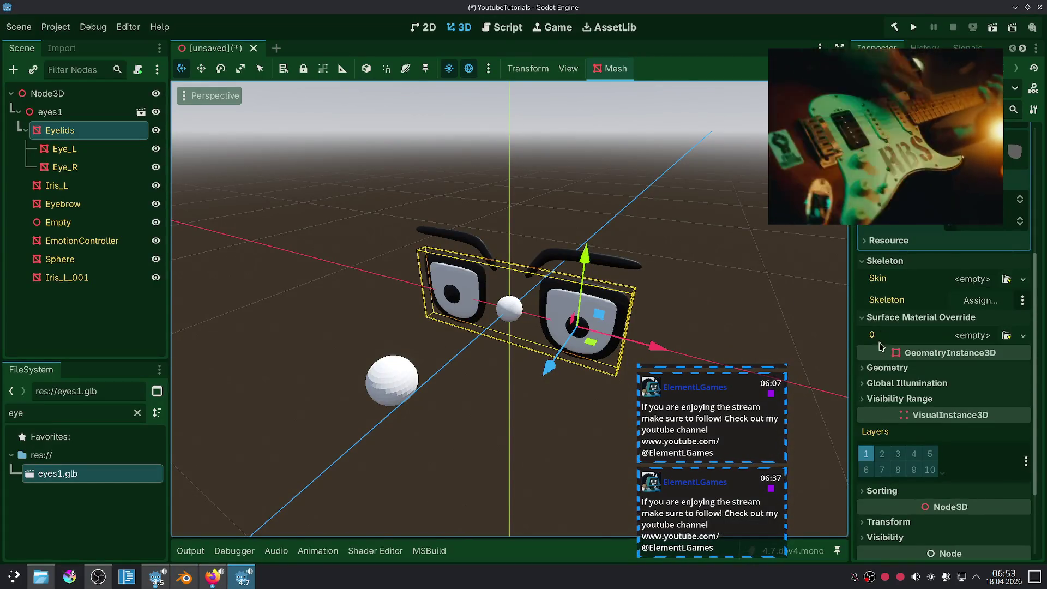
pyautogui.scroll(-3, 903, 434)
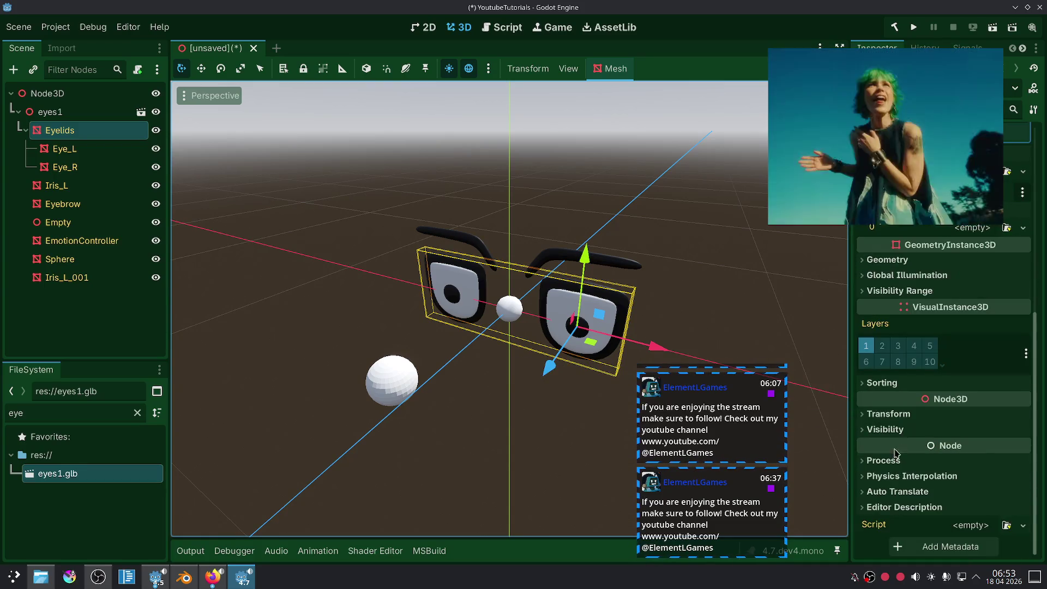
pyautogui.scroll(6, 896, 346)
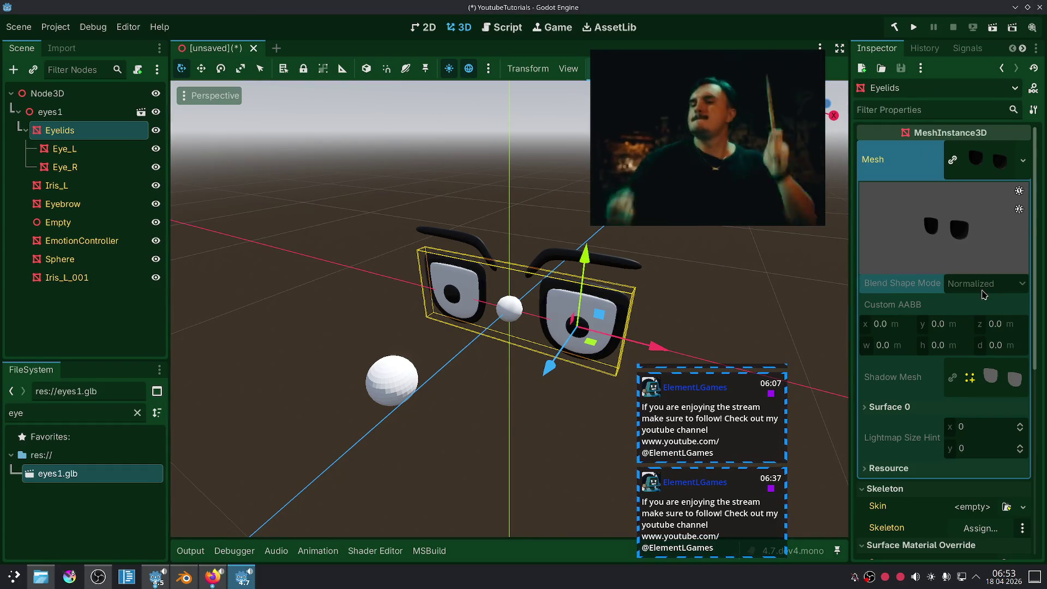
pyautogui.doubleClick(59, 474)
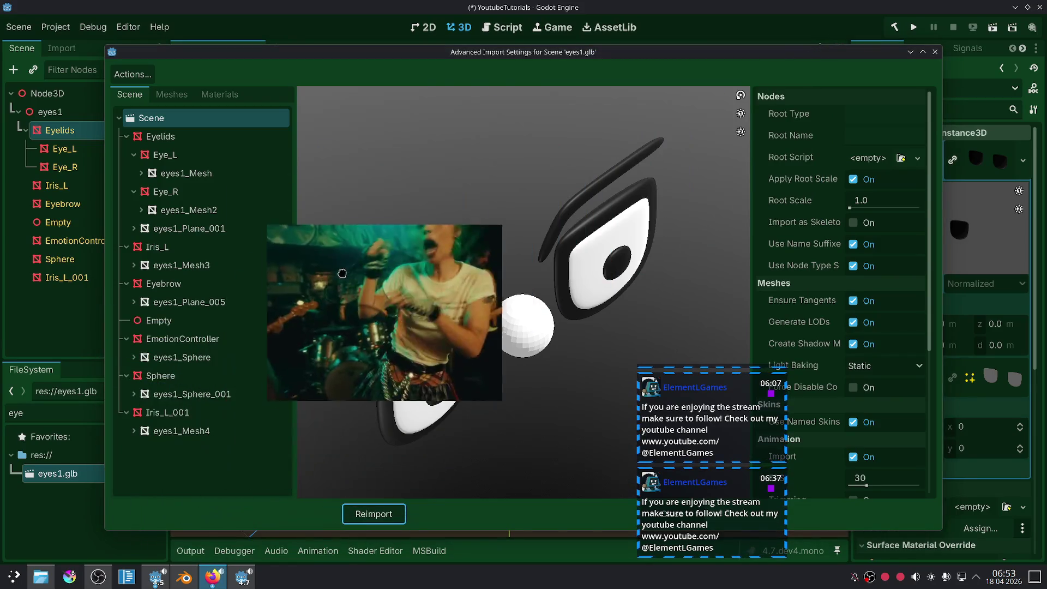
# Step: Inspect the Eye_L node's import settings and its eyes1_Mesh preview
pyautogui.click(169, 156)
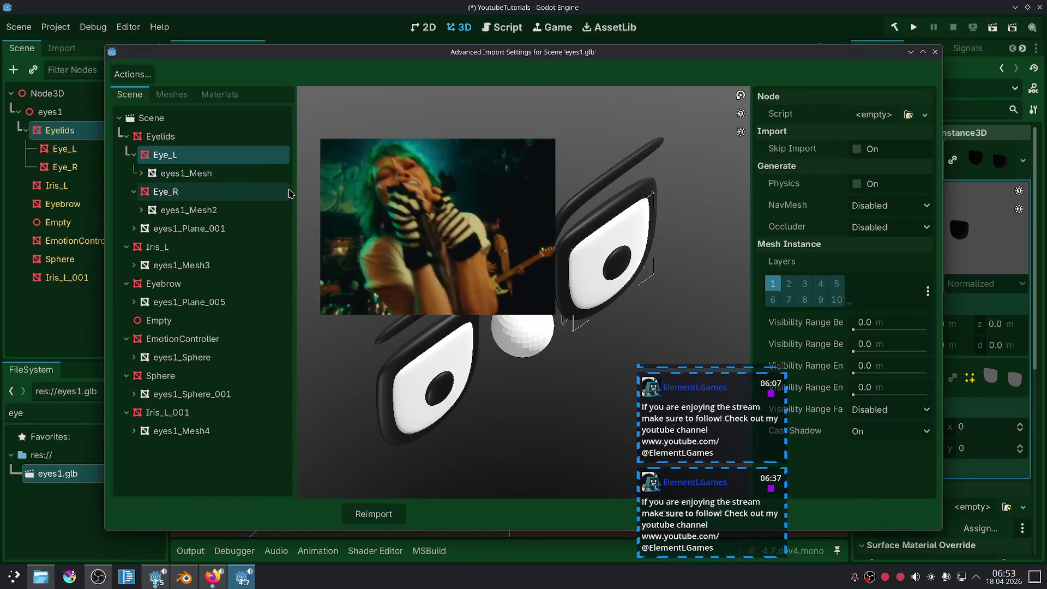
pyautogui.click(229, 174)
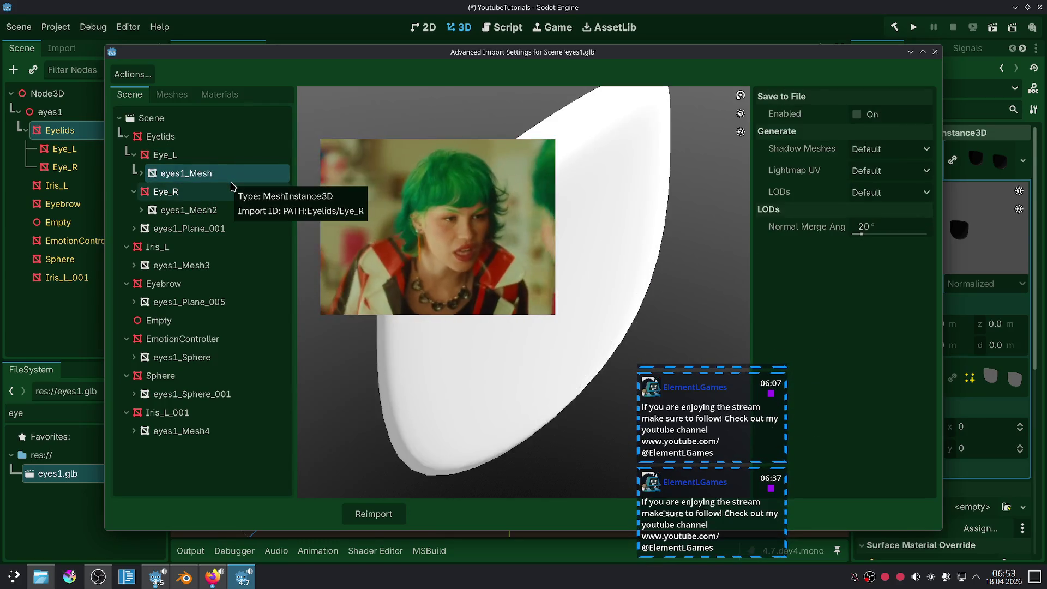
pyautogui.click(219, 157)
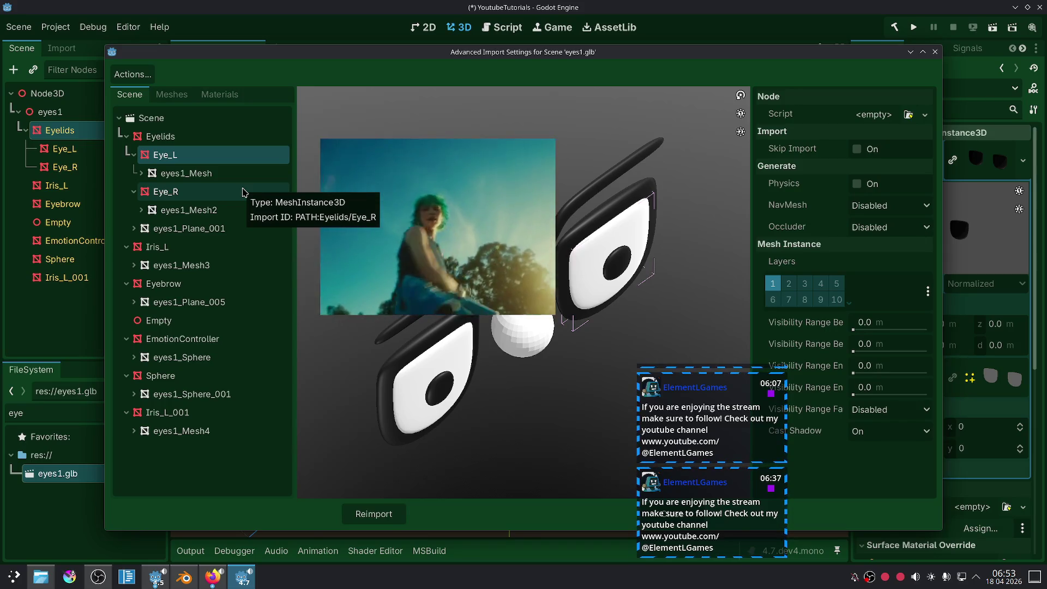
# Step: Preview the imported meshes: eyes1_Mesh2, Plane_001, Mesh3, Sphere, Sphere_001 and Mesh4
pyautogui.click(170, 95)
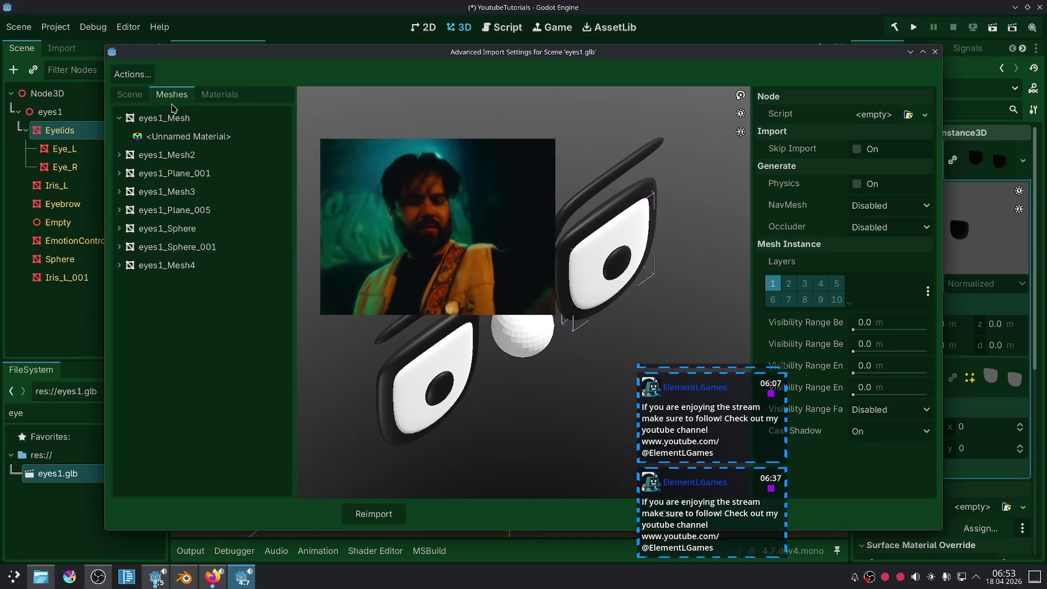
pyautogui.click(217, 159)
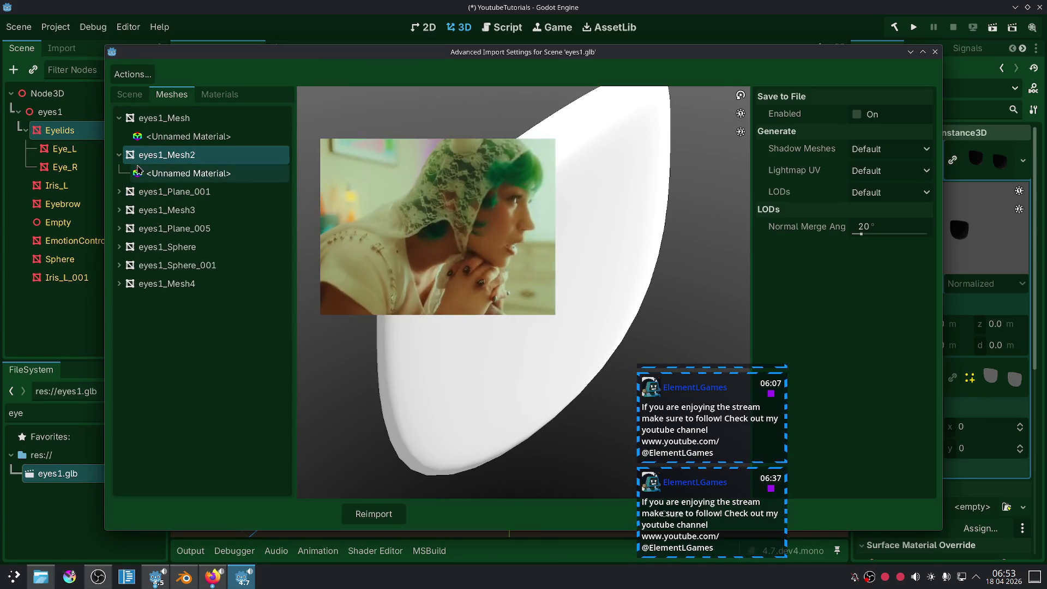
pyautogui.click(139, 194)
pyautogui.click(150, 210)
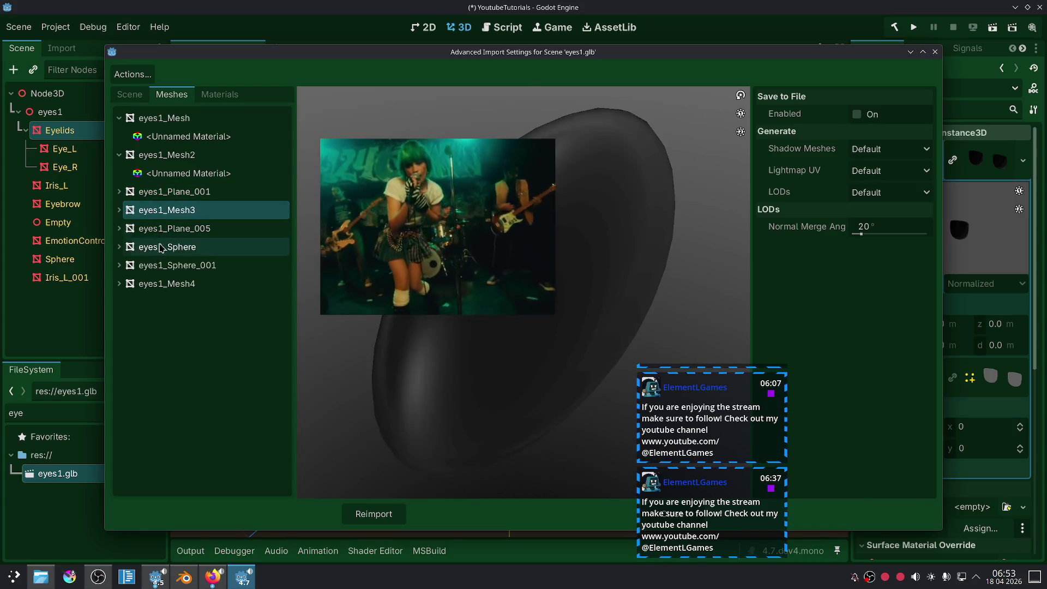
pyautogui.click(156, 247)
pyautogui.click(158, 265)
pyautogui.click(160, 284)
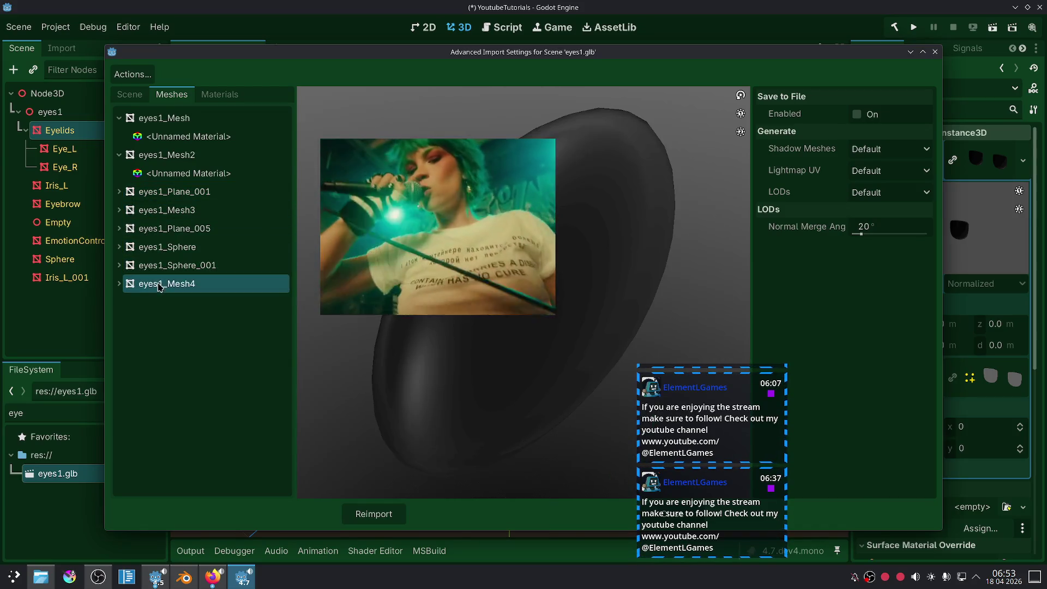
pyautogui.click(165, 247)
pyautogui.click(170, 191)
pyautogui.click(173, 154)
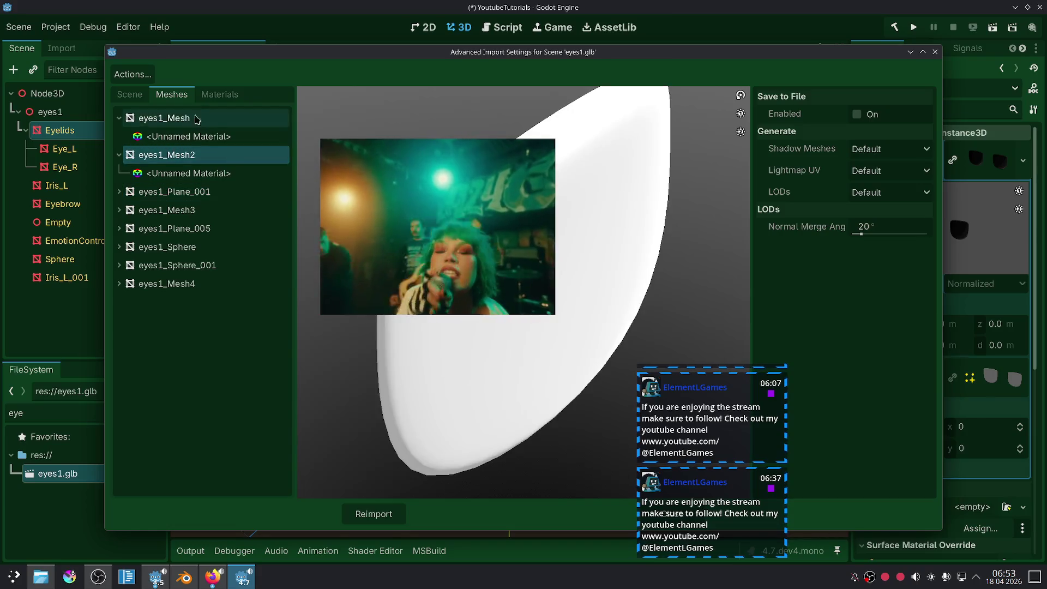
# Step: Check the Materials tab and Actions menu, then return to Eye_L's import settings
pyautogui.click(219, 95)
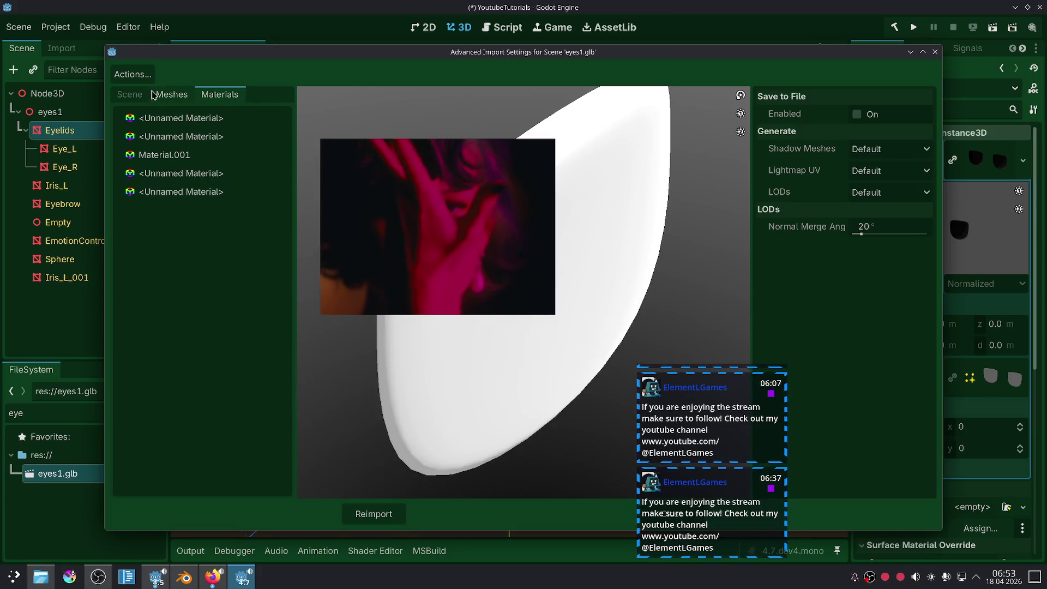
pyautogui.click(131, 94)
pyautogui.click(133, 74)
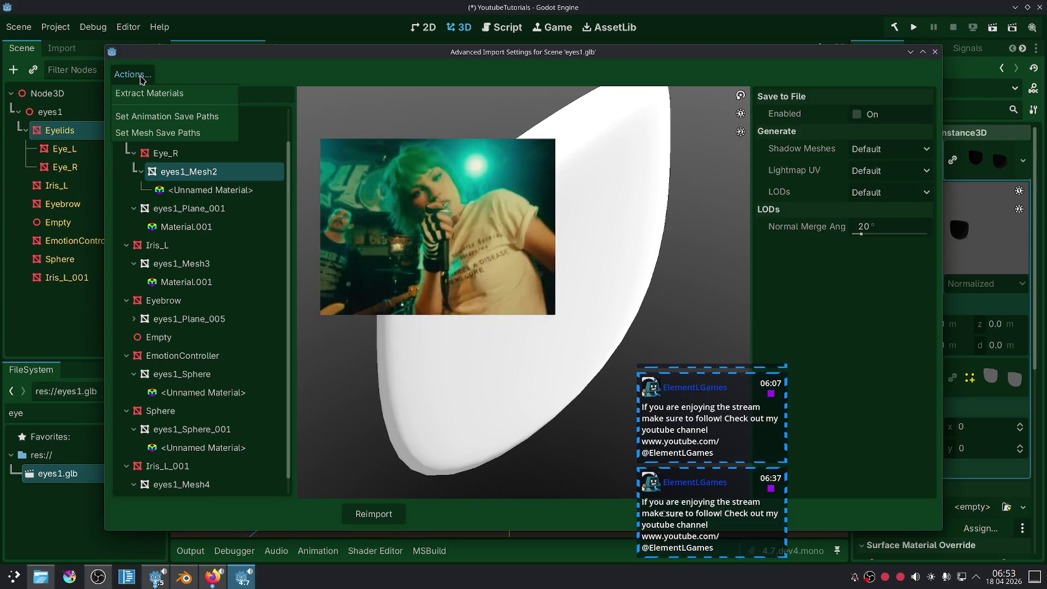
pyautogui.click(185, 76)
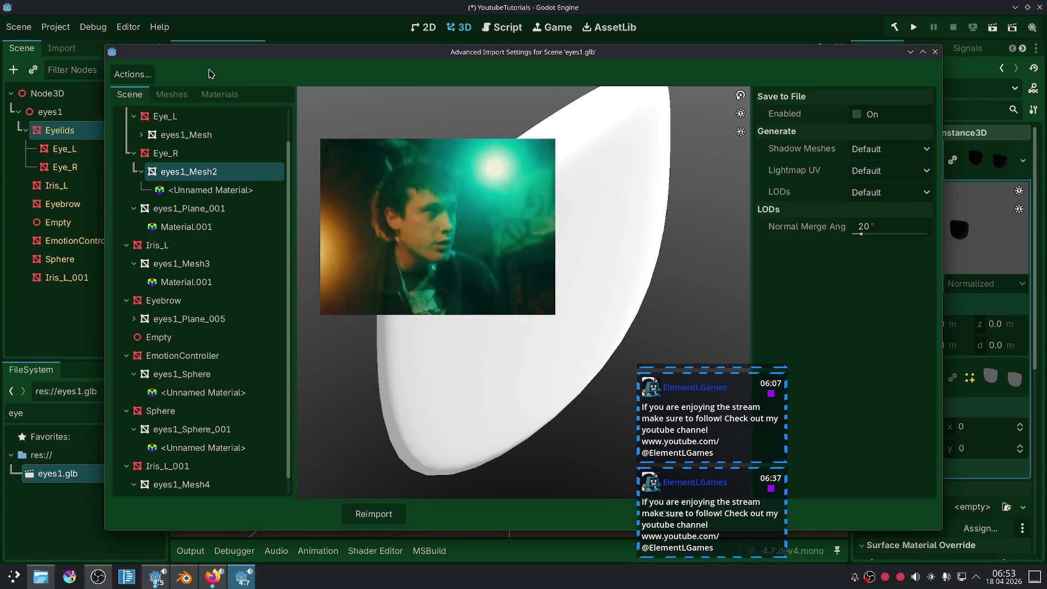
pyautogui.scroll(2, 188, 172)
pyautogui.click(192, 173)
pyautogui.click(194, 154)
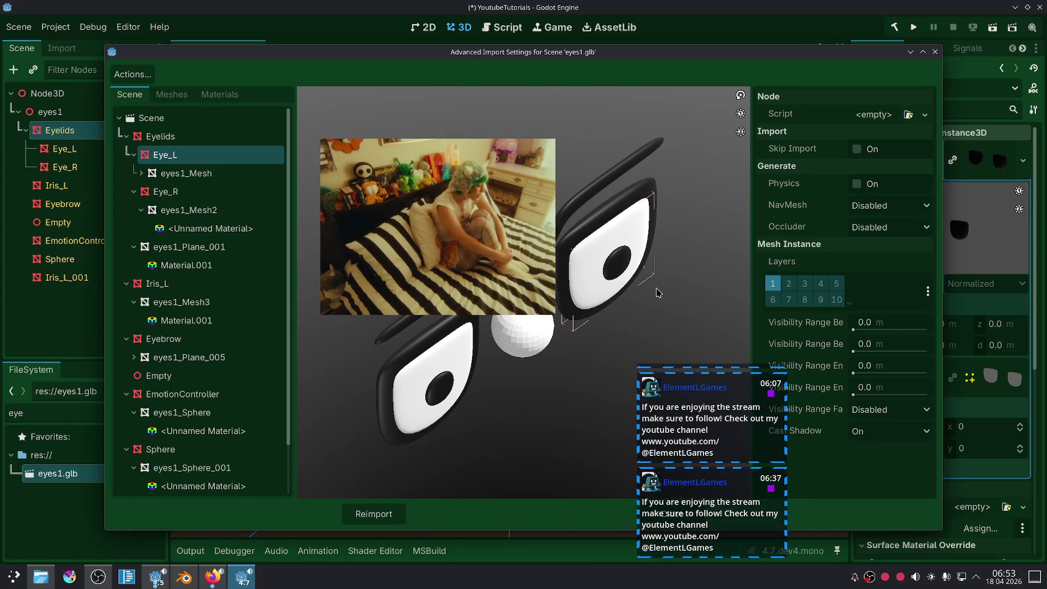
# Step: Orbit the eyes1.glb preview, checking Iris_L, EmotionController and Eyebrow, then close the dialog
pyautogui.click(207, 284)
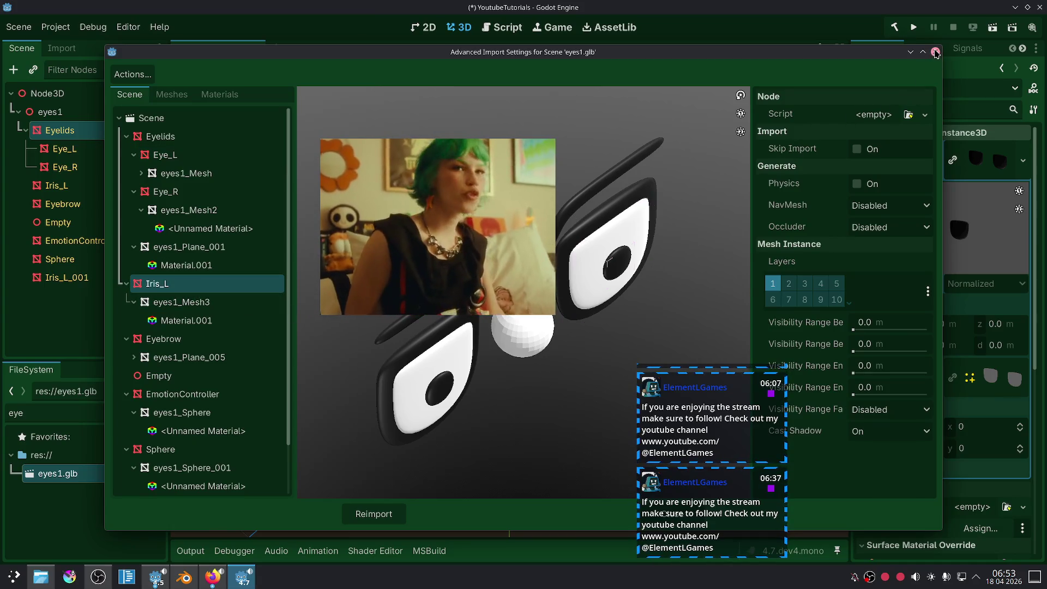
pyautogui.moveTo(558, 304)
pyautogui.mouseDown()
pyautogui.moveTo(495, 367)
pyautogui.moveTo(489, 339)
pyautogui.moveTo(466, 347)
pyautogui.mouseUp()
pyautogui.moveTo(425, 203)
pyautogui.mouseDown()
pyautogui.moveTo(843, 218)
pyautogui.moveTo(833, 265)
pyautogui.mouseUp()
pyautogui.moveTo(519, 310)
pyautogui.mouseDown()
pyautogui.moveTo(514, 286)
pyautogui.moveTo(479, 311)
pyautogui.moveTo(529, 241)
pyautogui.moveTo(477, 370)
pyautogui.moveTo(169, 385)
pyautogui.mouseUp()
pyautogui.click(162, 394)
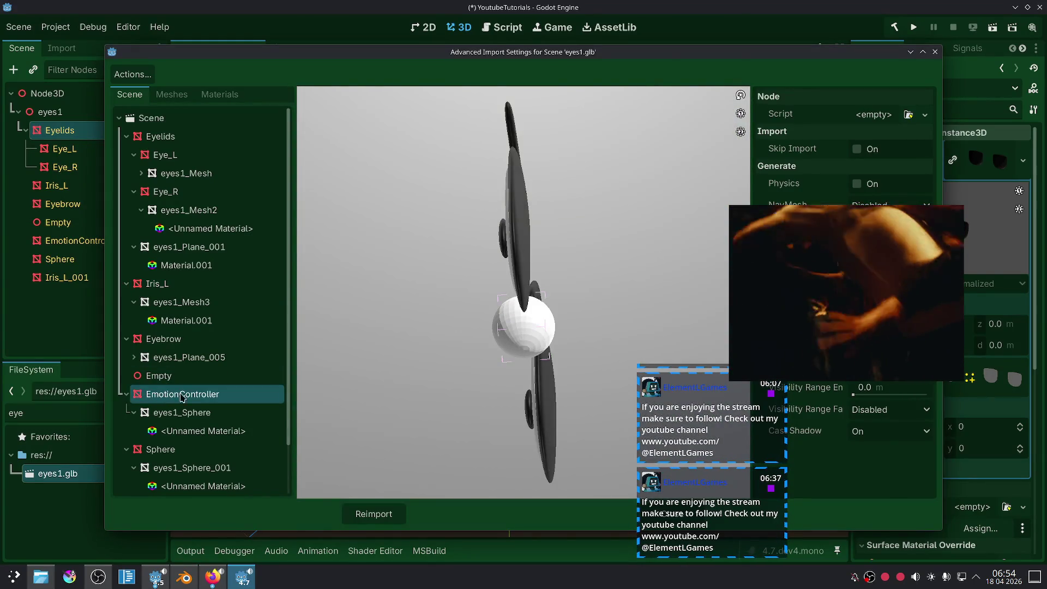
pyautogui.click(185, 347)
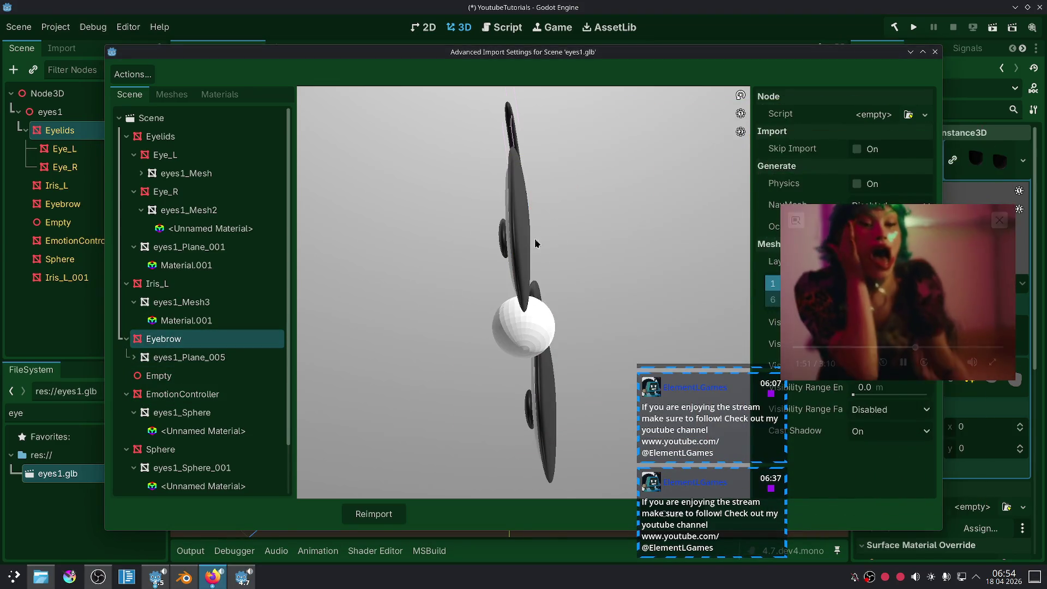
pyautogui.moveTo(631, 182)
pyautogui.mouseDown()
pyautogui.moveTo(486, 297)
pyautogui.moveTo(524, 284)
pyautogui.mouseUp()
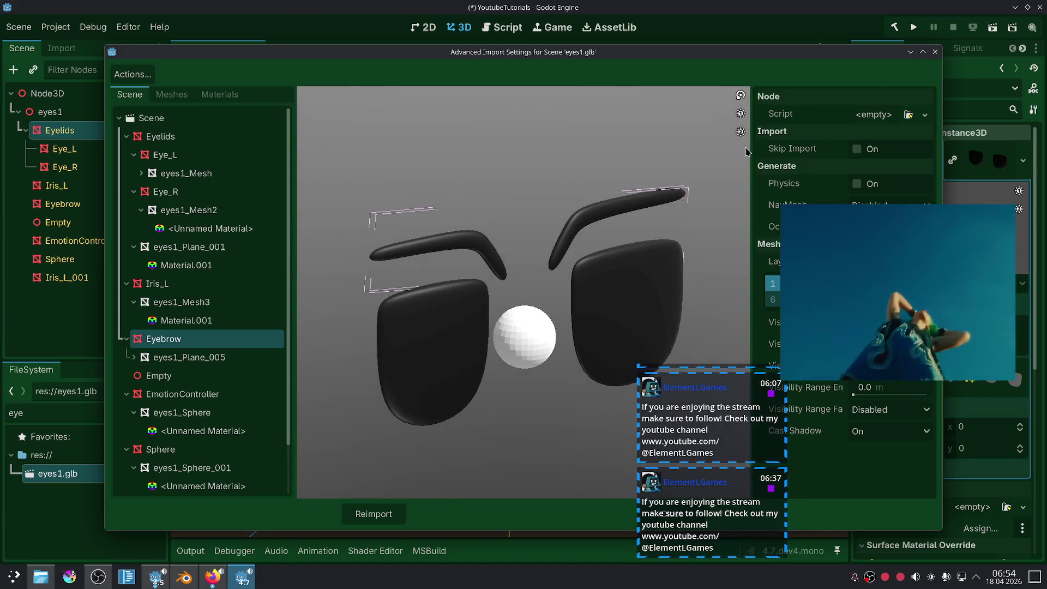
pyautogui.click(935, 52)
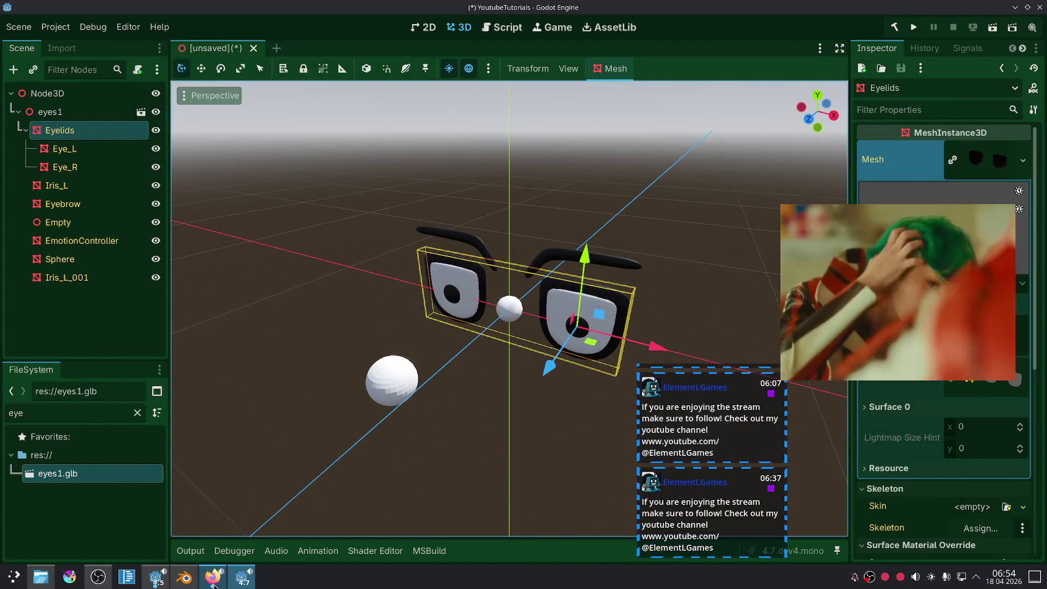
pyautogui.click(214, 585)
# Step: Go back to the DuckDuckGo results and open the shapekeys export YouTube tutorial
pyautogui.click(214, 583)
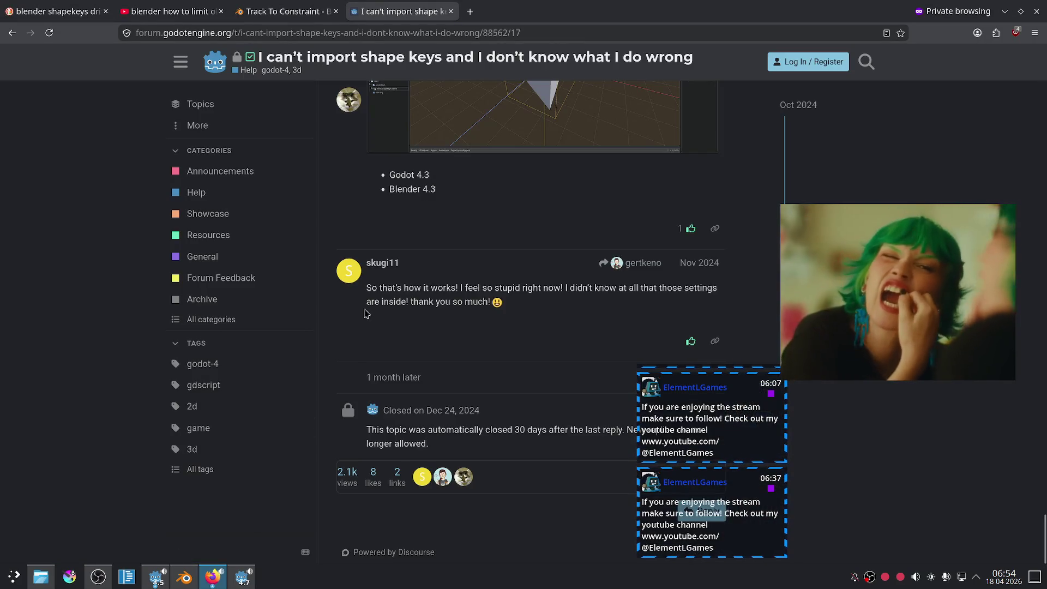
pyautogui.hotkey('alt', 'Left')
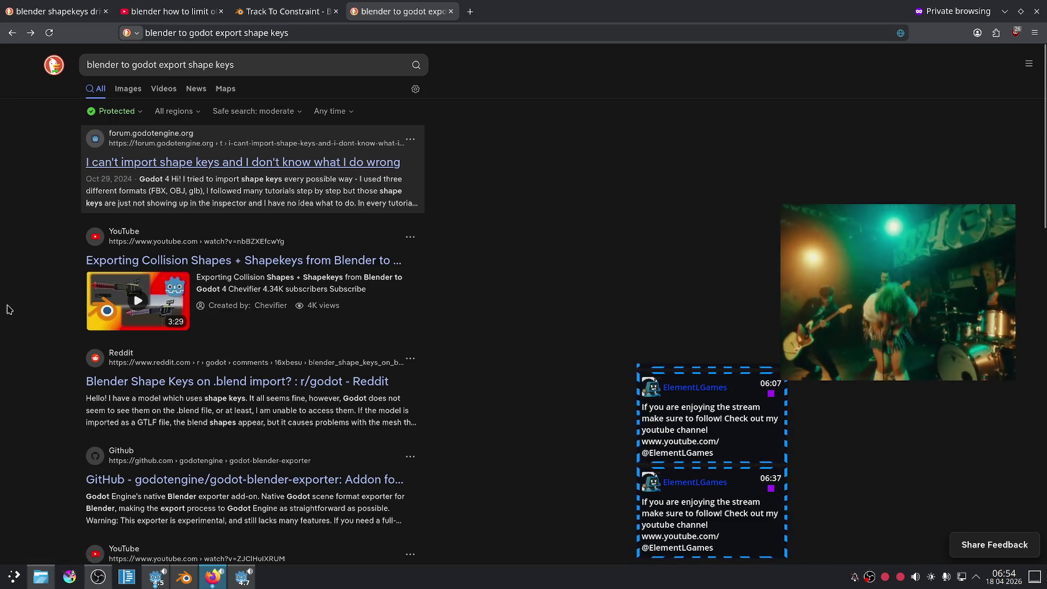
pyautogui.click(118, 300)
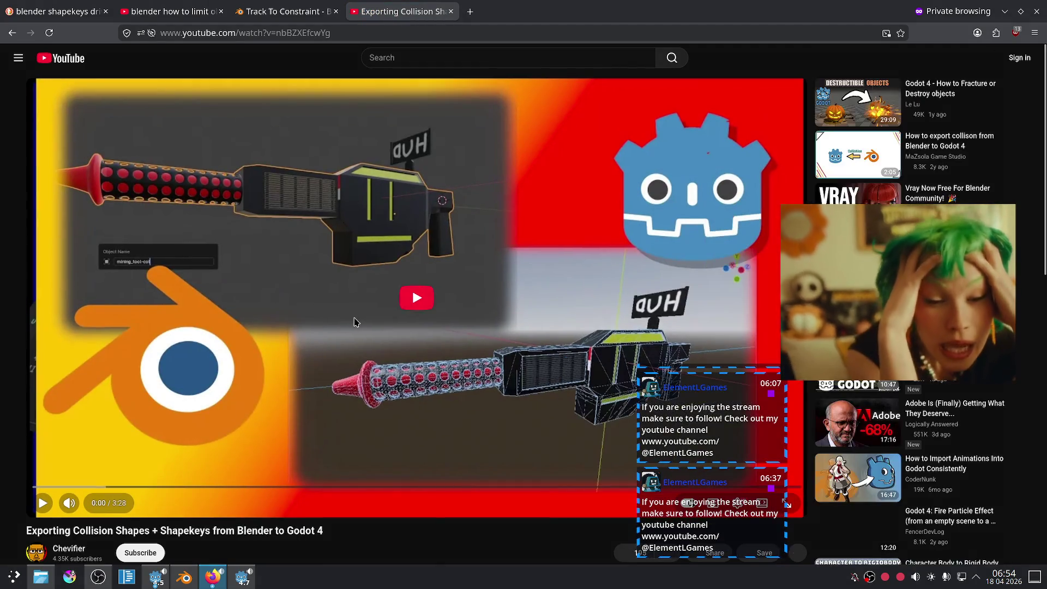
# Step: Play the tutorial full screen after pausing the picture-in-picture video
pyautogui.click(358, 322)
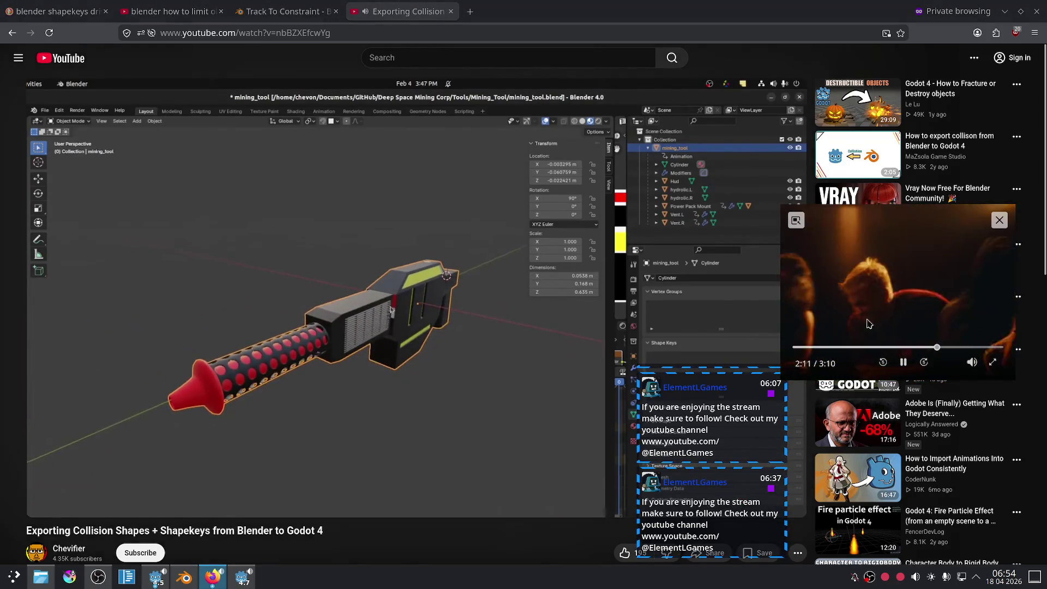
pyautogui.click(903, 362)
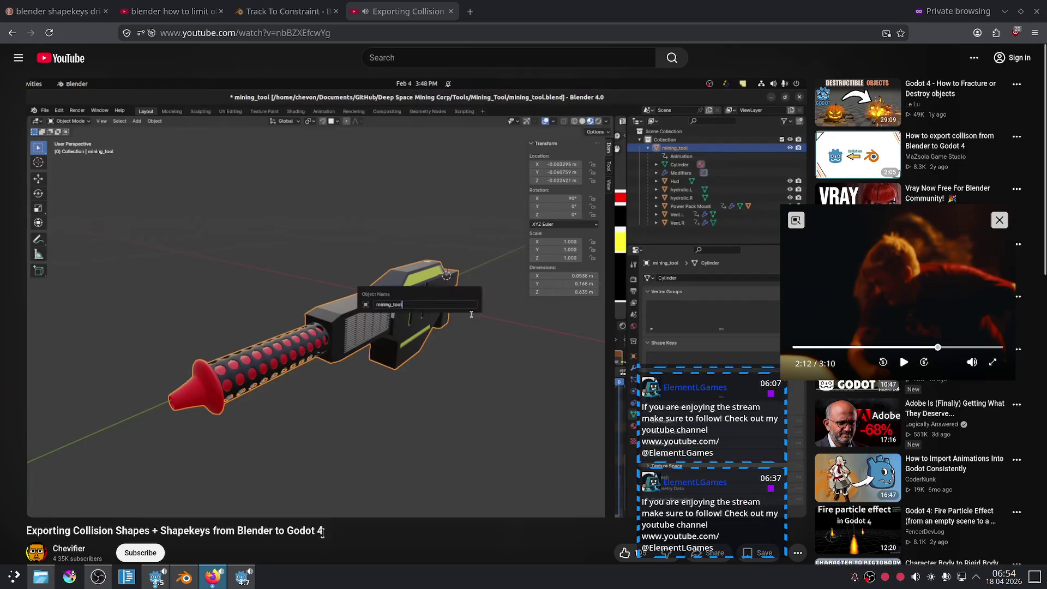
pyautogui.doubleClick(339, 463)
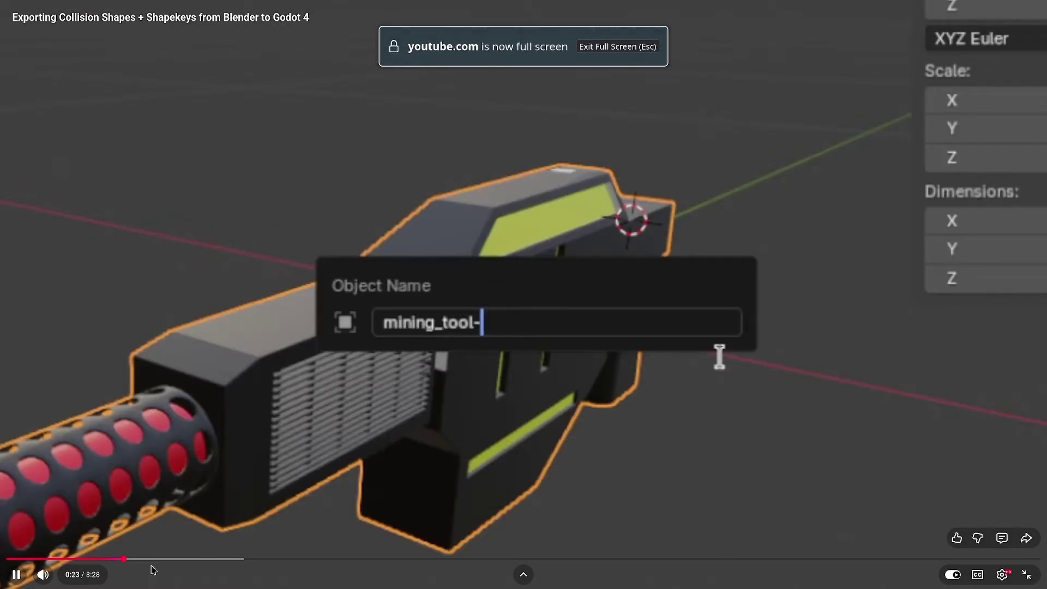
# Step: Skip through the tutorial from 0:34 to about 1:39
pyautogui.click(177, 559)
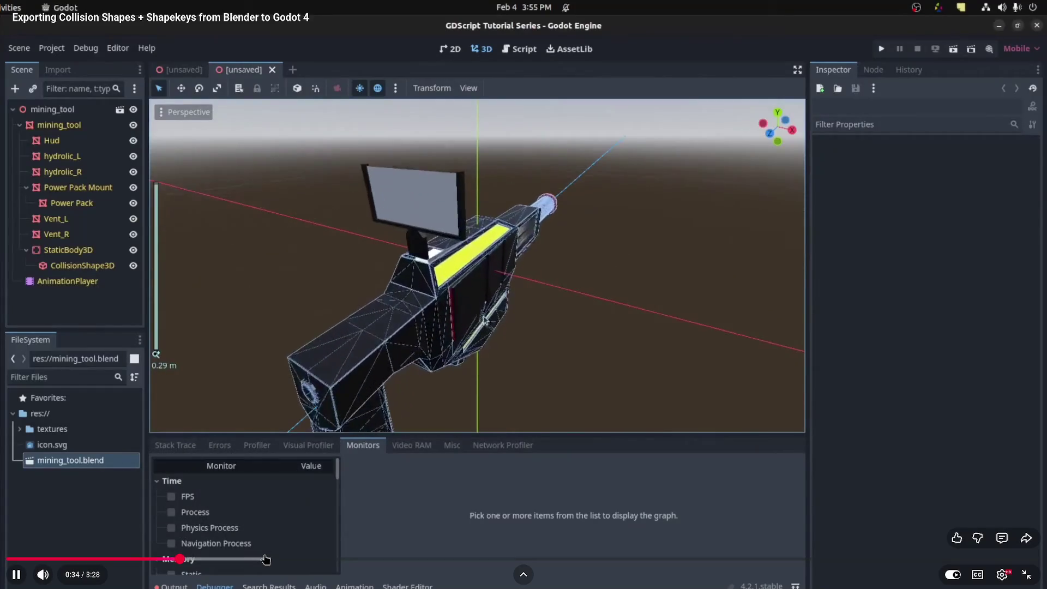
pyautogui.click(249, 559)
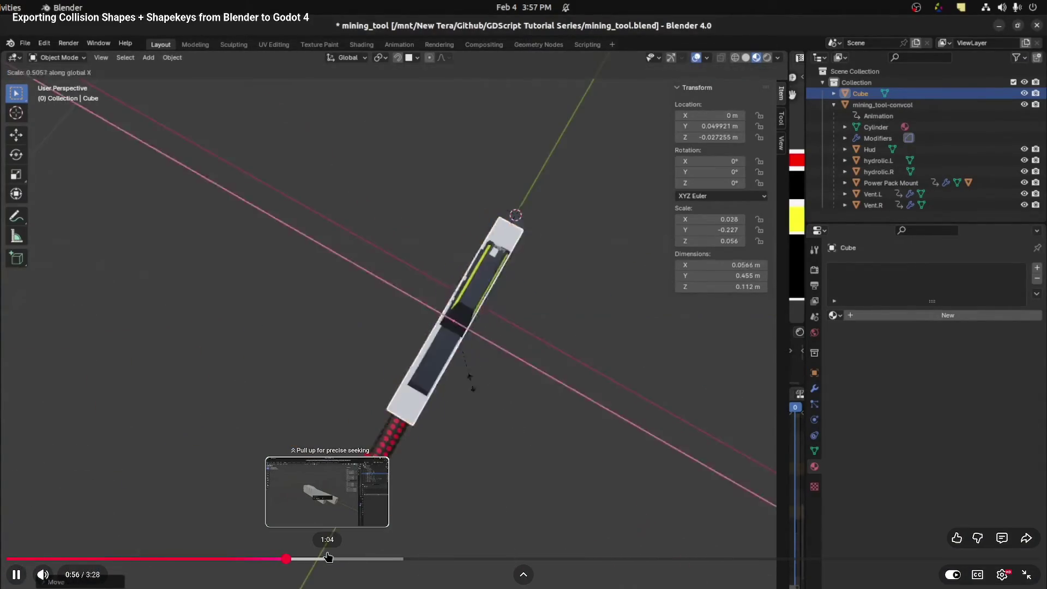
pyautogui.click(328, 557)
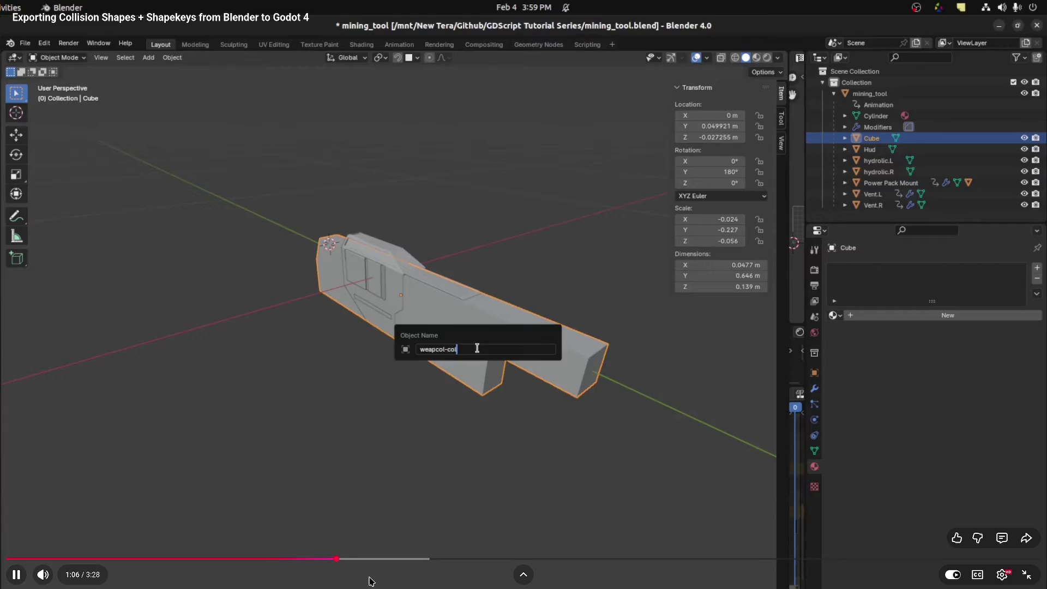
pyautogui.click(384, 557)
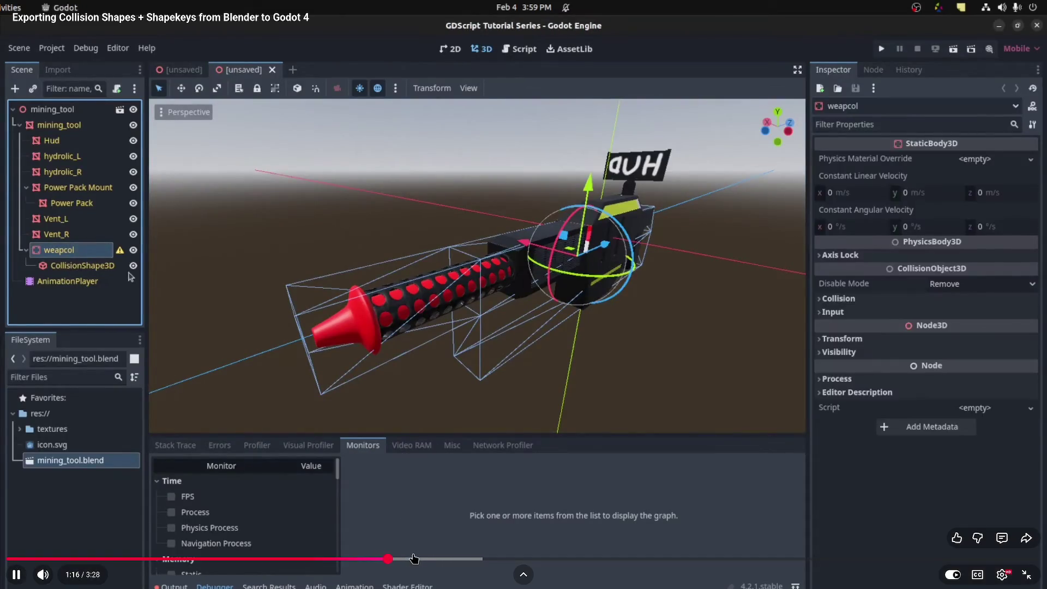
pyautogui.click(448, 559)
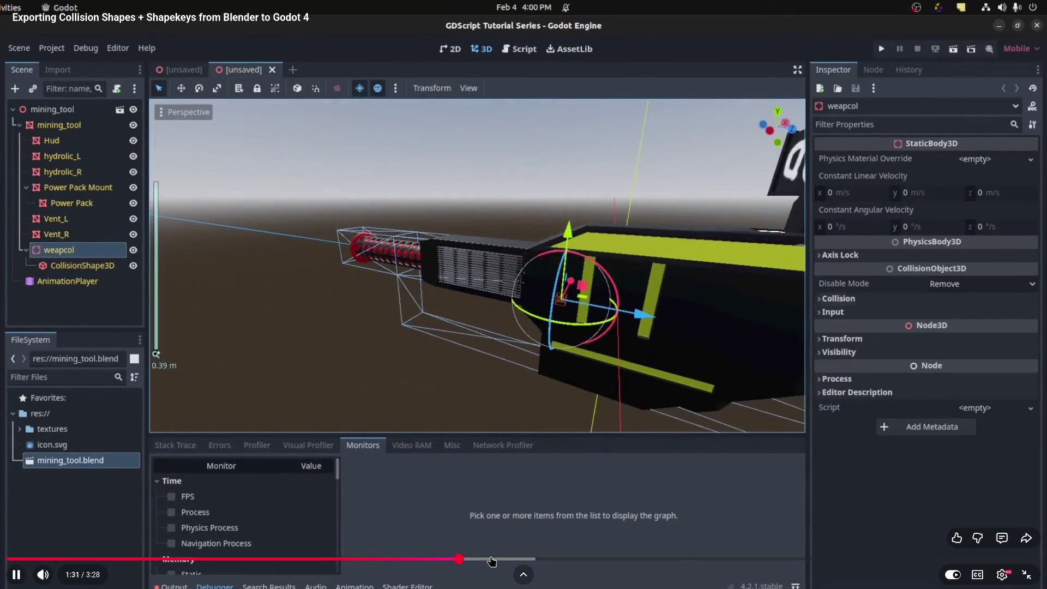
pyautogui.click(501, 559)
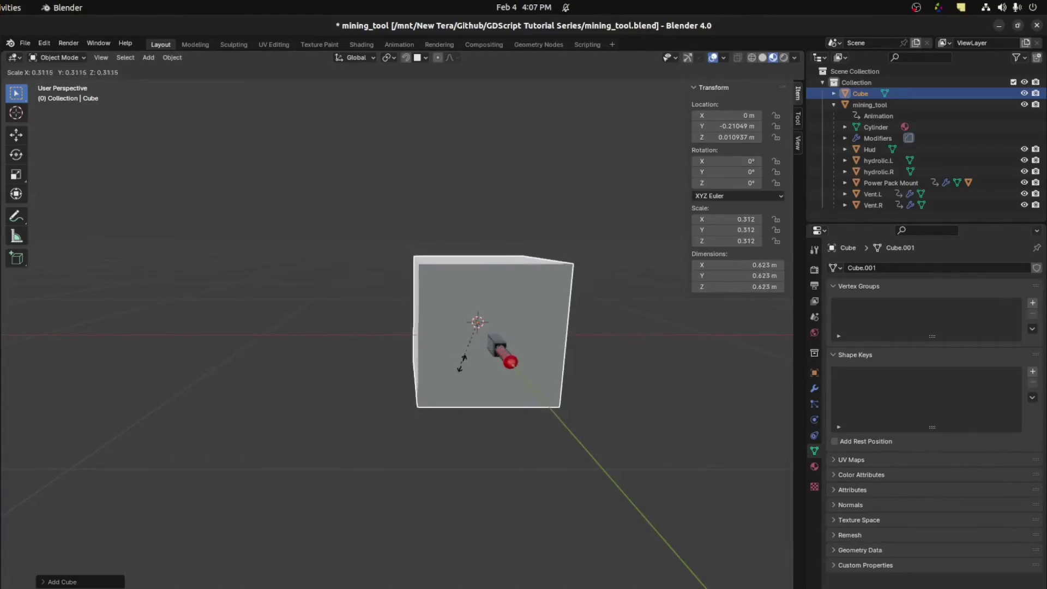
pyautogui.click(482, 368)
pyautogui.press('g')
pyautogui.click(338, 361)
pyautogui.moveTo(338, 361); pyautogui.dragTo(423, 287, button='middle')
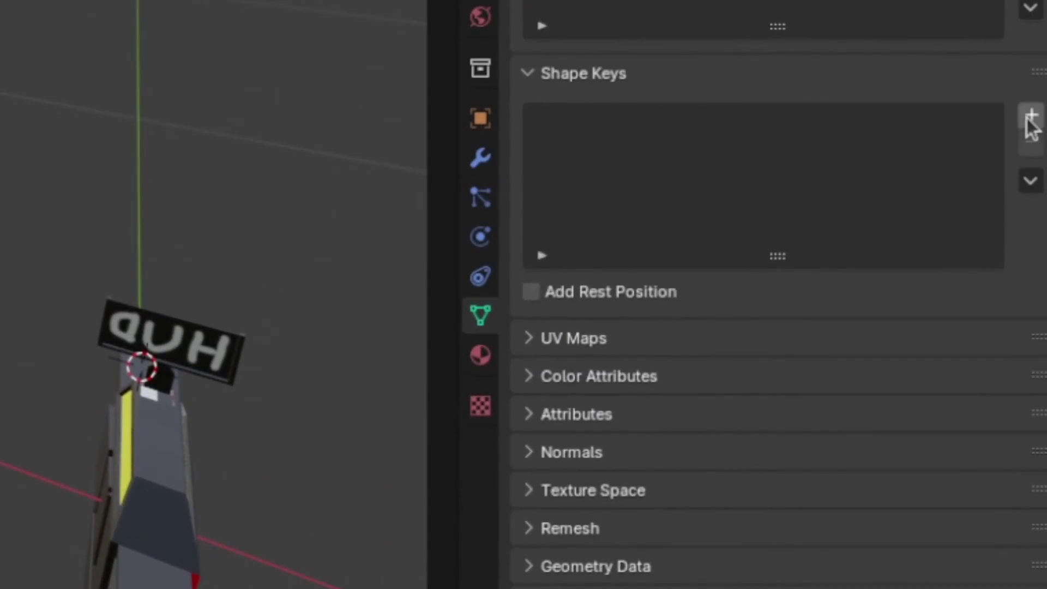
pyautogui.click(1030, 116)
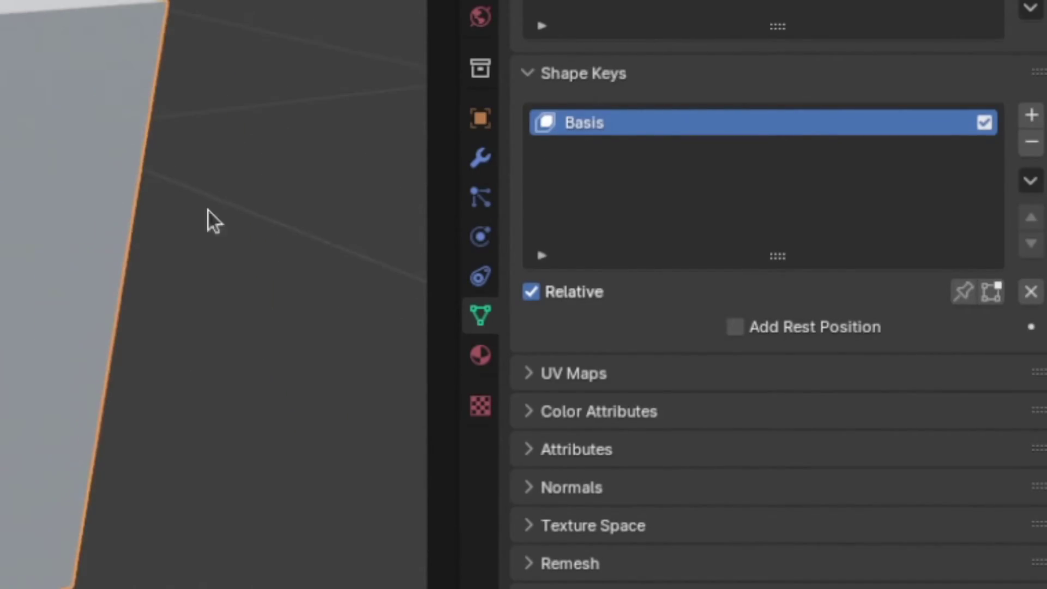
pyautogui.click(1037, 114)
pyautogui.write('ScaleDown')
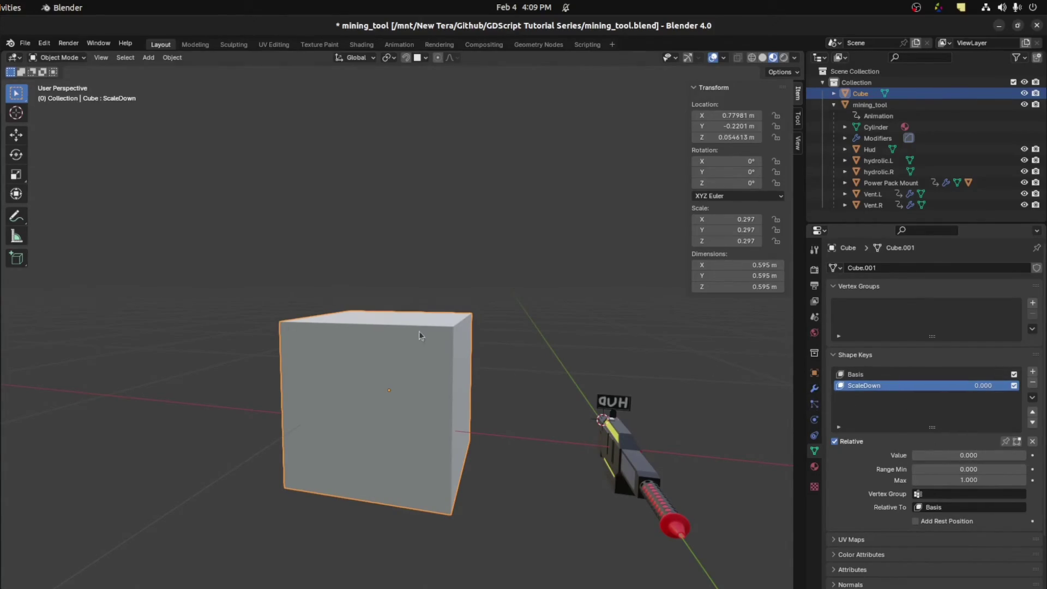
pyautogui.click(862, 375)
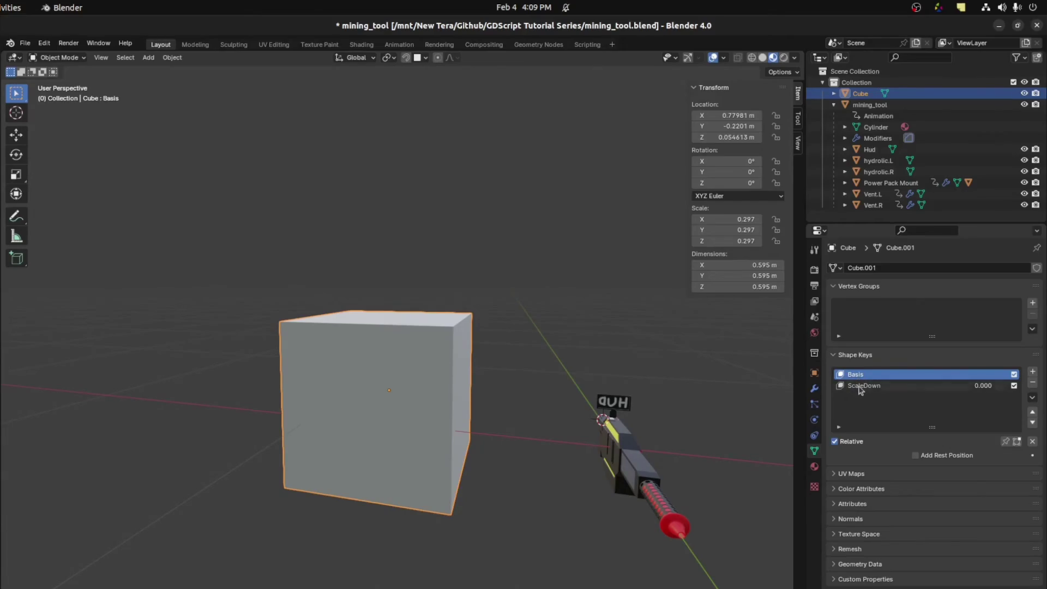
pyautogui.click(861, 386)
pyautogui.moveTo(948, 455)
pyautogui.mouseDown()
pyautogui.moveTo(1025, 455)
pyautogui.moveTo(916, 454)
pyautogui.moveTo(1025, 455)
pyautogui.mouseUp()
pyautogui.hotkey('alt', 'Tab')
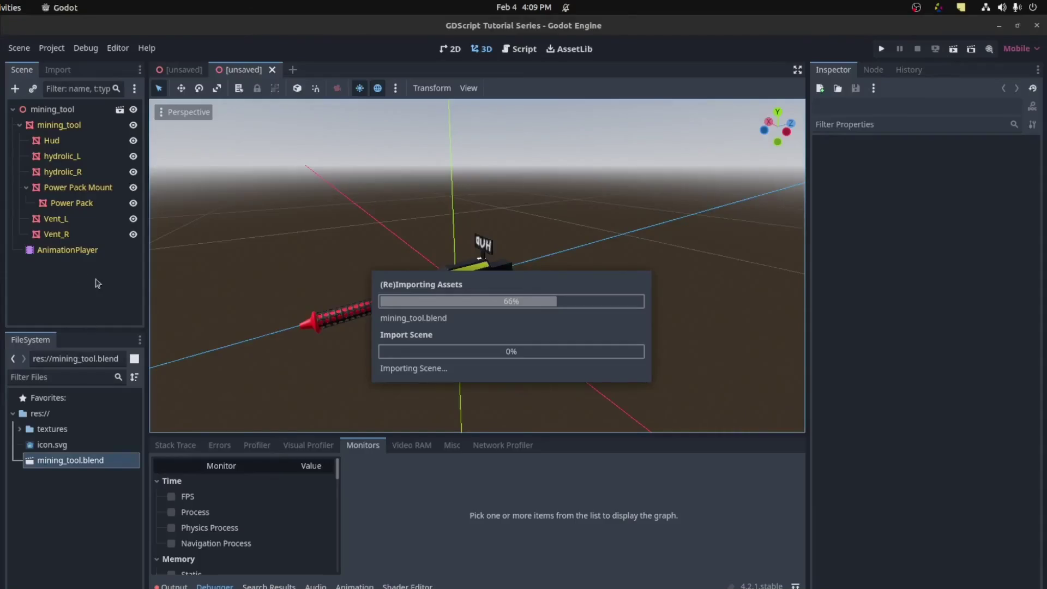
# Step: Scrub the tutorial to the Godot reimport part near 3:10, then exit full-screen playback
pyautogui.moveTo(397, 285); pyautogui.dragTo(272, 259, button='middle')
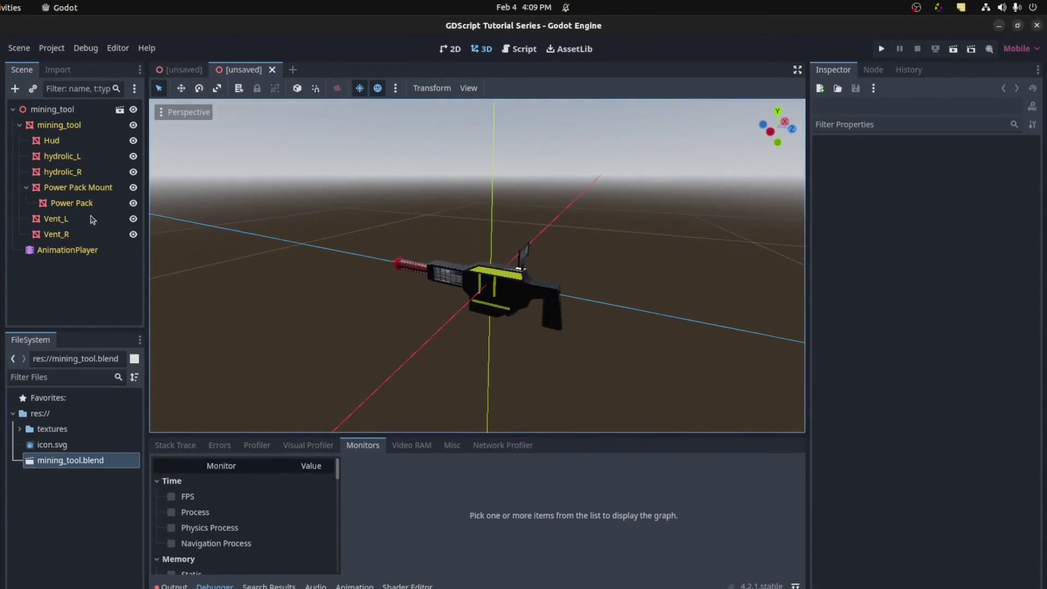
pyautogui.click(66, 142)
pyautogui.scroll(4, 556, 264)
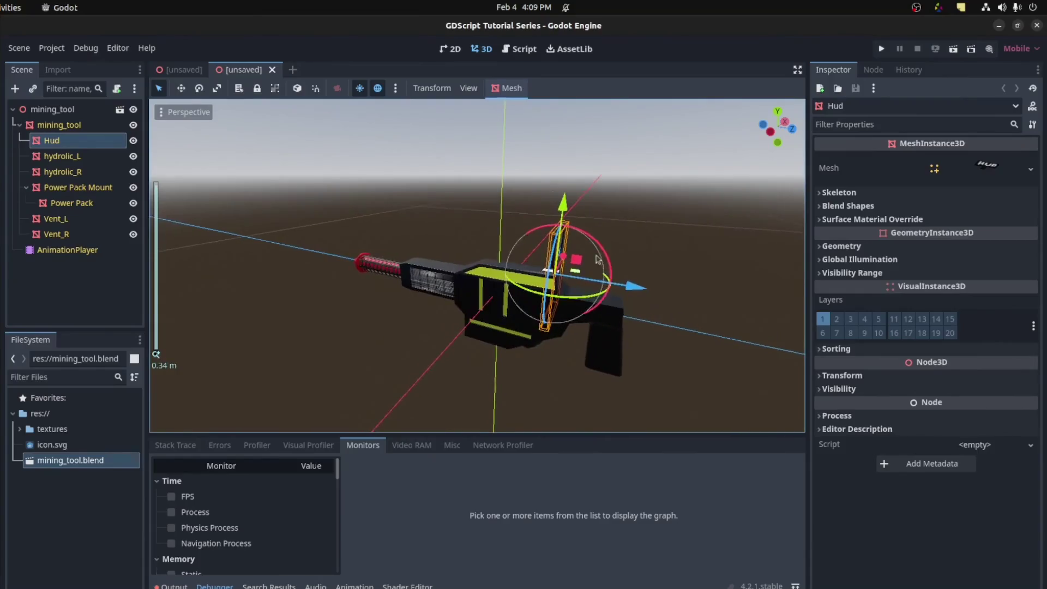
pyautogui.moveTo(556, 264); pyautogui.dragTo(460, 266, button='middle')
pyautogui.scroll(3, 507, 261)
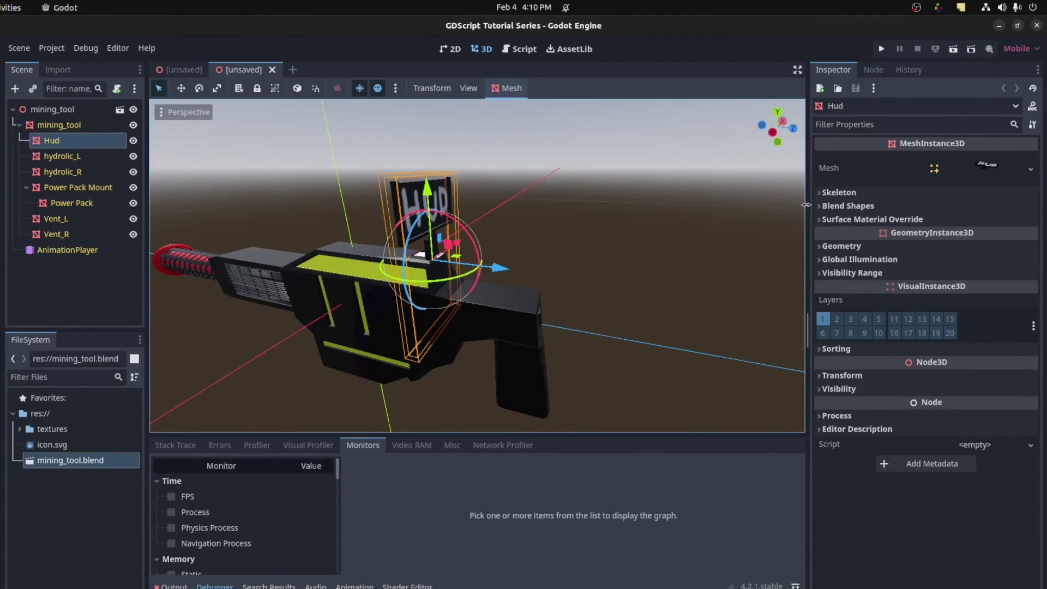
pyautogui.moveTo(828, 386)
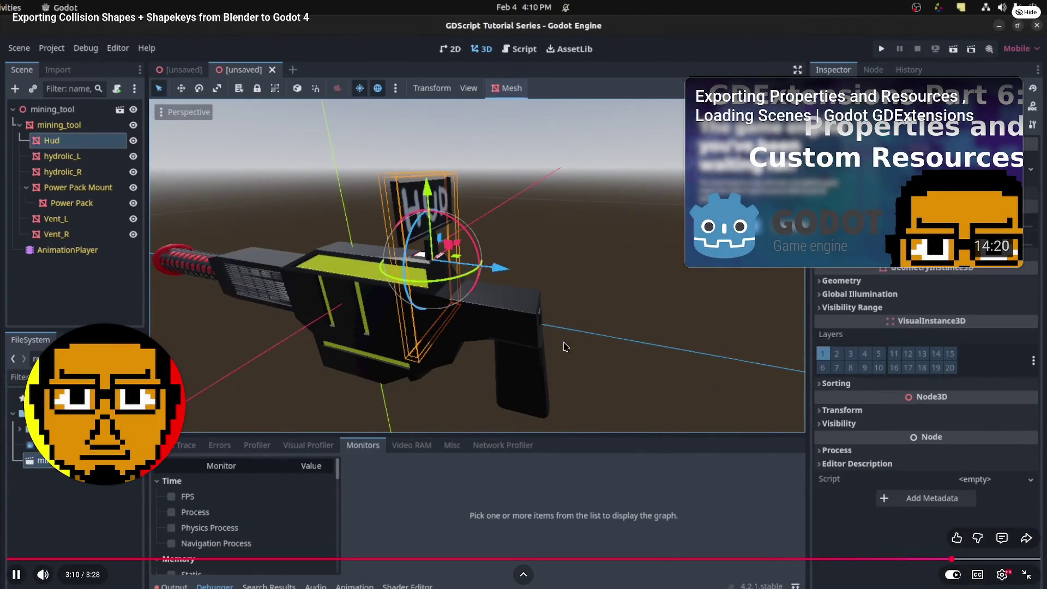
pyautogui.press('Escape')
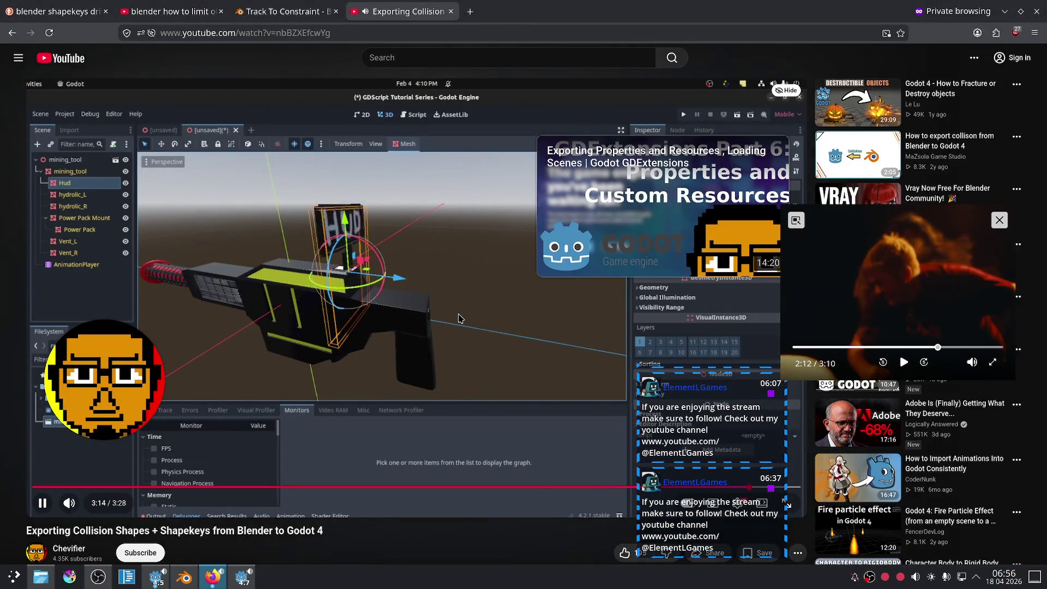
# Step: Pause the tutorial and open the Reddit thread 'Blender Shape Keys on .blend import?' from the search results
pyautogui.click(44, 405)
pyautogui.hotkey('alt', 'Left')
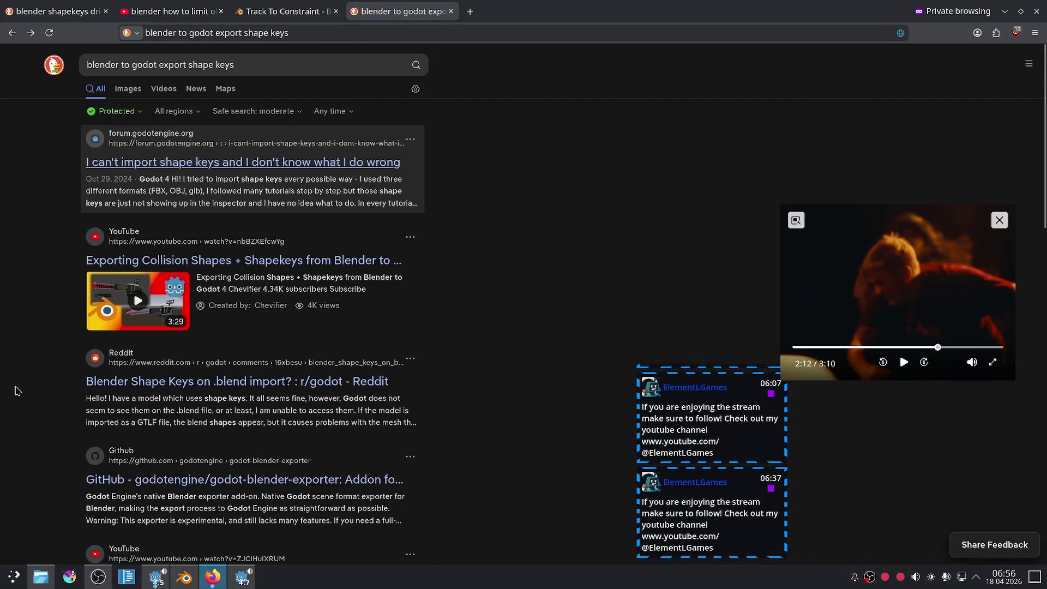
pyautogui.click(118, 381)
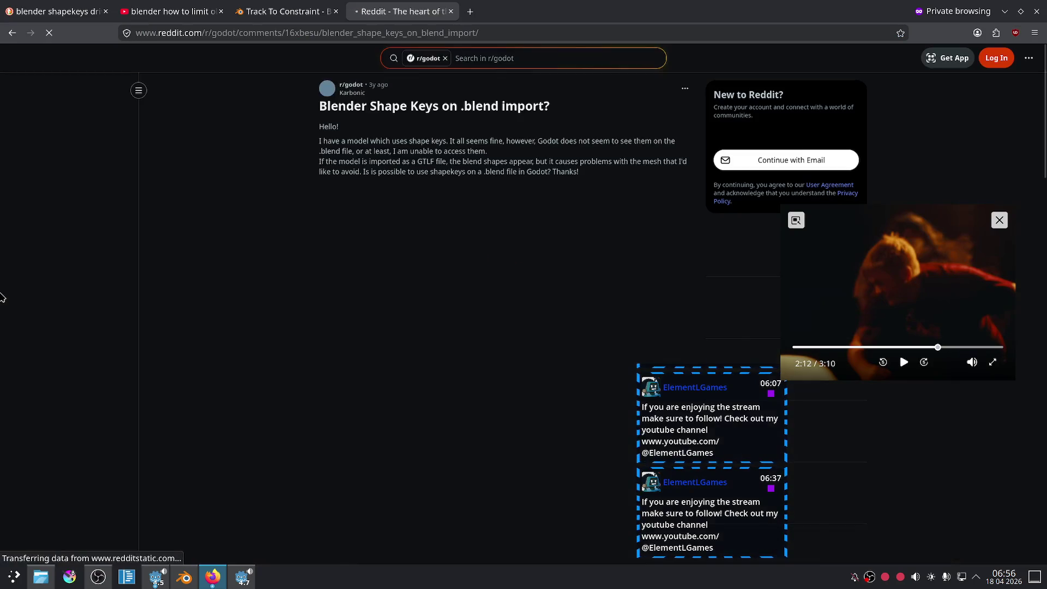
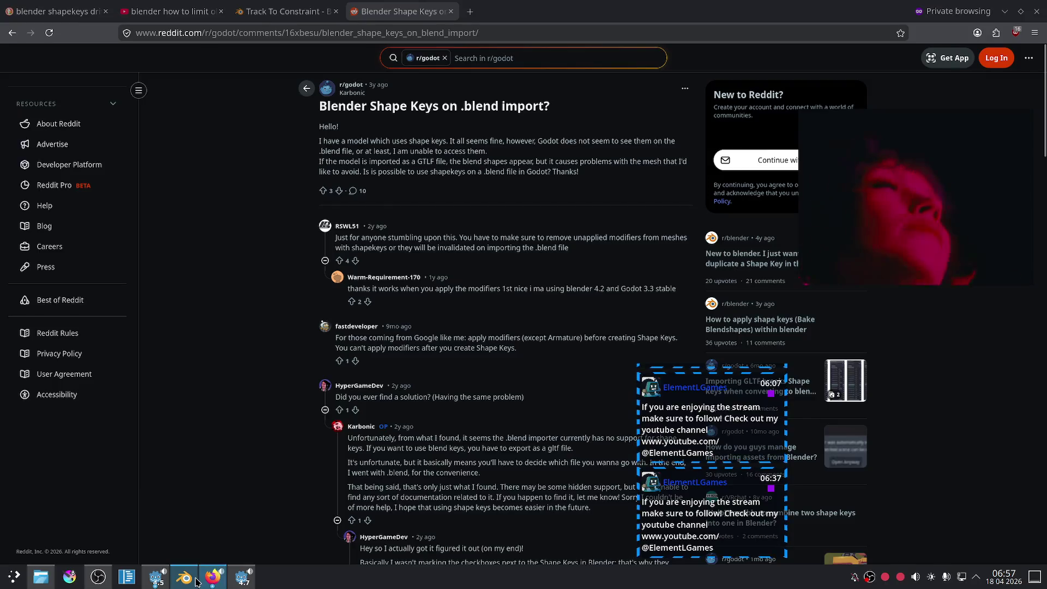
# Step: Return from Firefox to the eyes1.blend scene and select the sphere between the eyes
pyautogui.hotkey('alt', 'Tab')
pyautogui.scroll(4, 549, 293)
pyautogui.click(567, 233)
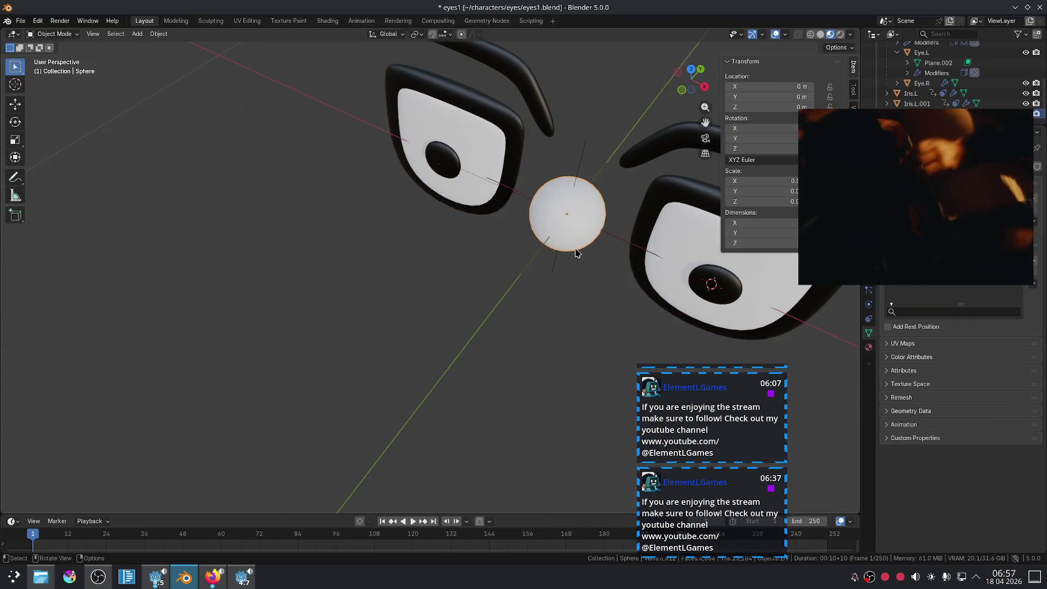
# Step: Try a first move of the sphere, then undo it back to the origin
pyautogui.scroll(-3, 567, 233)
pyautogui.press('g')
pyautogui.press('x')
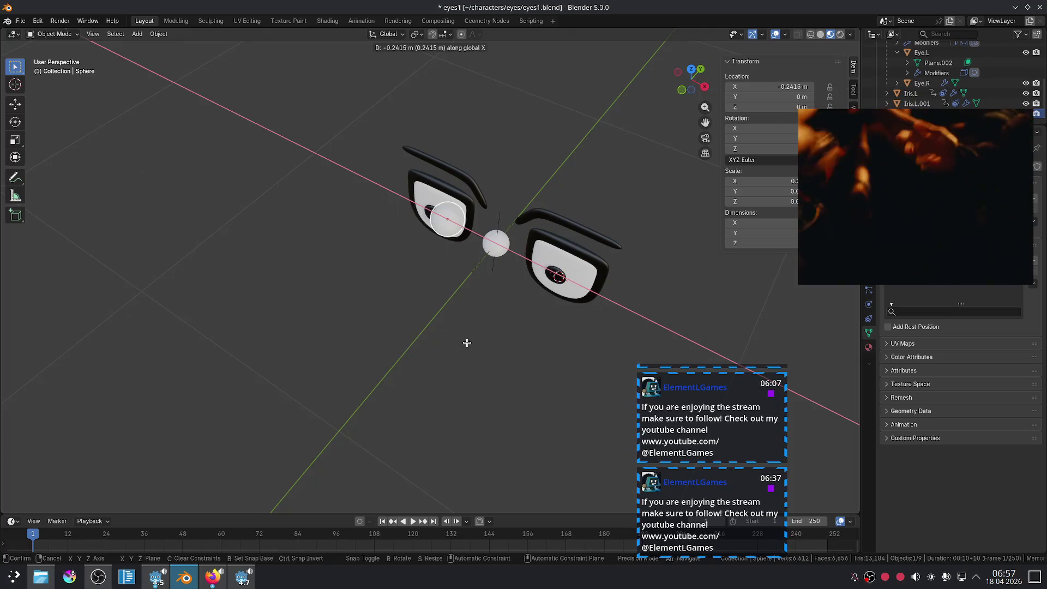
pyautogui.press('y')
pyautogui.click(390, 397)
pyautogui.hotkey('ctrl', 'z')
pyautogui.press('g')
pyautogui.press('Escape')
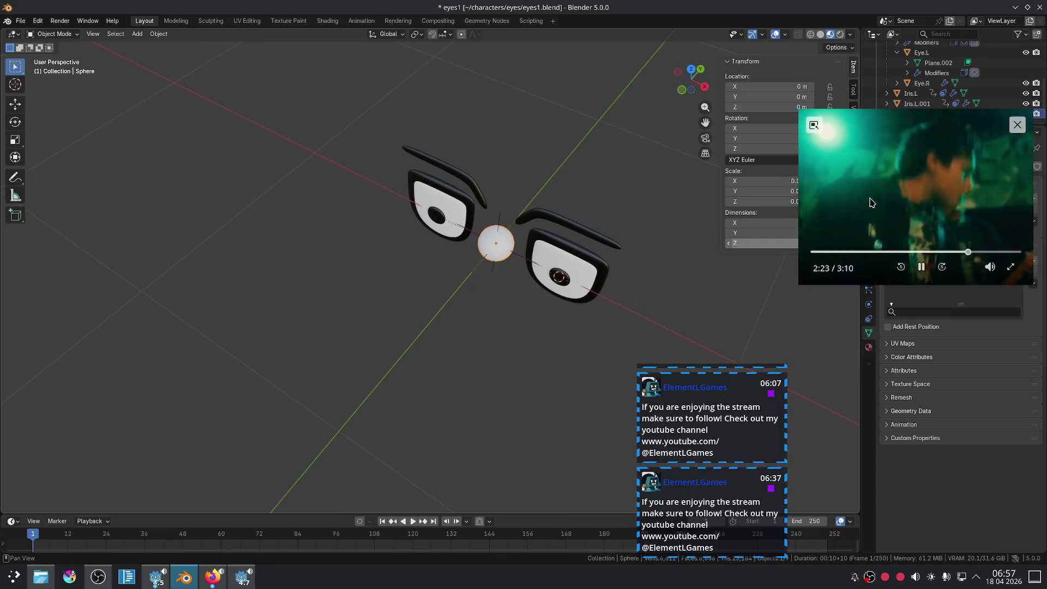
# Step: Move the sphere along Y to -0.65672 m in front of the eyes and view from the front
pyautogui.press('g')
pyautogui.press('y')
pyautogui.click(467, 334)
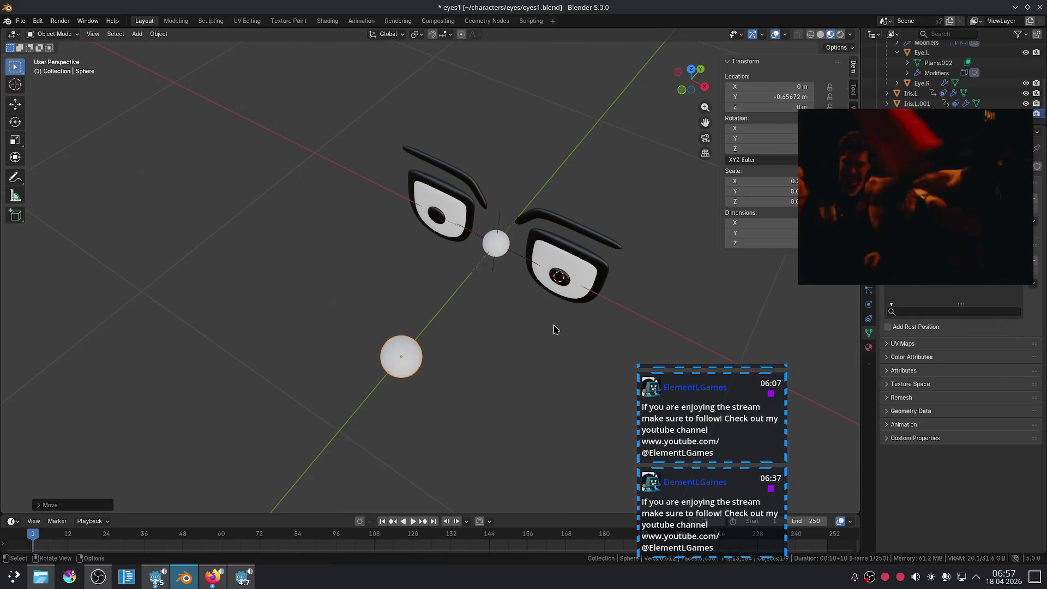
pyautogui.press('KP_1')
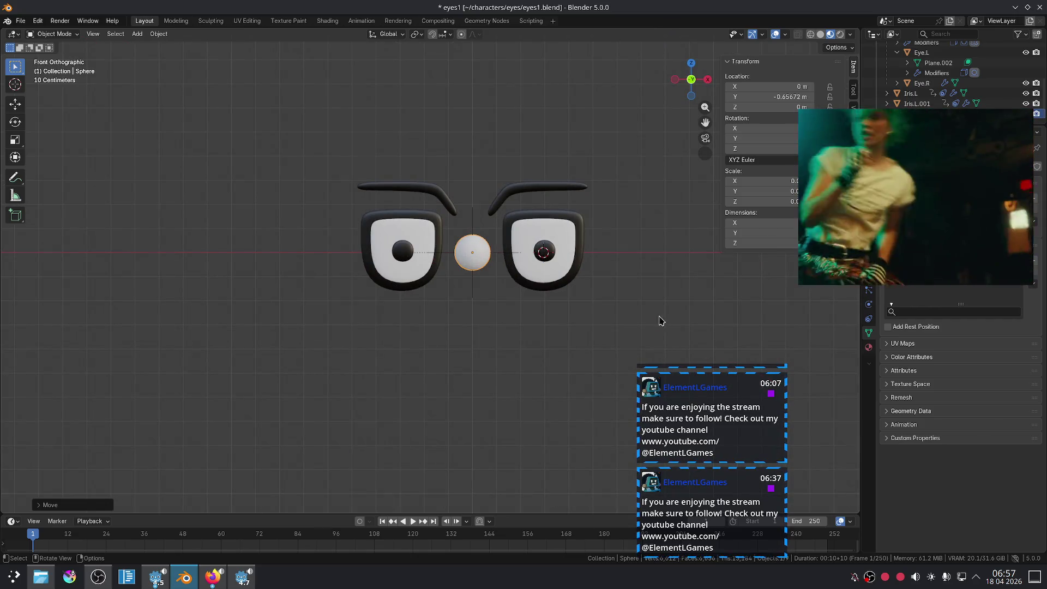
pyautogui.moveTo(960, 206)
pyautogui.mouseDown()
pyautogui.moveTo(815, 199)
pyautogui.moveTo(716, 171)
pyautogui.mouseUp()
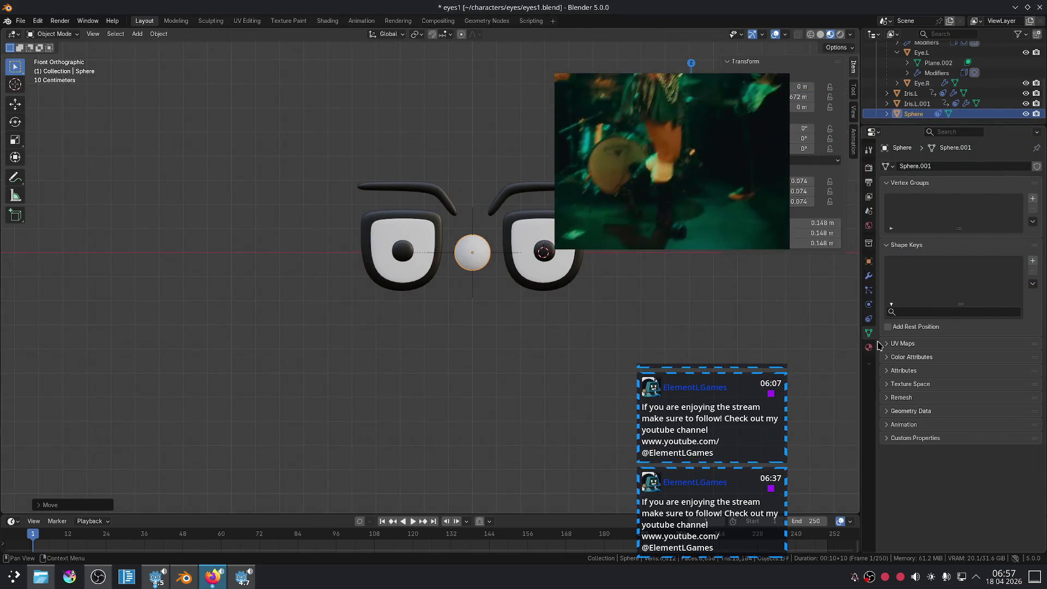
# Step: Select the Eyelids object and inspect its Solidify, Subdivision and Mirror modifiers
pyautogui.click(869, 318)
pyautogui.click(868, 275)
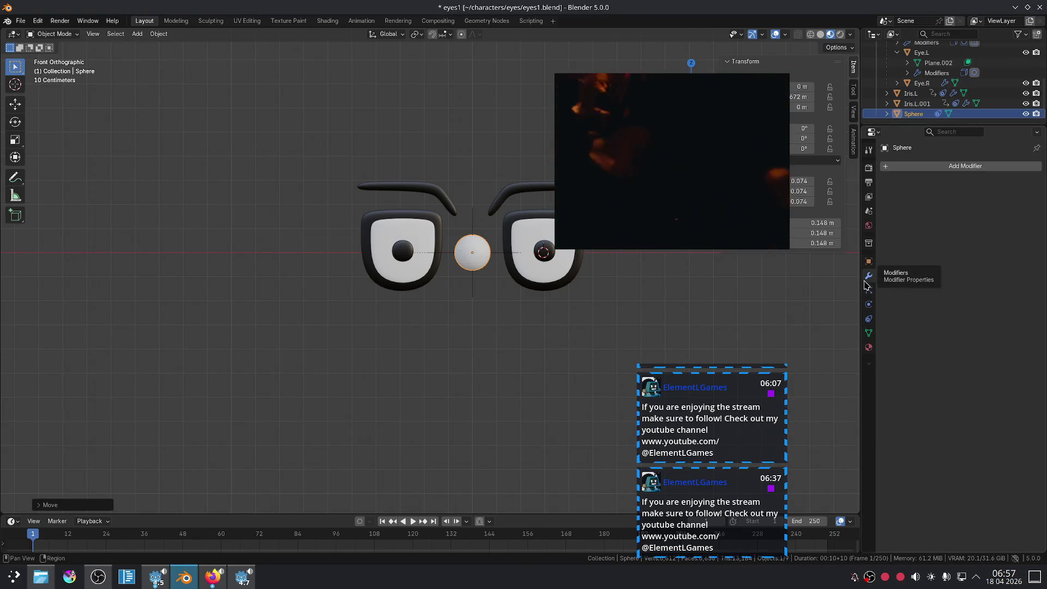
pyautogui.click(516, 222)
pyautogui.click(517, 223)
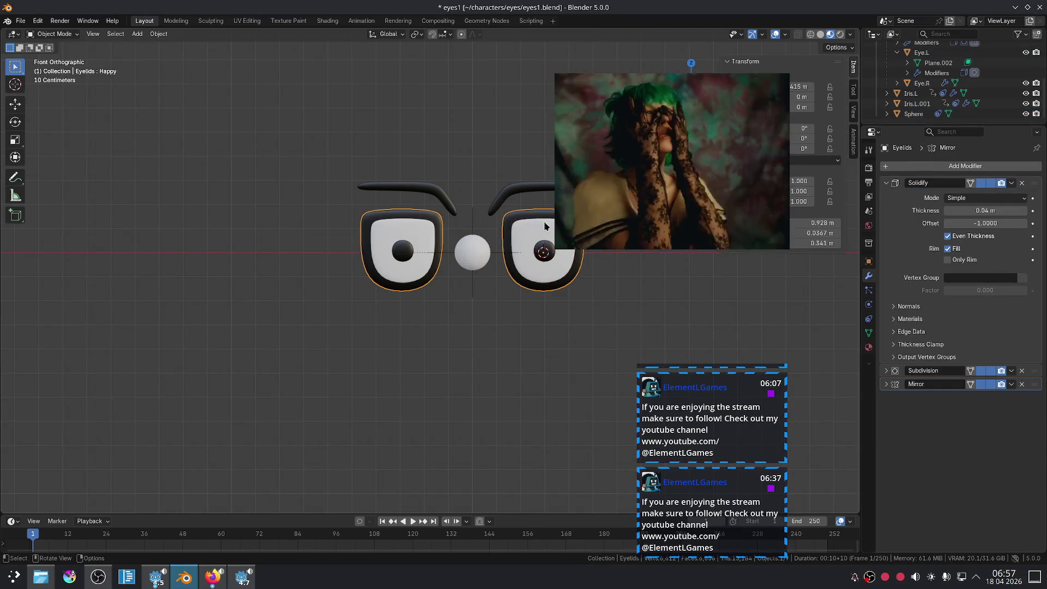
pyautogui.click(887, 209)
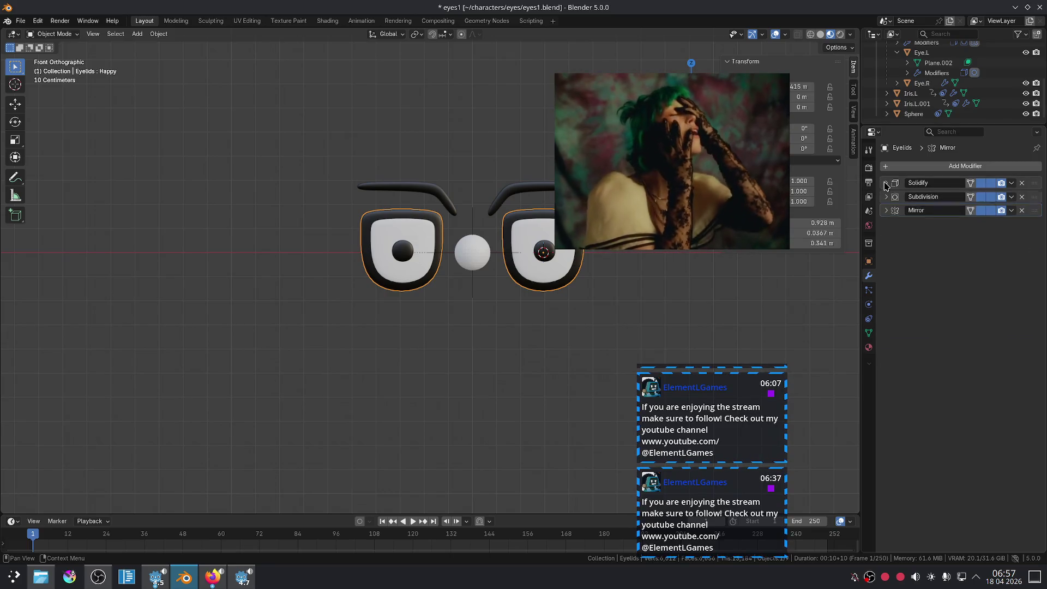
pyautogui.click(886, 210)
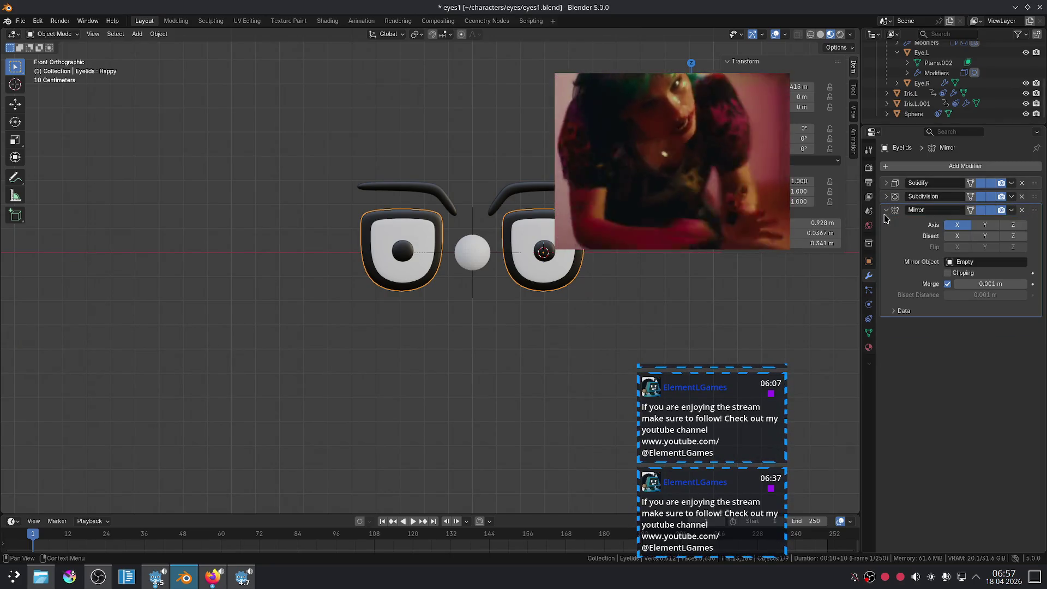
pyautogui.click(886, 211)
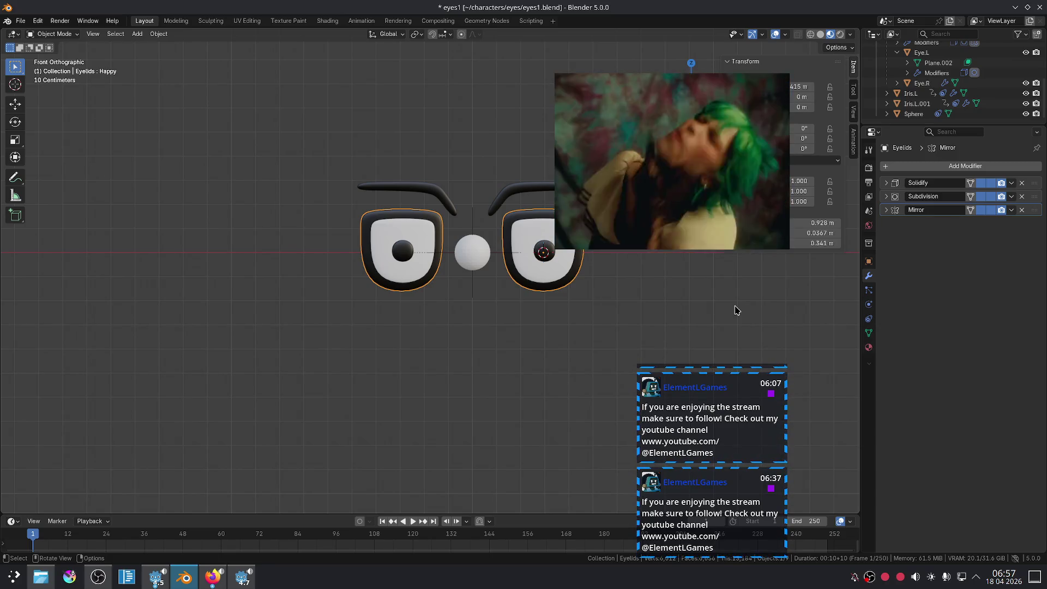
pyautogui.moveTo(681, 170); pyautogui.dragTo(801, 103)
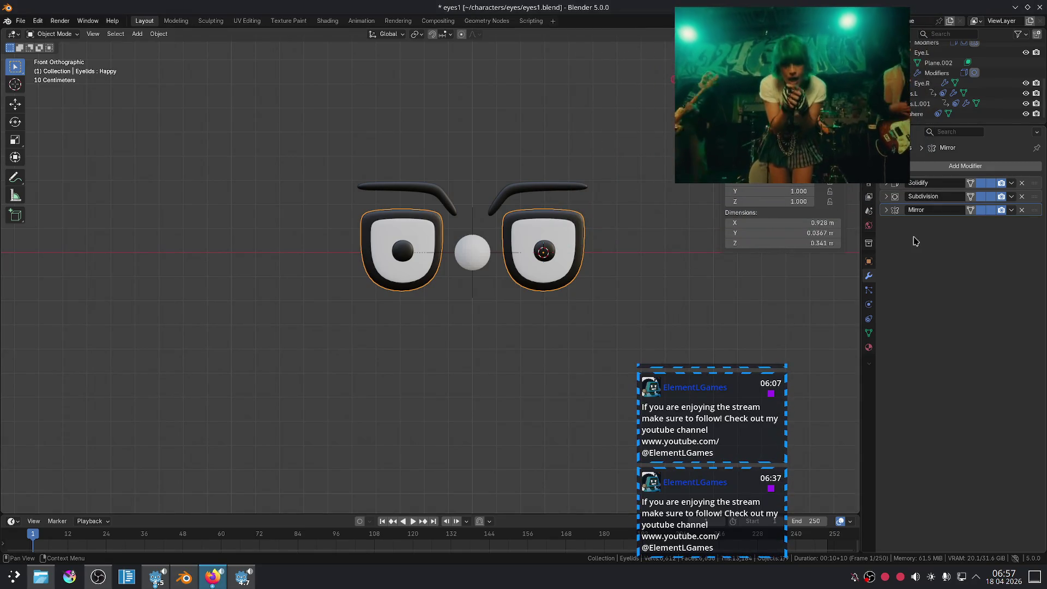
pyautogui.click(888, 212)
pyautogui.click(887, 212)
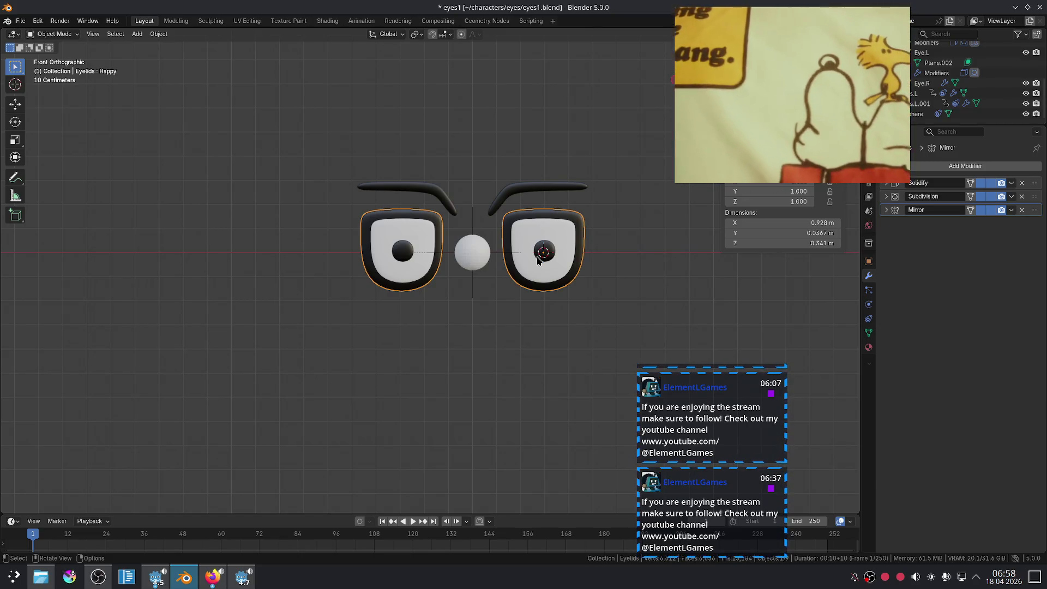
# Step: Reposition the target sphere and reframe the view around the eyes
pyautogui.click(463, 251)
pyautogui.moveTo(463, 250); pyautogui.dragTo(551, 311, button='middle')
pyautogui.press('g')
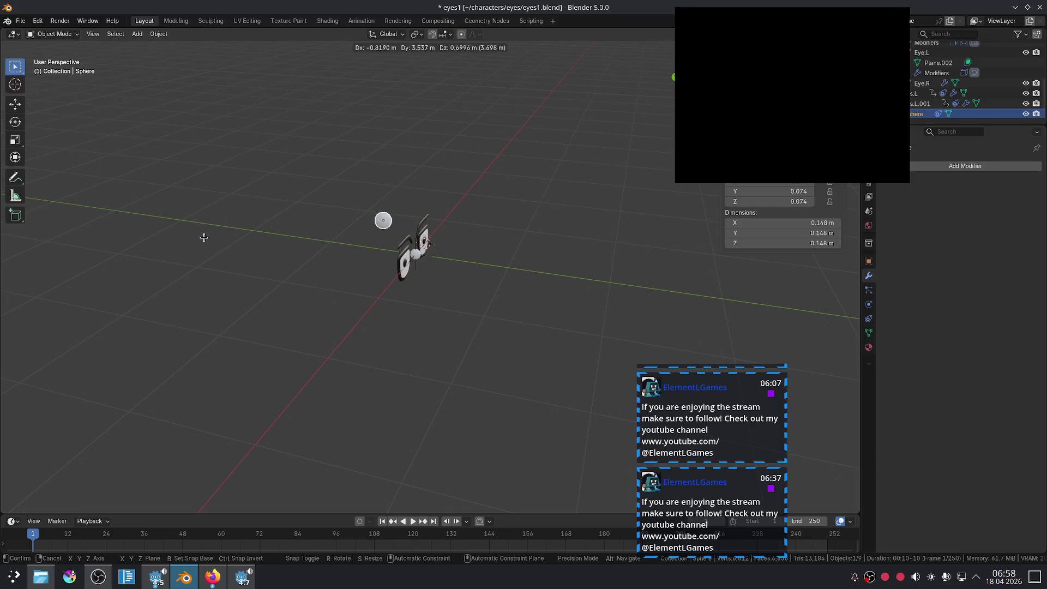
pyautogui.click(211, 253)
pyautogui.scroll(3, 379, 293)
pyautogui.moveTo(292, 268)
pyautogui.mouseDown(button='middle')
pyautogui.moveTo(378, 292)
pyautogui.moveTo(425, 271)
pyautogui.mouseUp(button='middle')
pyautogui.scroll(3, 426, 271)
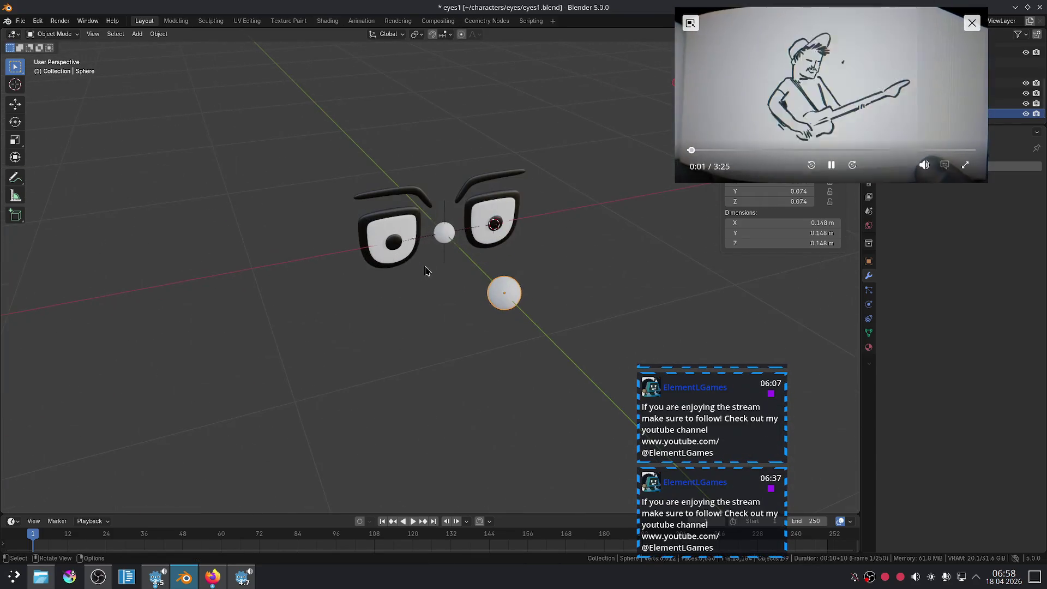
pyautogui.scroll(4, 427, 271)
# Step: Raise the EmotionController along Z so the eyes turn angry
pyautogui.click(479, 191)
pyautogui.press('g')
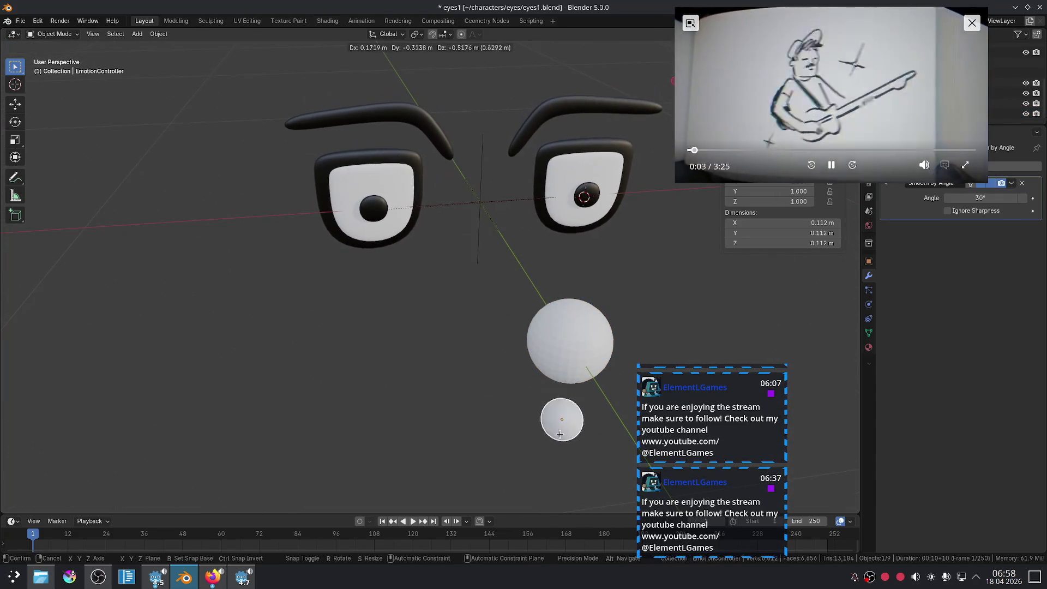
pyautogui.press('x')
pyautogui.press('y')
pyautogui.press('z')
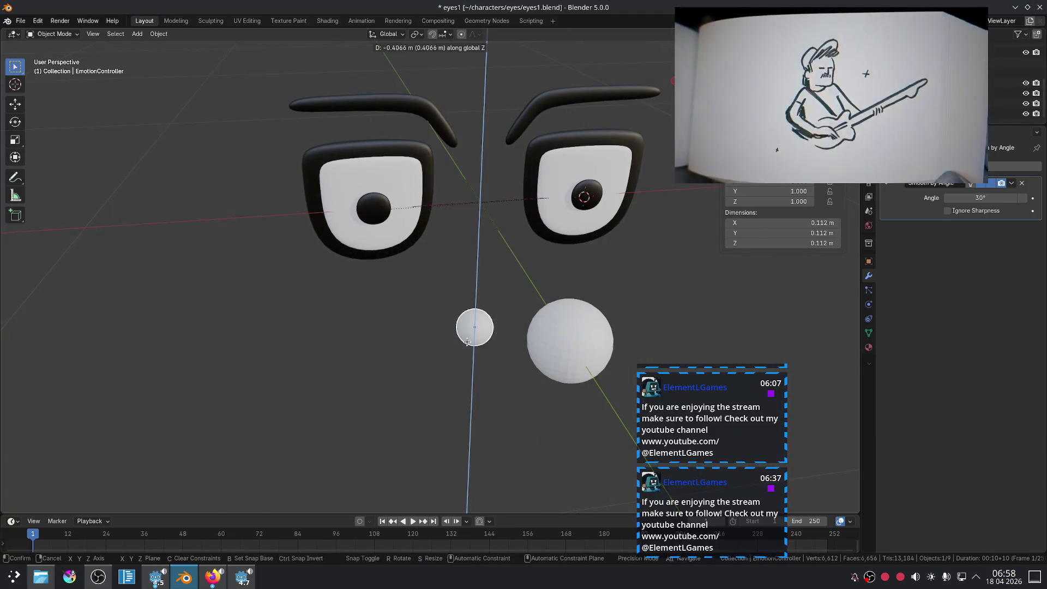
pyautogui.click(500, 400)
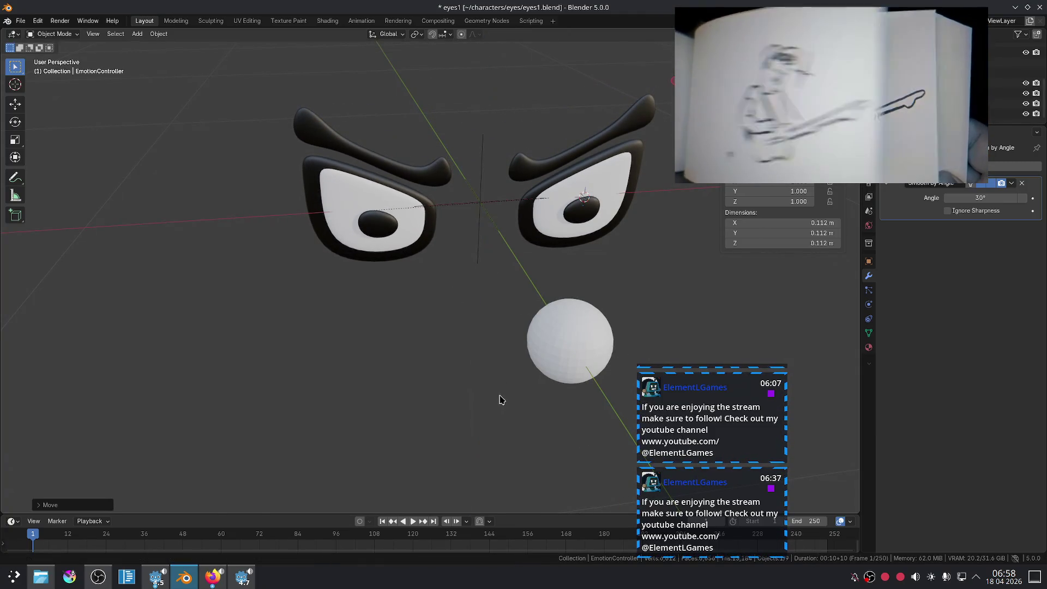
# Step: In front view, begin moving the target sphere toward the lower left
pyautogui.press('KP_1')
pyautogui.scroll(-4, 469, 362)
pyautogui.scroll(4, 470, 362)
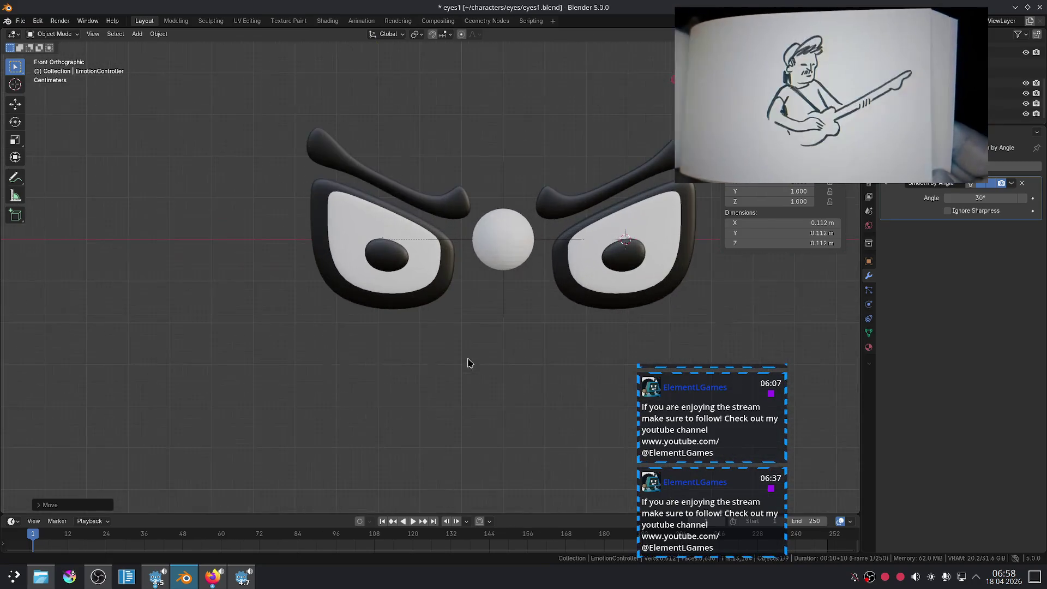
pyautogui.click(515, 263)
pyautogui.press('g')
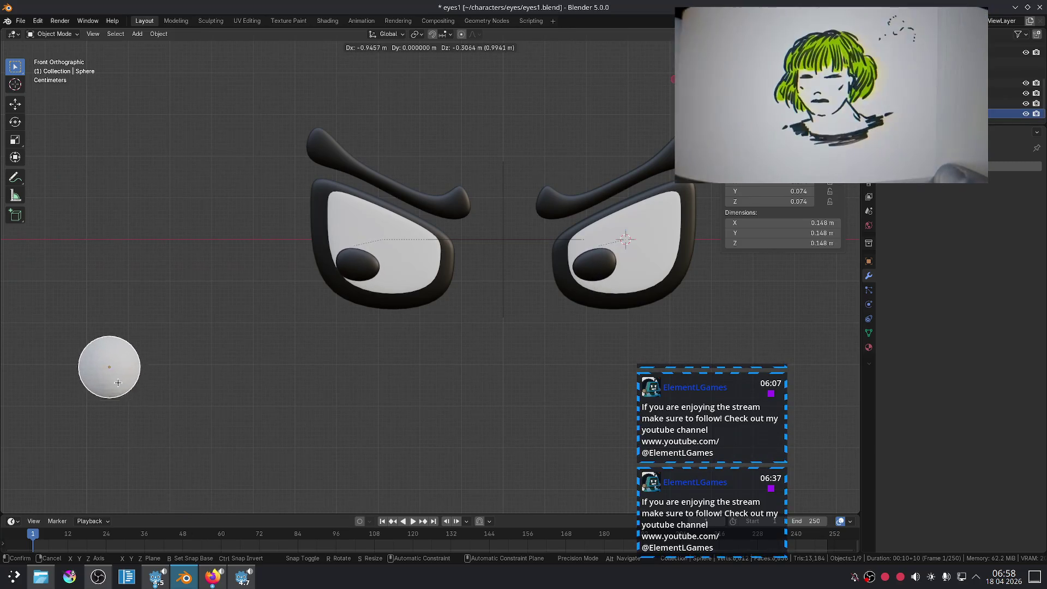
# Step: Place the target sphere at the lower left so the pupils follow it
pyautogui.click(127, 375)
pyautogui.scroll(-5, 423, 348)
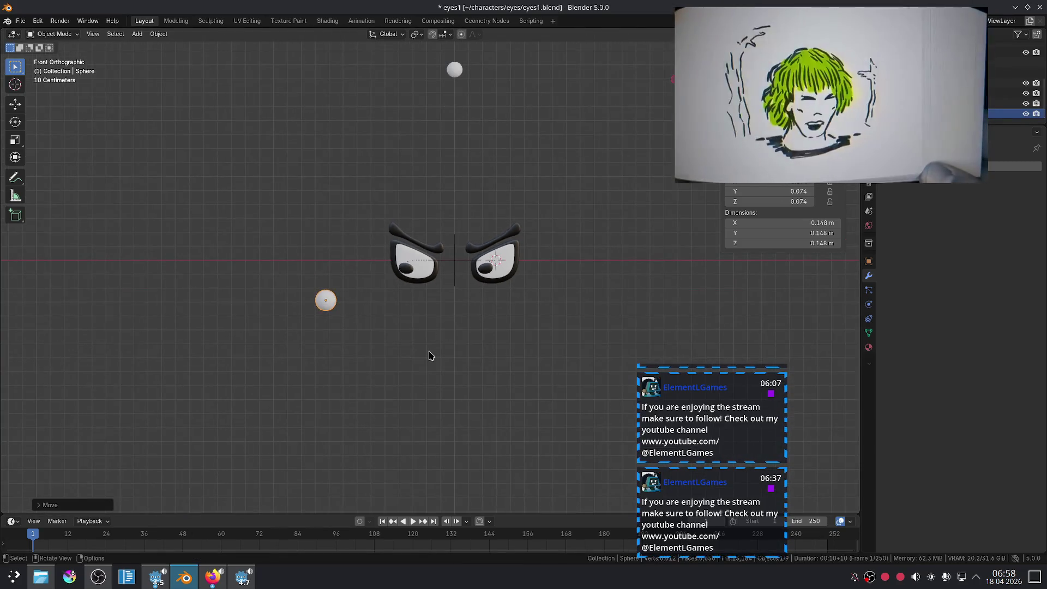
pyautogui.scroll(3, 418, 327)
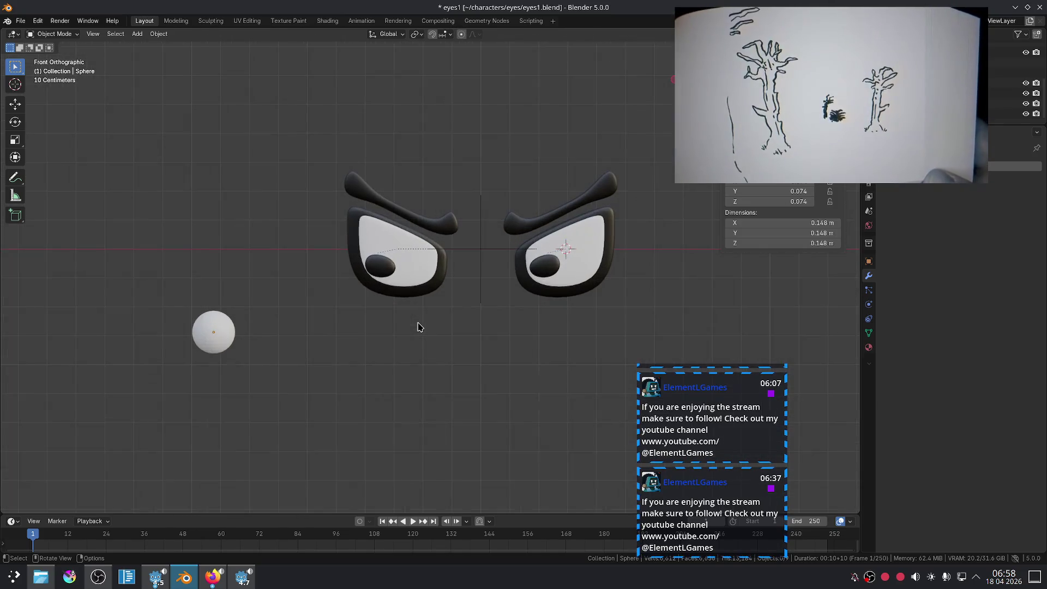
pyautogui.scroll(6, 419, 327)
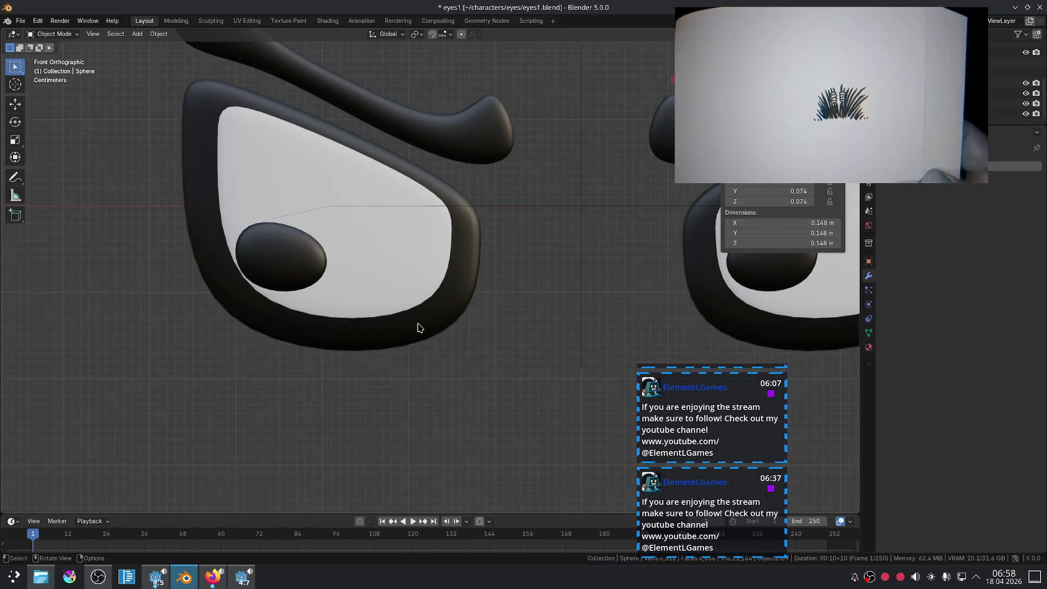
pyautogui.scroll(-5, 418, 327)
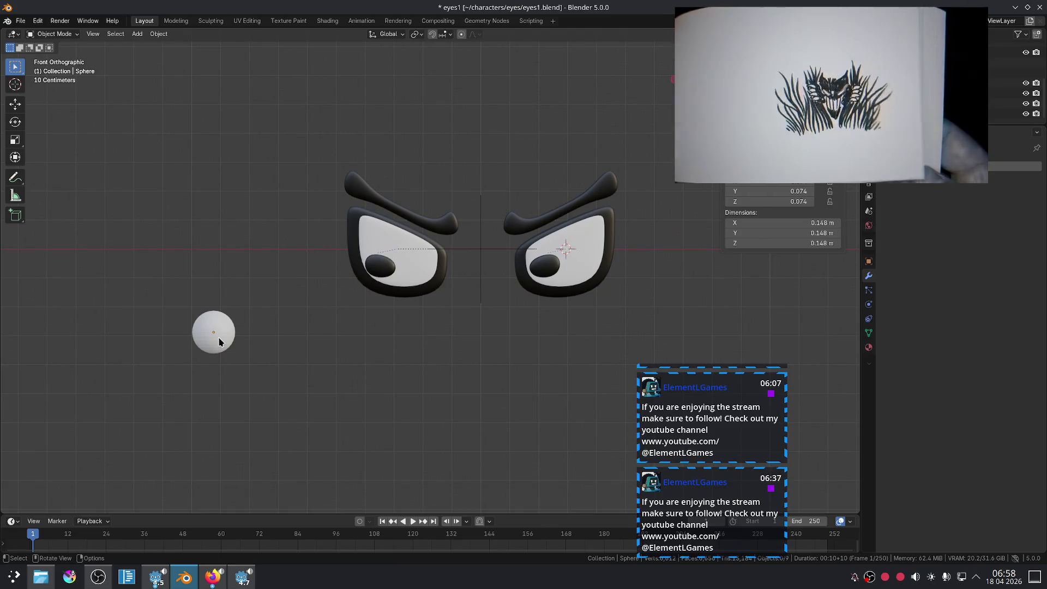
pyautogui.press('g')
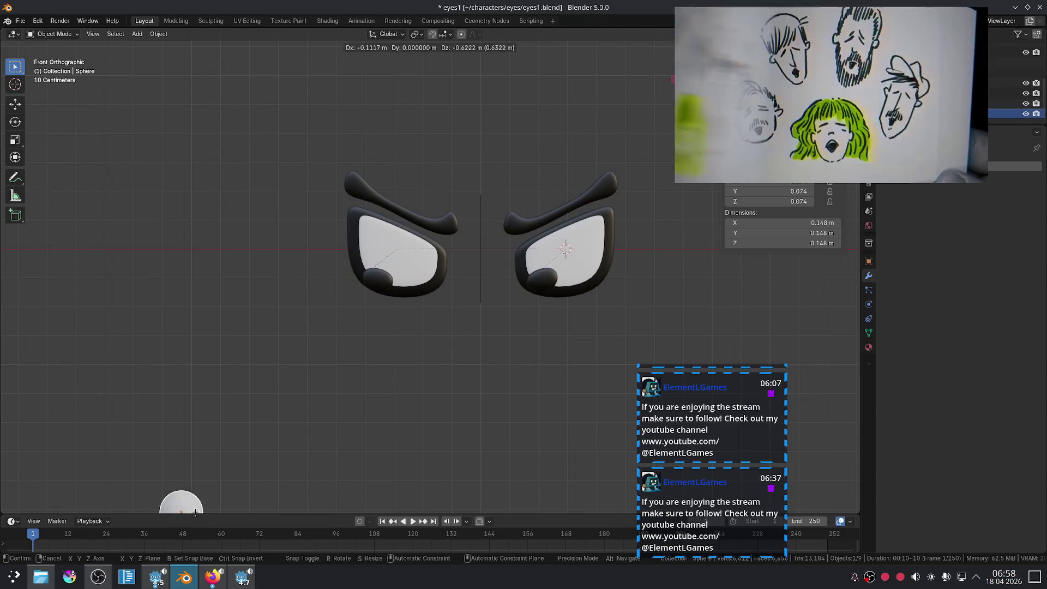
pyautogui.click(224, 431)
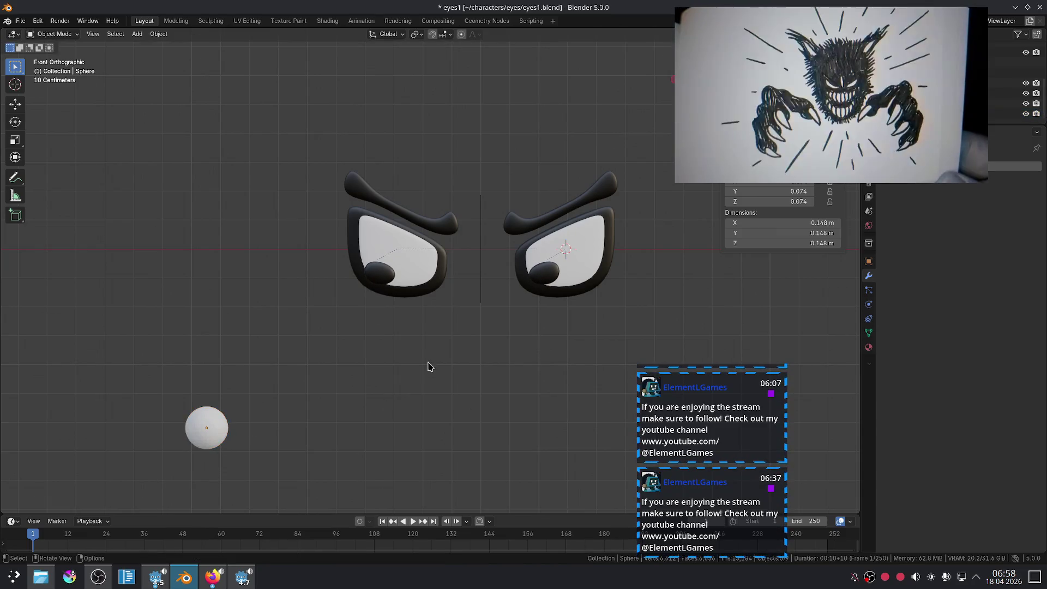
# Step: Clear the EmotionController's location with Alt+G for a neutral expression
pyautogui.scroll(-6, 443, 344)
pyautogui.scroll(5, 447, 340)
pyautogui.scroll(-5, 467, 306)
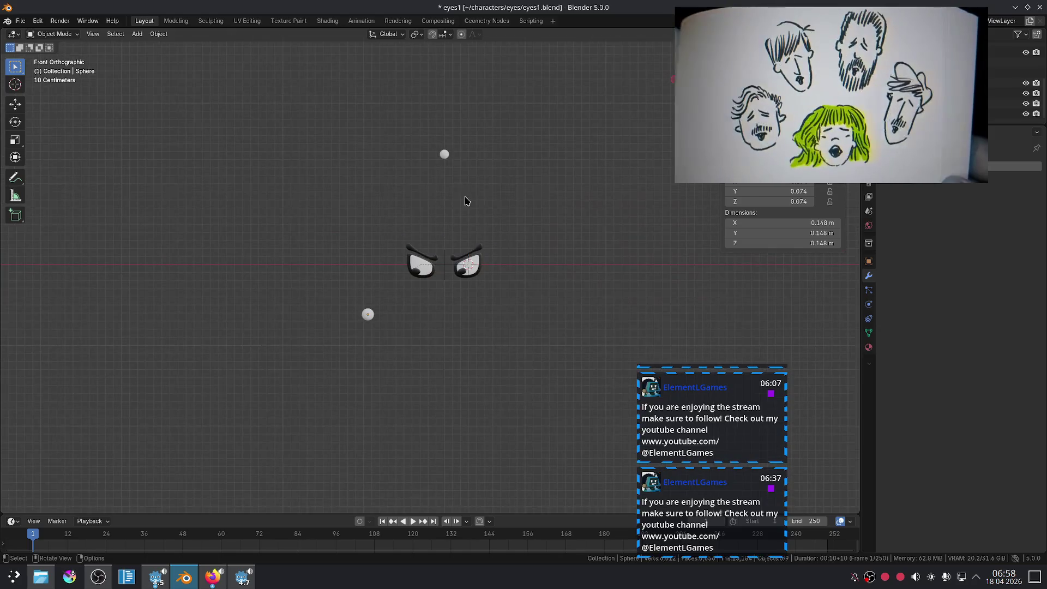
pyautogui.click(450, 157)
pyautogui.hotkey('alt', 'g')
pyautogui.scroll(6, 507, 355)
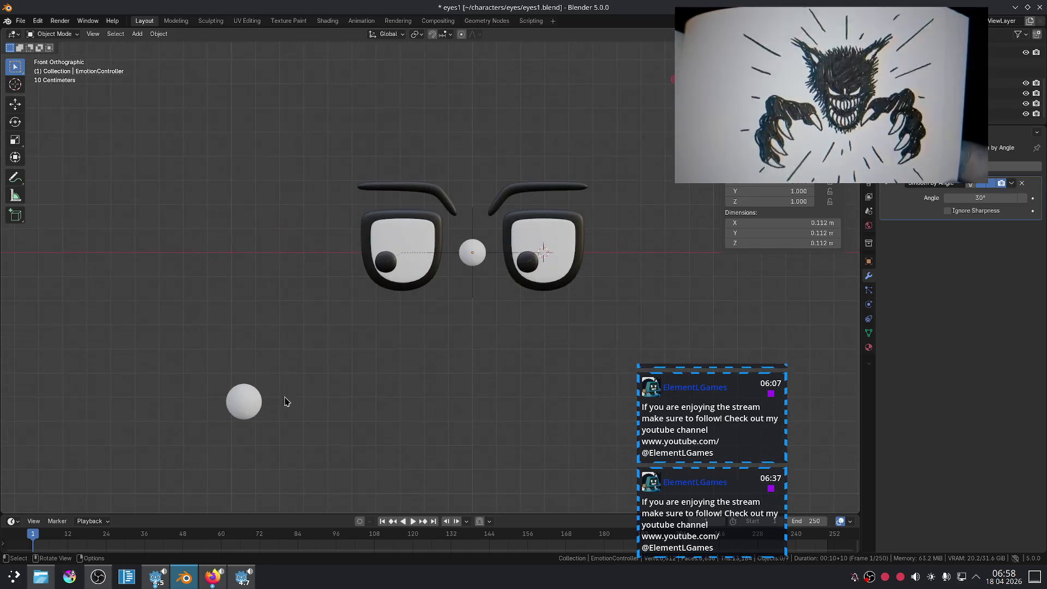
# Step: Move the target sphere again to aim the gaze, then select the pupil Iris.L
pyautogui.click(251, 390)
pyautogui.press('g')
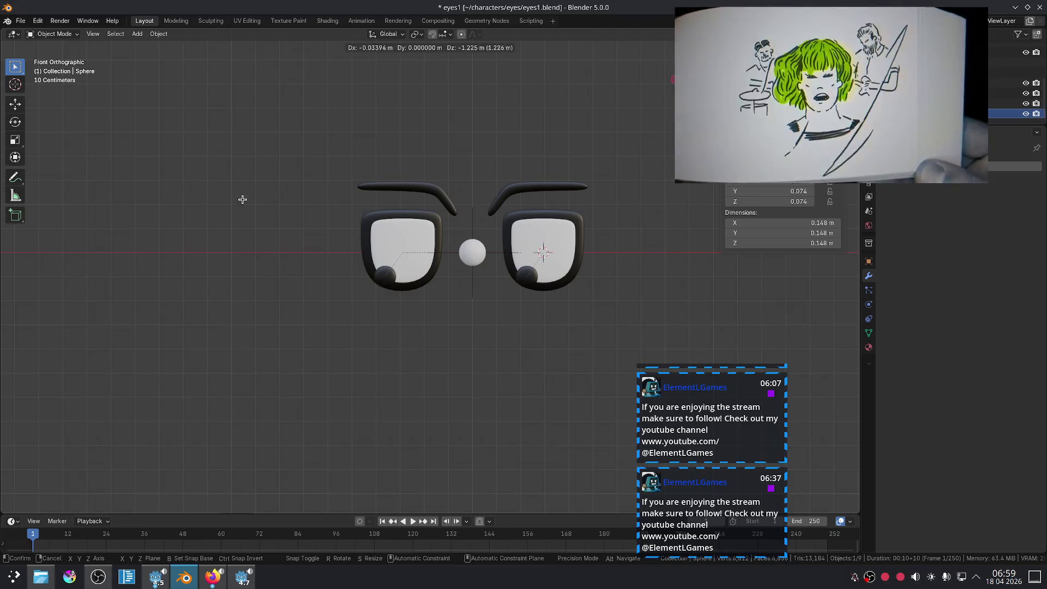
pyautogui.click(828, 350)
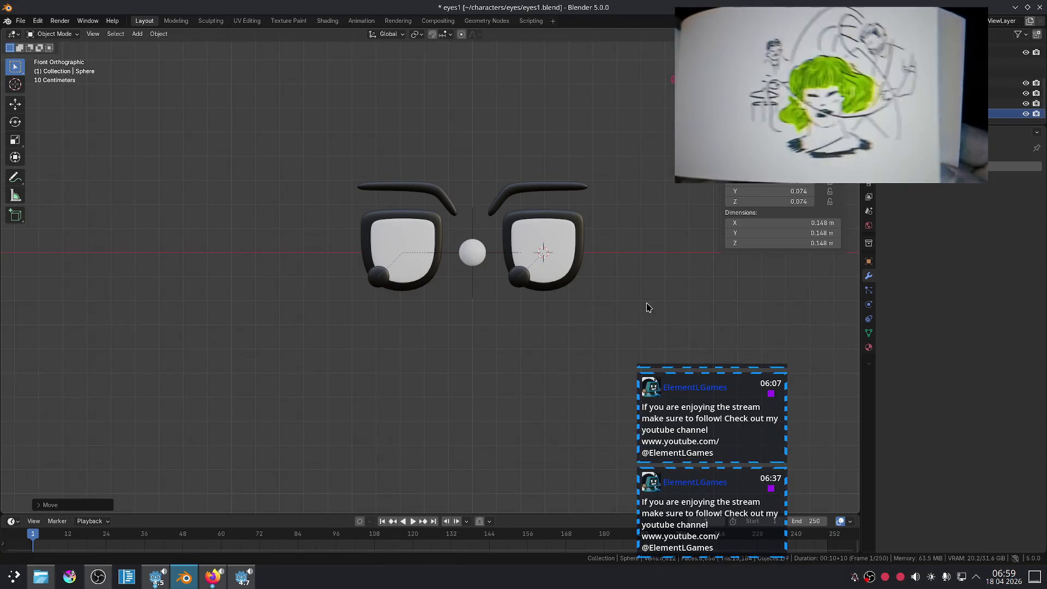
pyautogui.scroll(3, 567, 285)
pyautogui.click(593, 272)
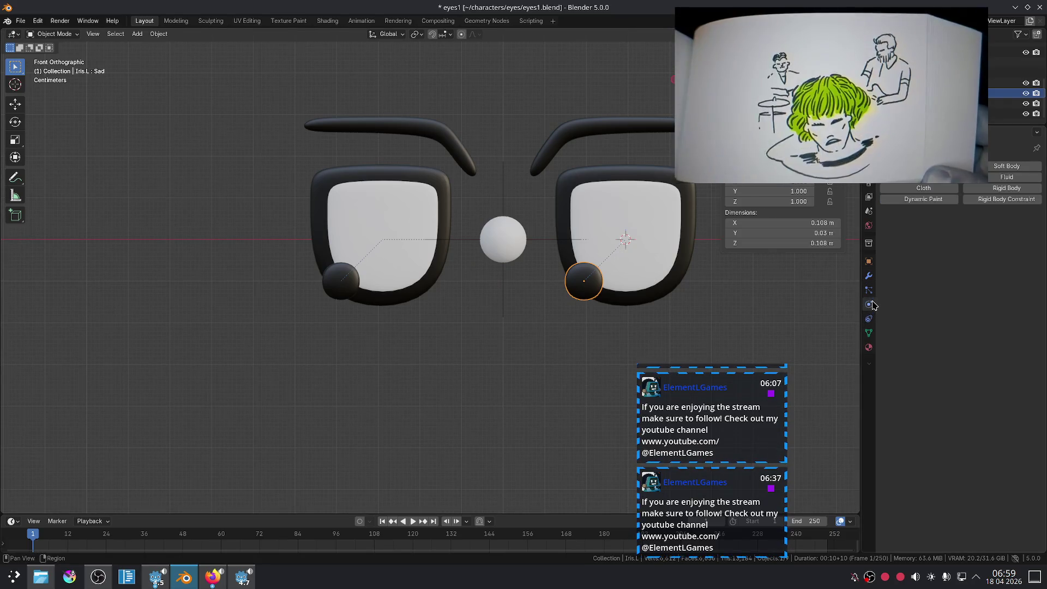
# Step: Set Iris.L's Limit Location Minimum X and Minimum Z both to -0.05 m
pyautogui.click(869, 318)
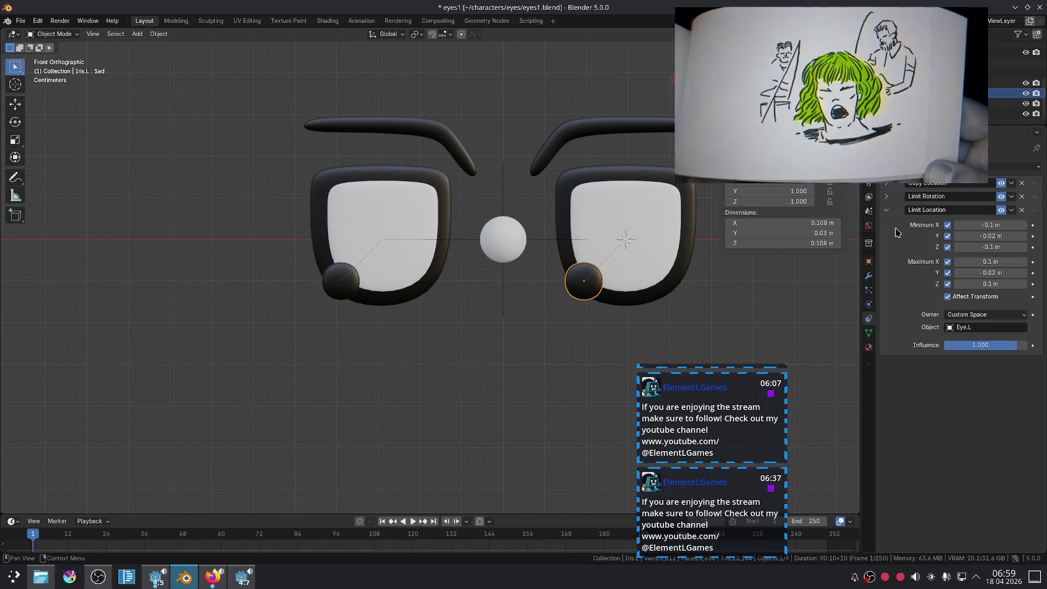
pyautogui.click(1024, 228)
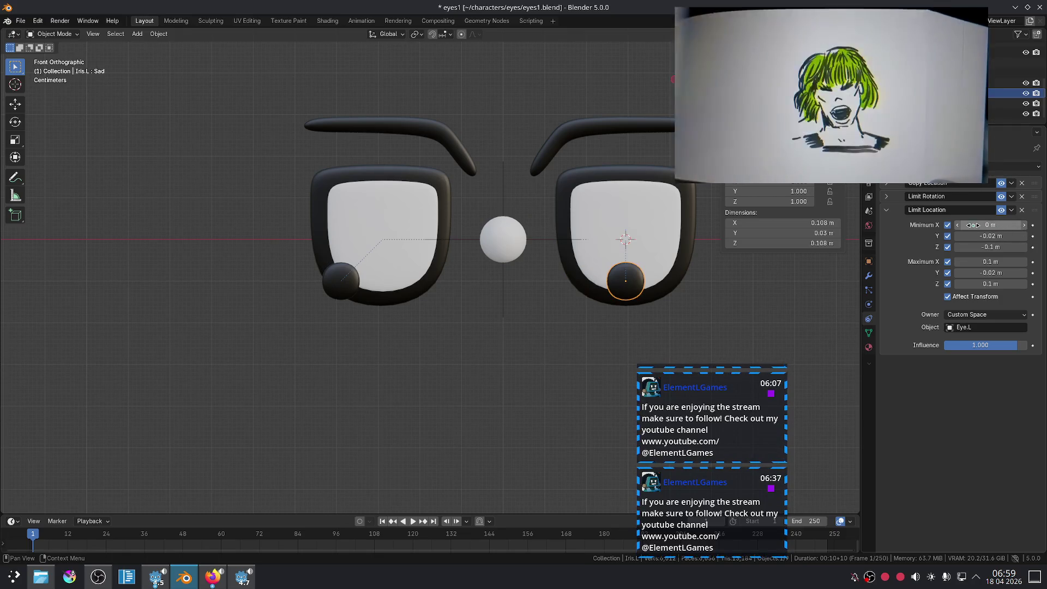
pyautogui.hotkey('ctrl', 'z')
pyautogui.click(998, 226)
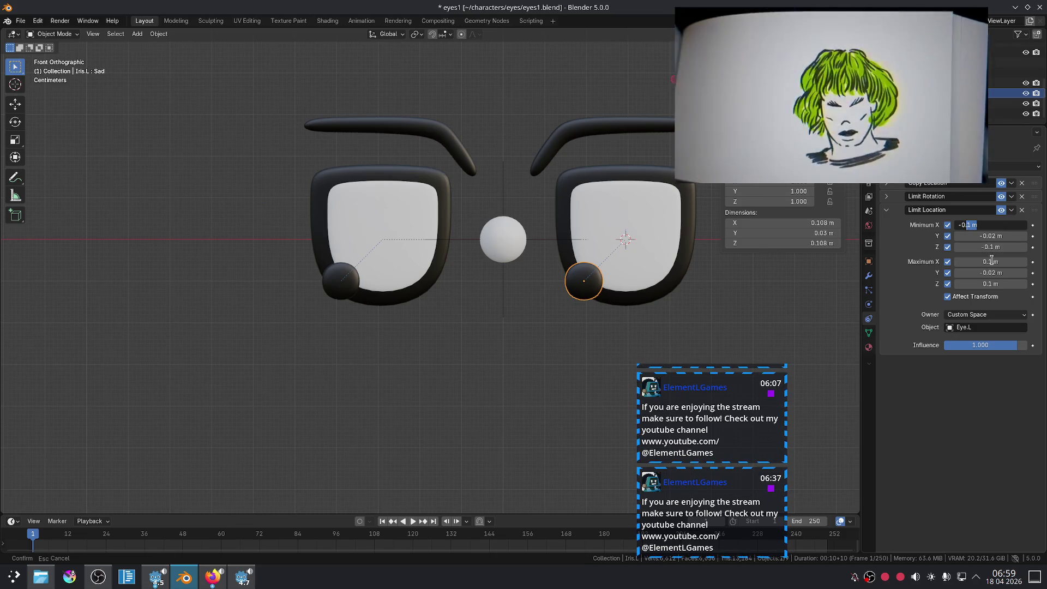
pyautogui.press('Return')
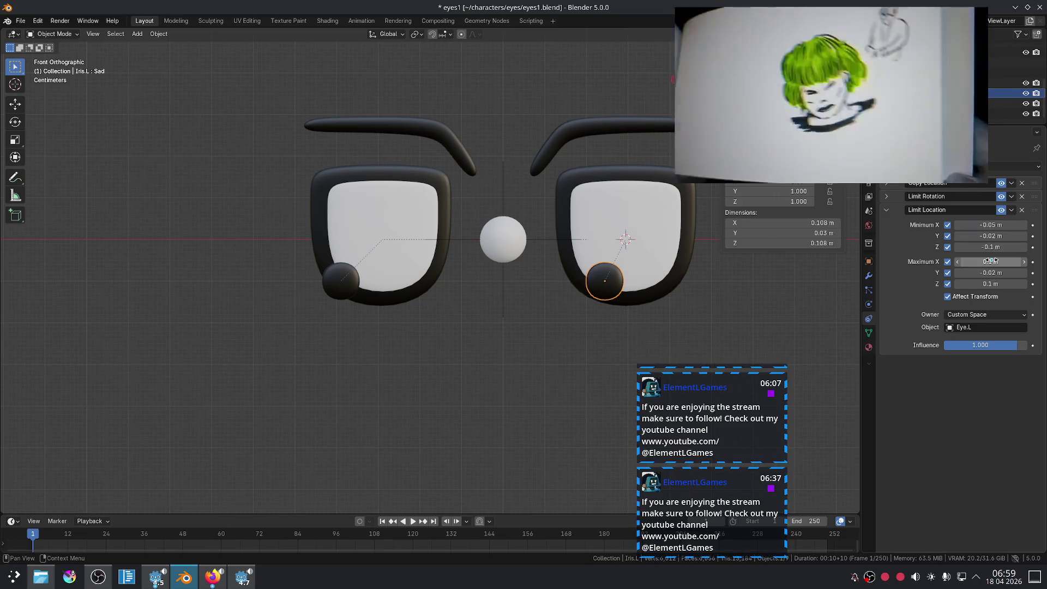
pyautogui.click(982, 225)
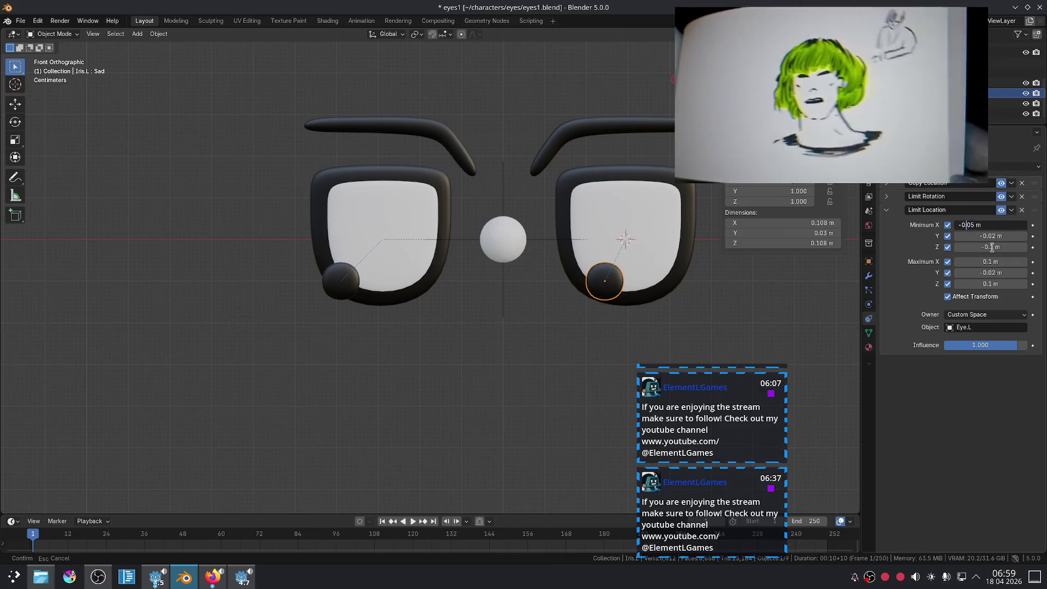
pyautogui.click(900, 244)
pyautogui.click(981, 248)
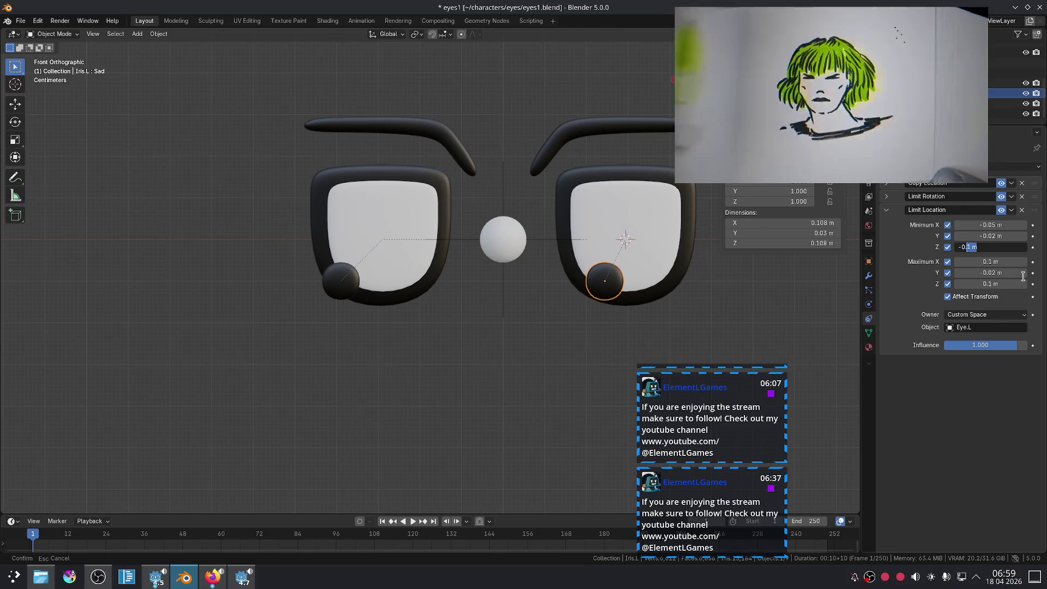
pyautogui.write('05')
pyautogui.press('Return')
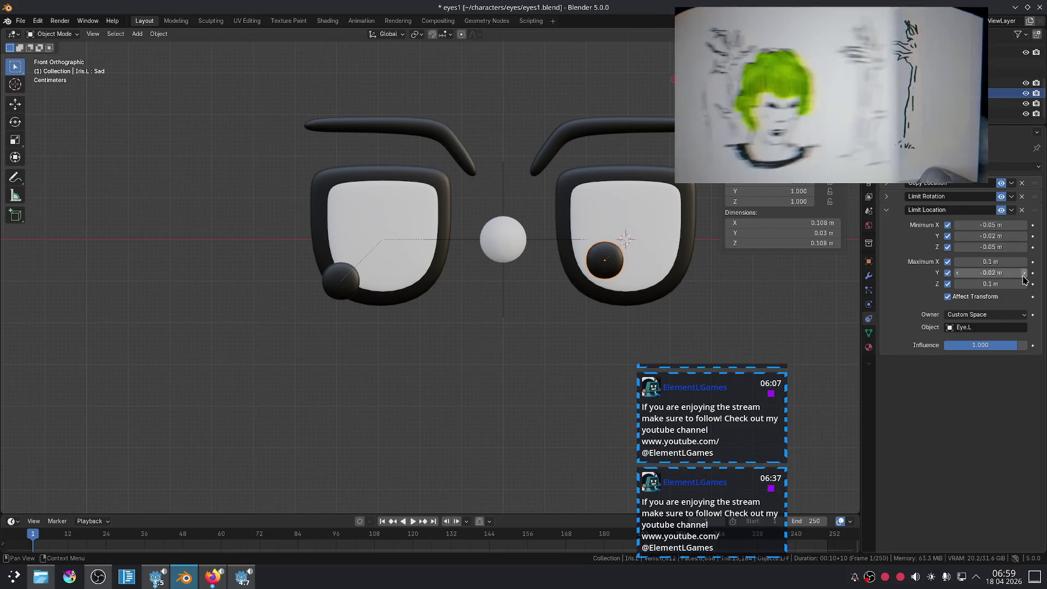
pyautogui.click(587, 347)
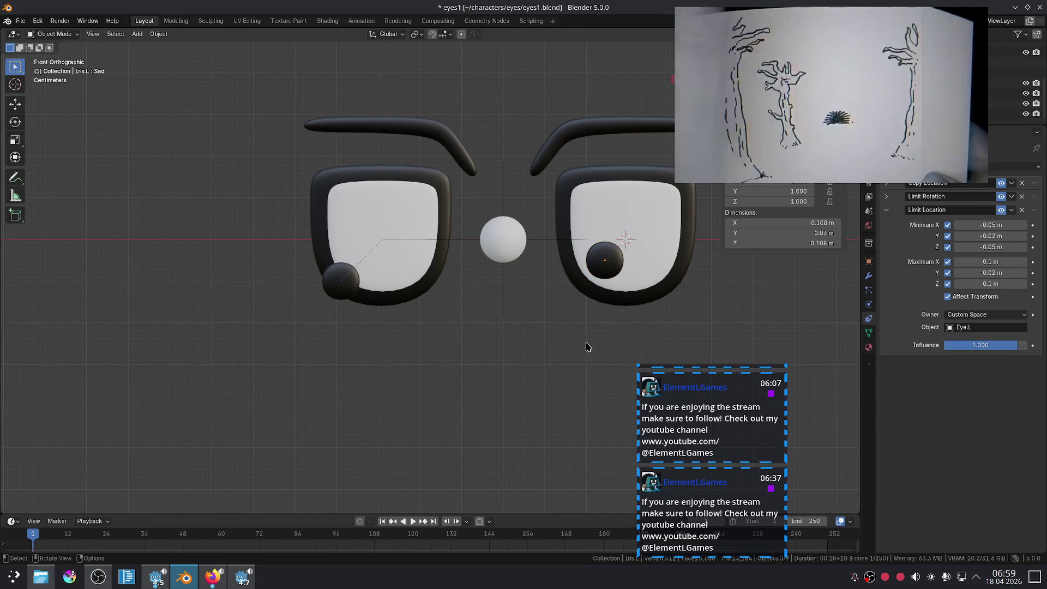
# Step: Inspect the Limit Location constraint's options and panel without changing anything
pyautogui.click(1013, 211)
pyautogui.click(1013, 211)
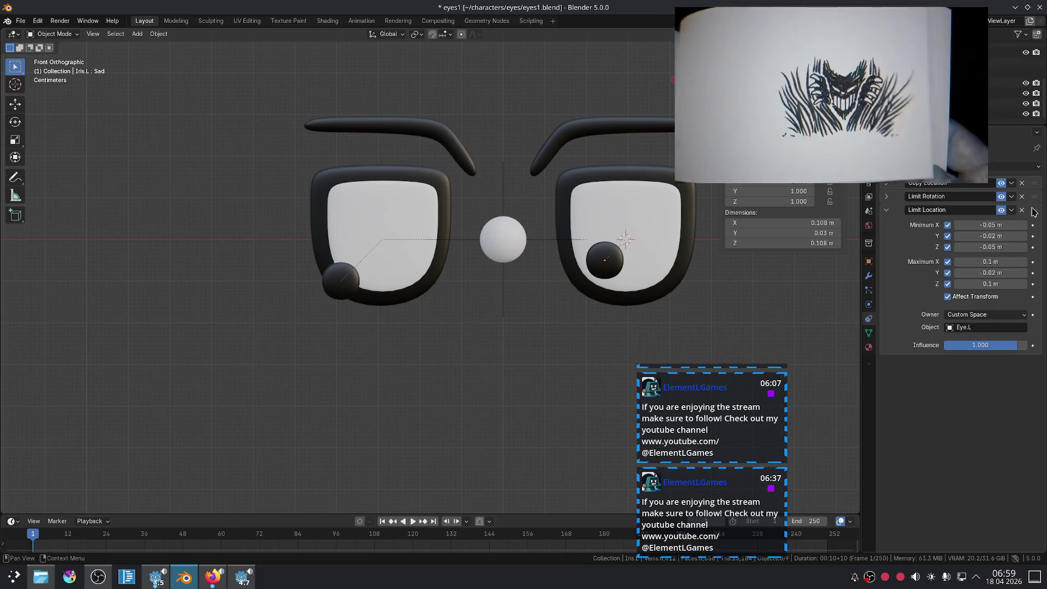
pyautogui.click(888, 212)
pyautogui.click(889, 214)
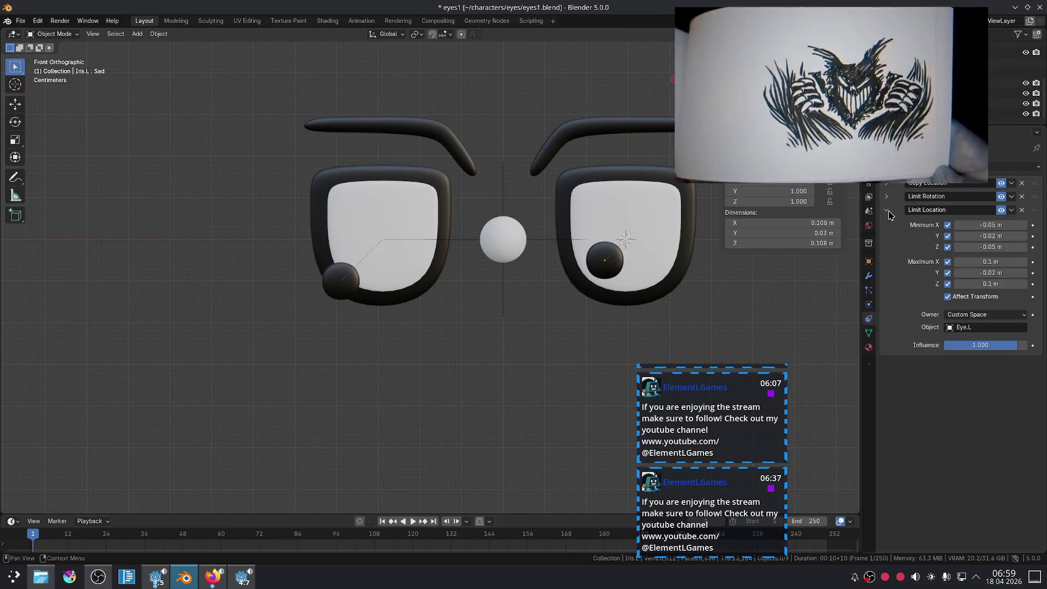
pyautogui.click(1012, 211)
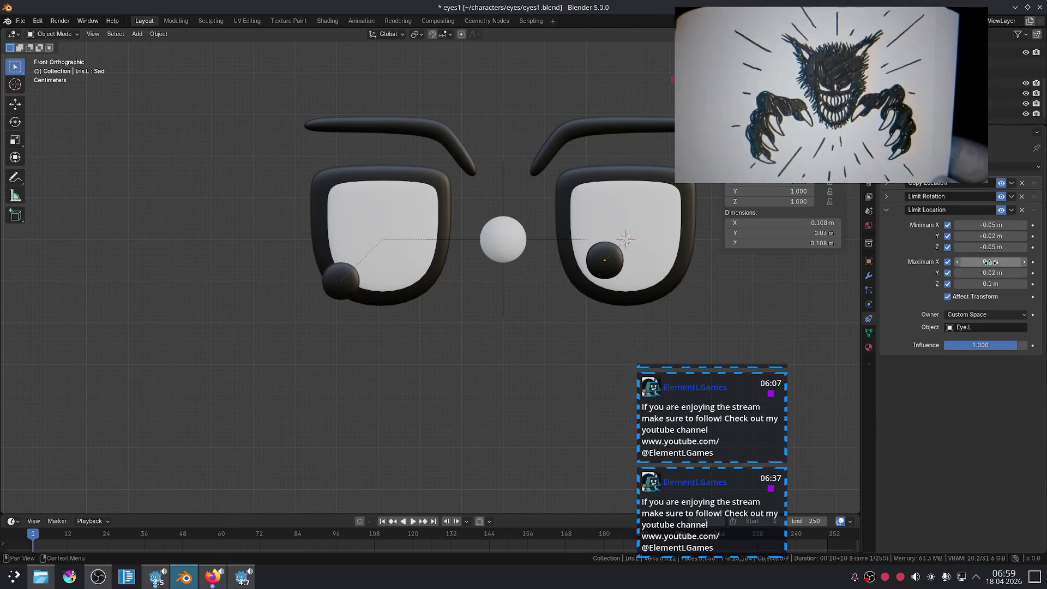
# Step: Test the right pupil's limits, cancelling a Maximum Z change and dragging the pupil
pyautogui.click(595, 262)
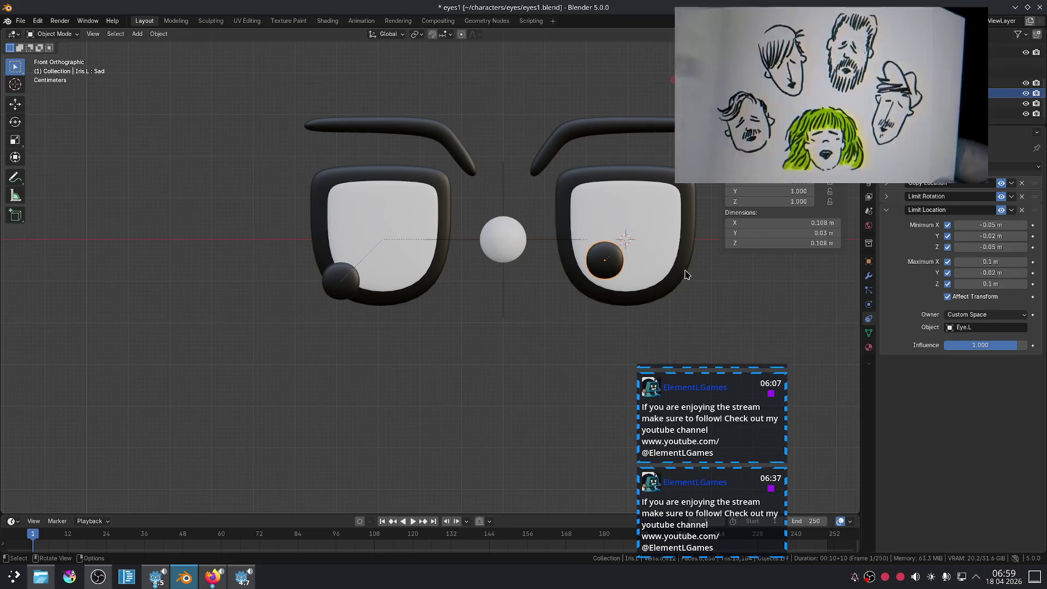
pyautogui.moveTo(990, 283)
pyautogui.mouseDown()
pyautogui.moveTo(927, 283)
pyautogui.moveTo(960, 283)
pyautogui.mouseUp()
pyautogui.press('Escape')
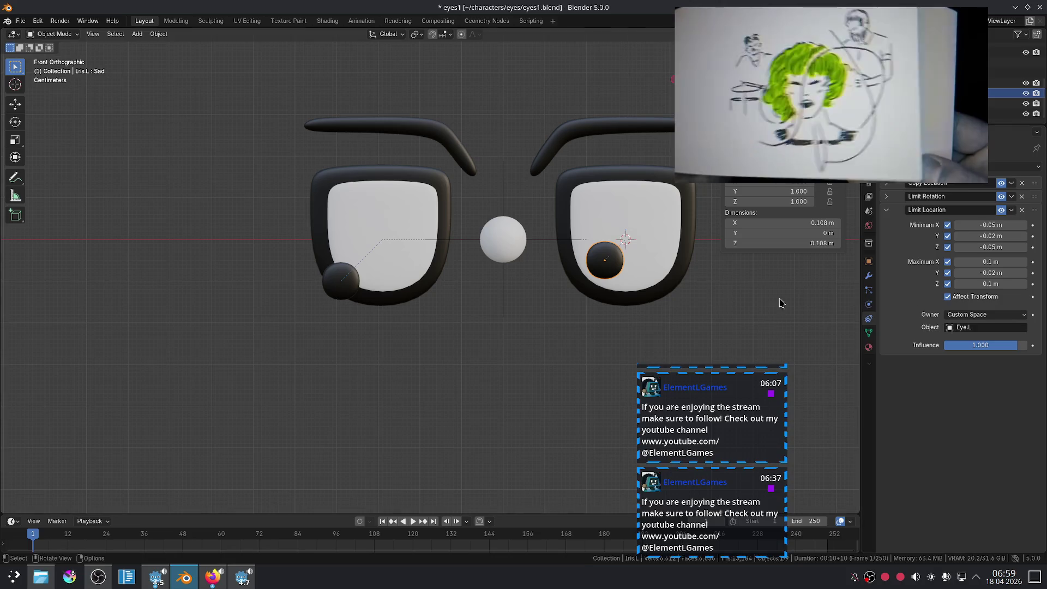
pyautogui.moveTo(602, 264); pyautogui.dragTo(571, 243)
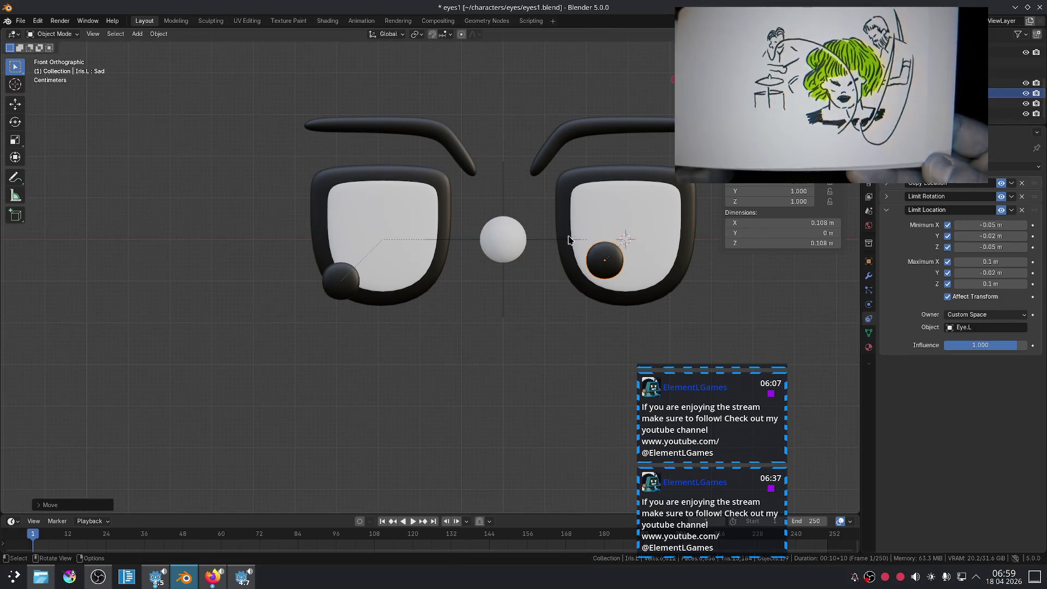
pyautogui.scroll(-4, 562, 266)
pyautogui.scroll(-4, 562, 265)
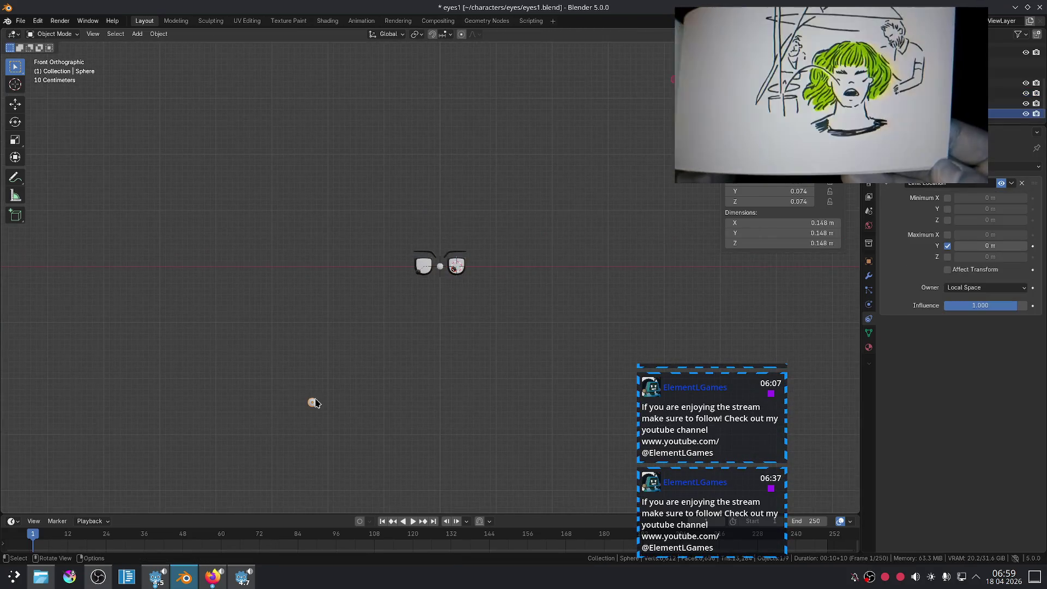
# Step: Test the target sphere at lower left, recentre it, and select Iris.L.001
pyautogui.hotkey('alt', 'g')
pyautogui.scroll(5, 427, 353)
pyautogui.press('g')
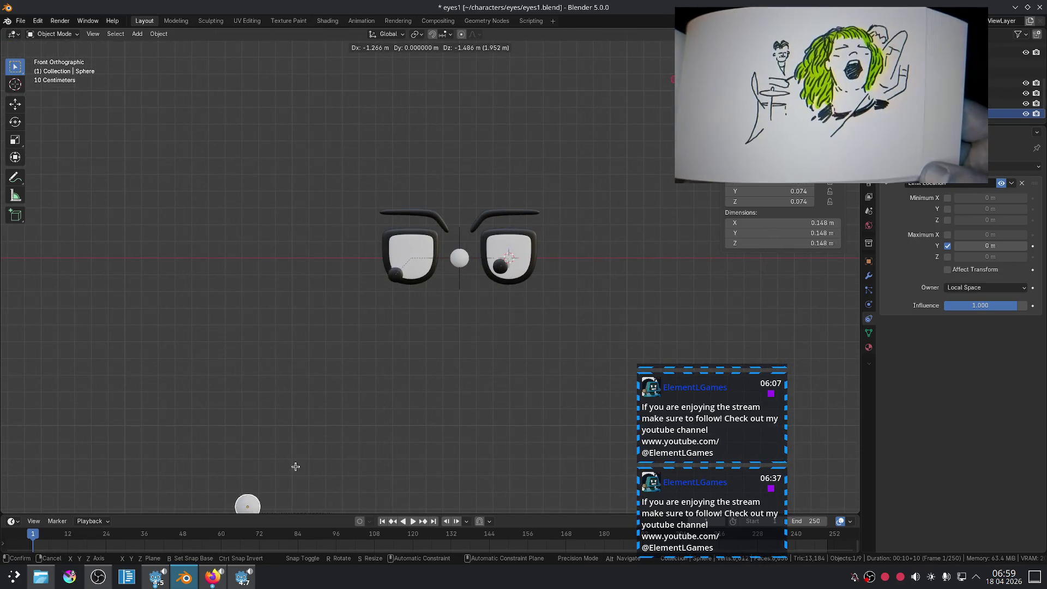
pyautogui.click(176, 334)
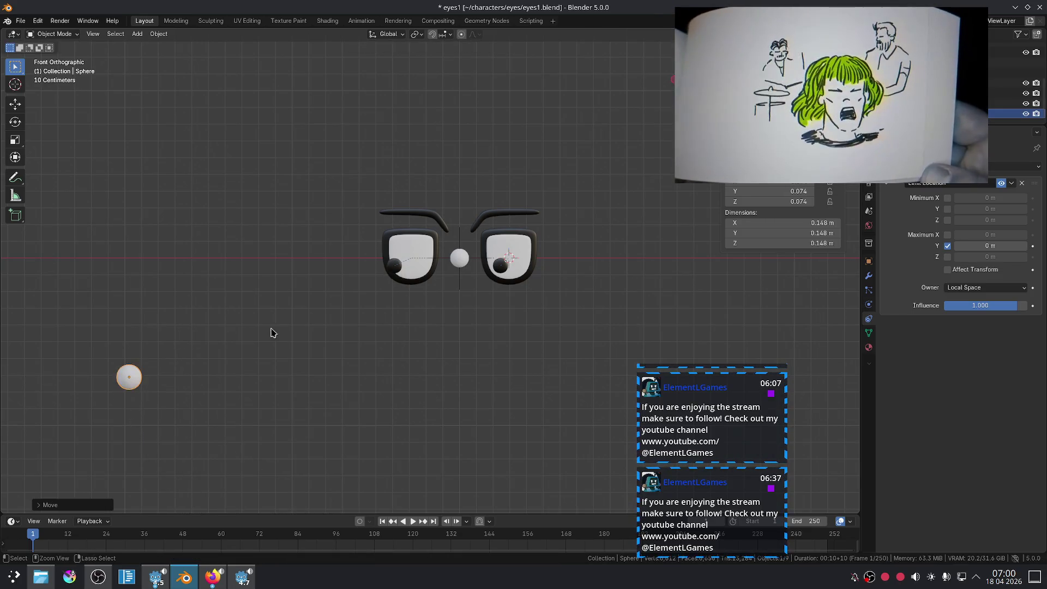
pyautogui.hotkey('alt', 'g')
pyautogui.click(415, 258)
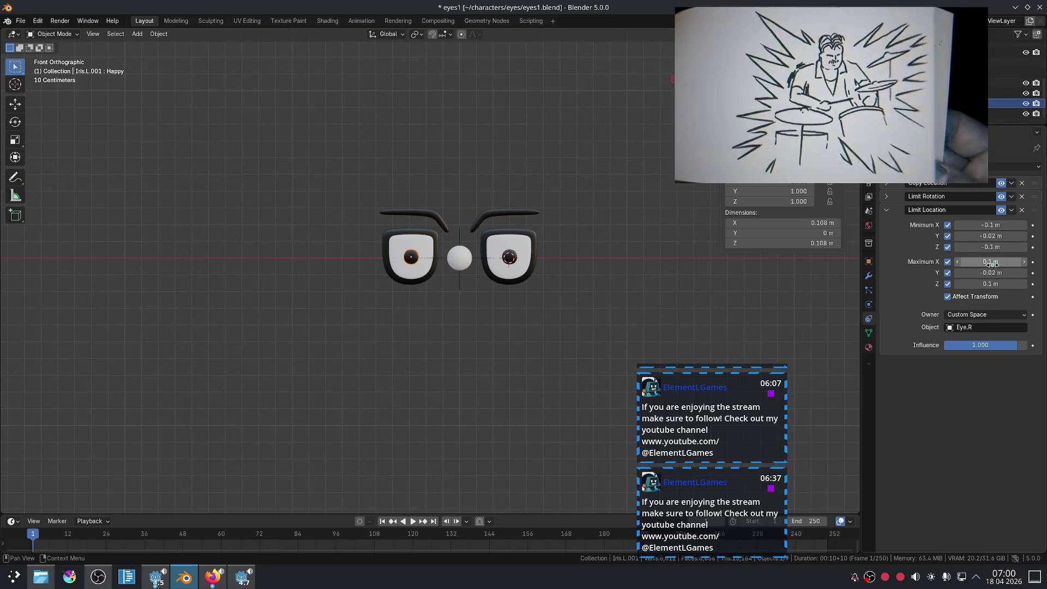
# Step: Set Iris.L.001's Minimum X to -0.05 m and test by moving the target sphere down-left
pyautogui.click(985, 247)
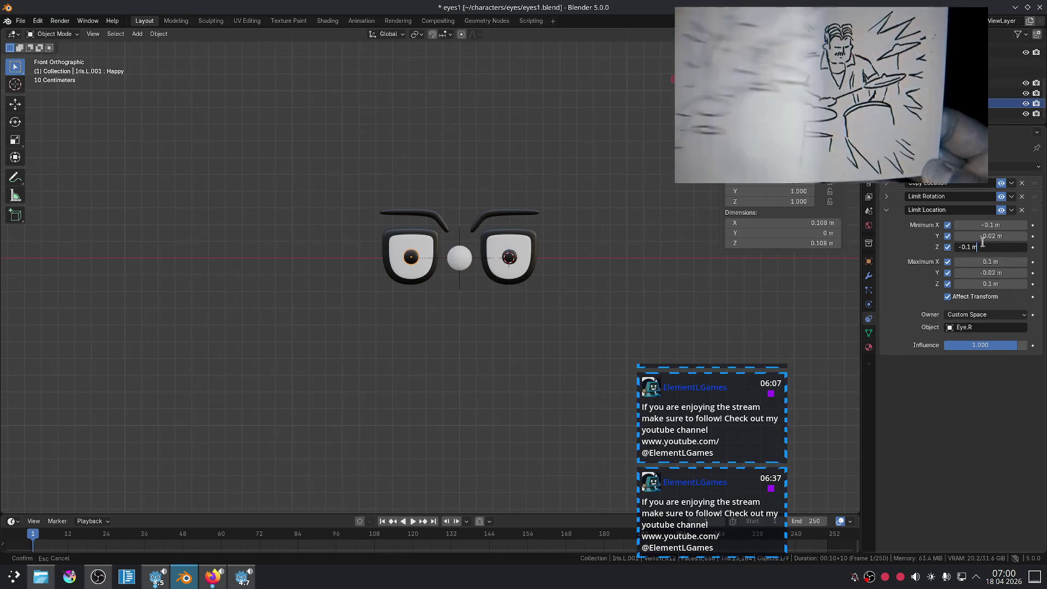
pyautogui.click(987, 224)
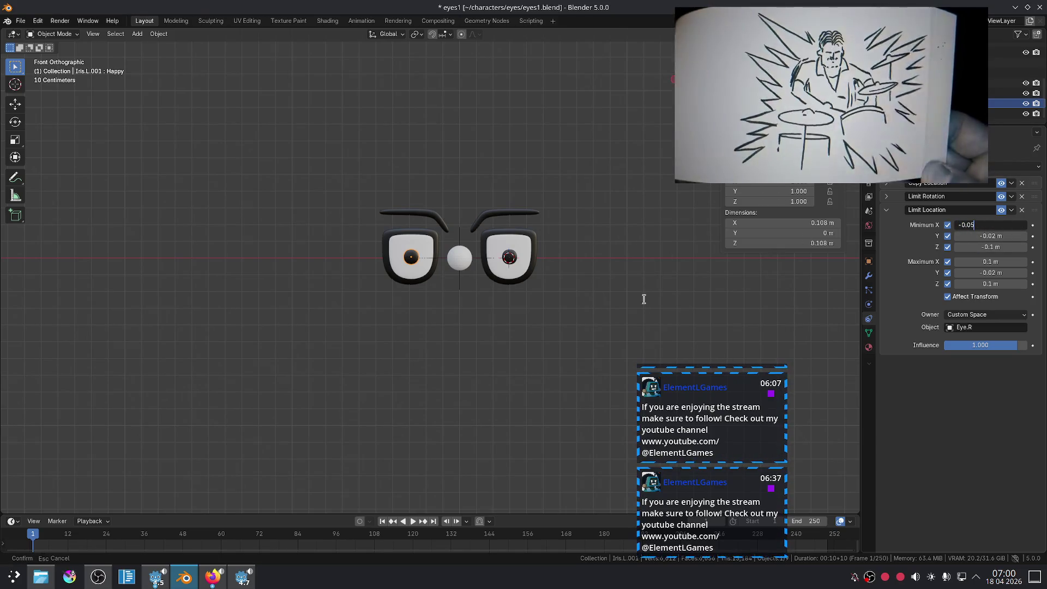
pyautogui.press('Return')
pyautogui.click(471, 262)
pyautogui.press('g')
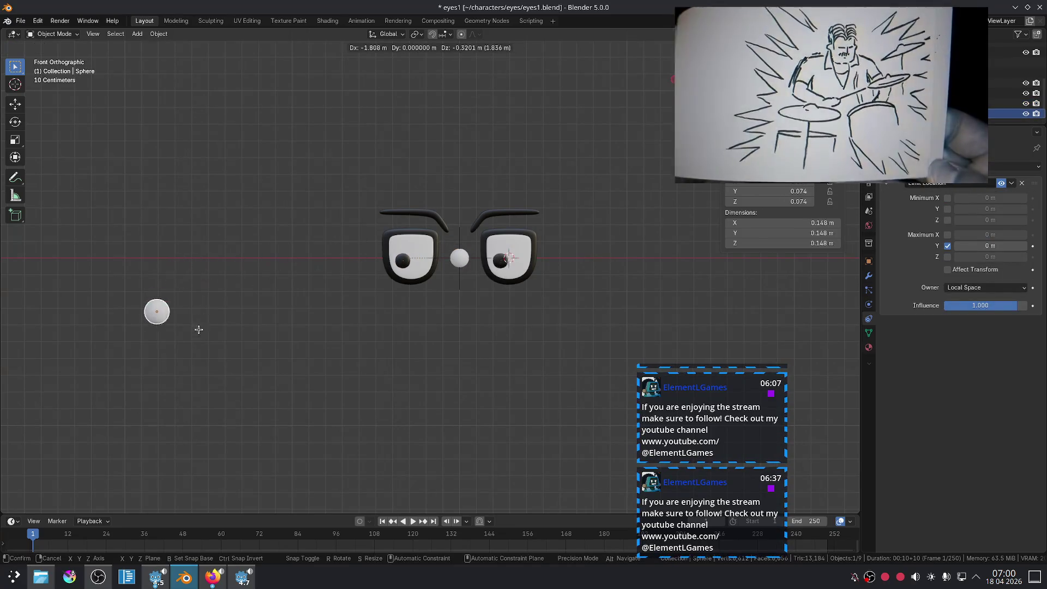
pyautogui.click(180, 439)
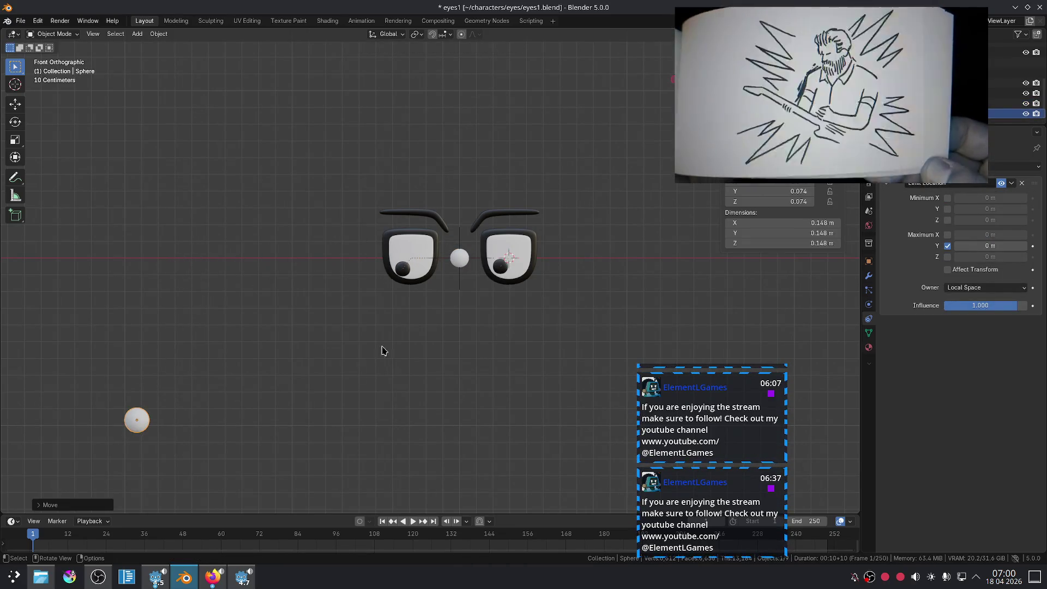
# Step: Compare the limit settings of Iris.L and Iris.L.001
pyautogui.click(500, 270)
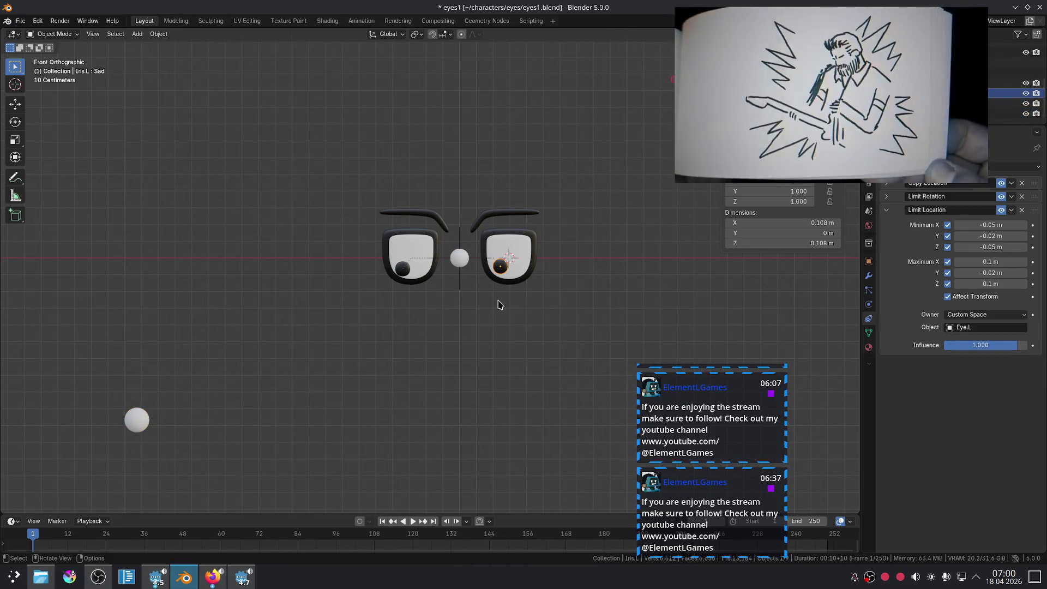
pyautogui.click(403, 271)
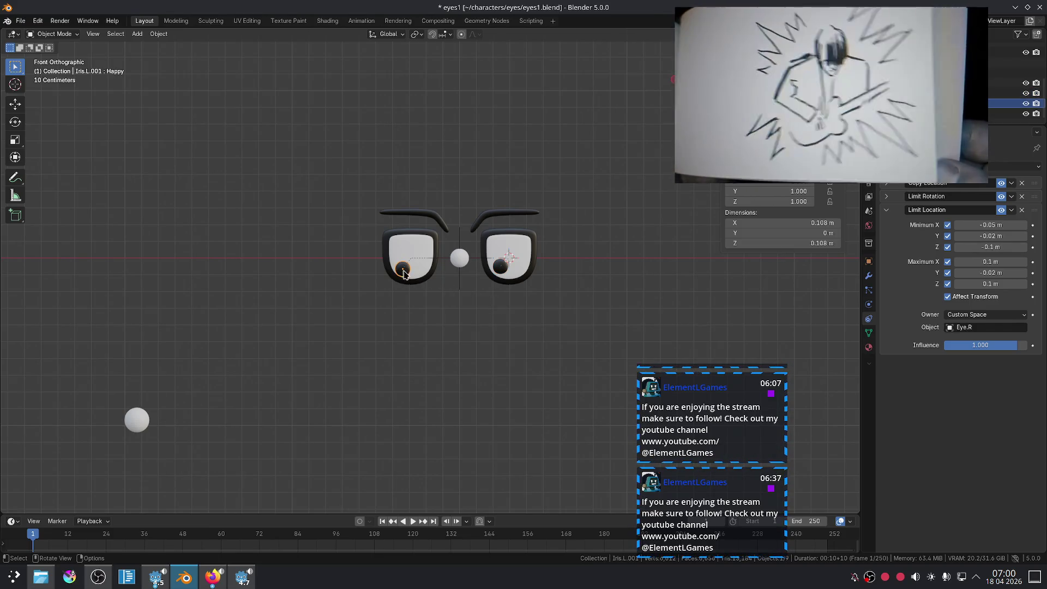
pyautogui.click(500, 269)
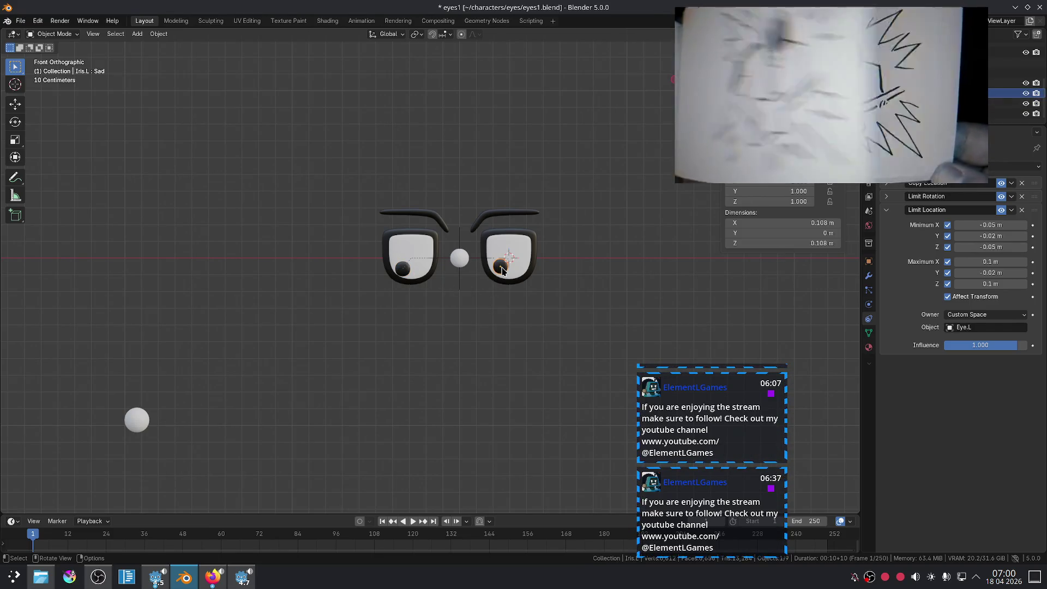
pyautogui.click(402, 273)
# Step: Set Iris.L.001's Minimum Z to -0.05 m and reset the target sphere to the origin
pyautogui.doubleClick(975, 247)
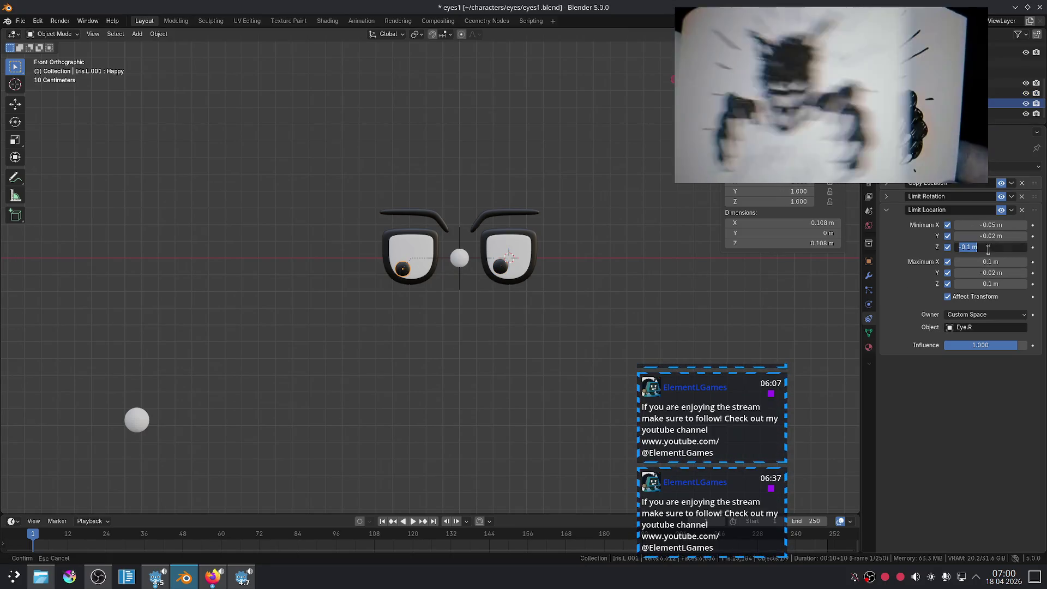
pyautogui.write('1')
pyautogui.press('Escape')
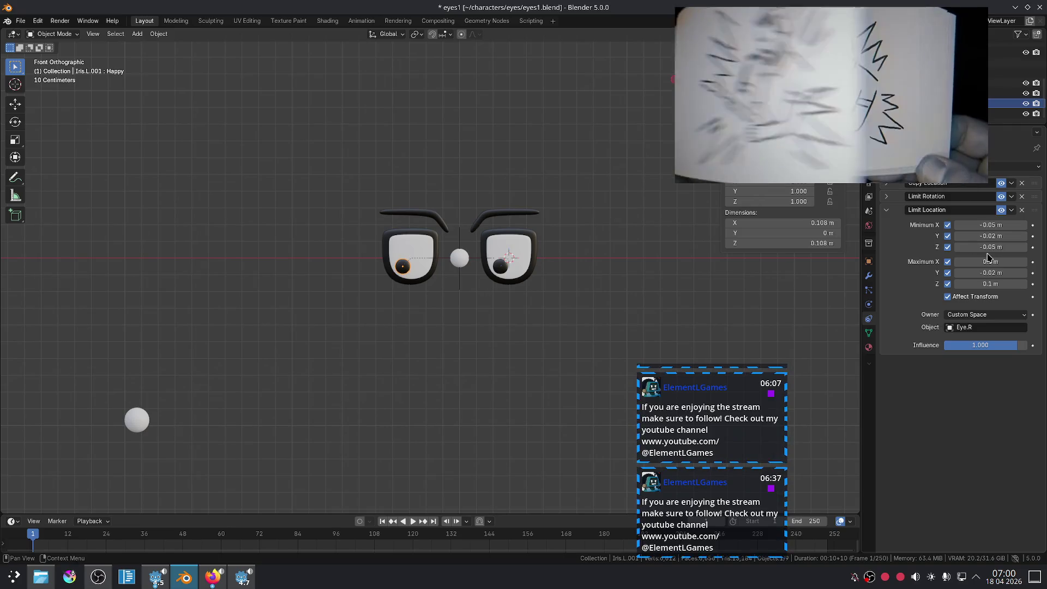
pyautogui.click(175, 436)
pyautogui.click(136, 427)
pyautogui.hotkey('alt', 'g')
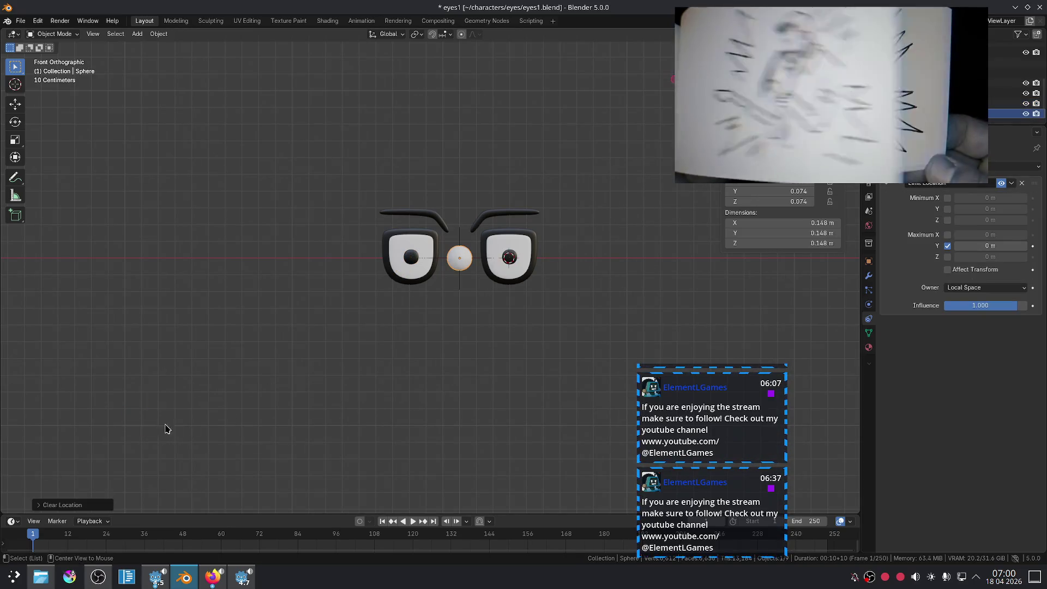
# Step: Move the target sphere to test the irises, then cap Iris.L and Iris.L.001 maximum X location at 0.05 m
pyautogui.press('g')
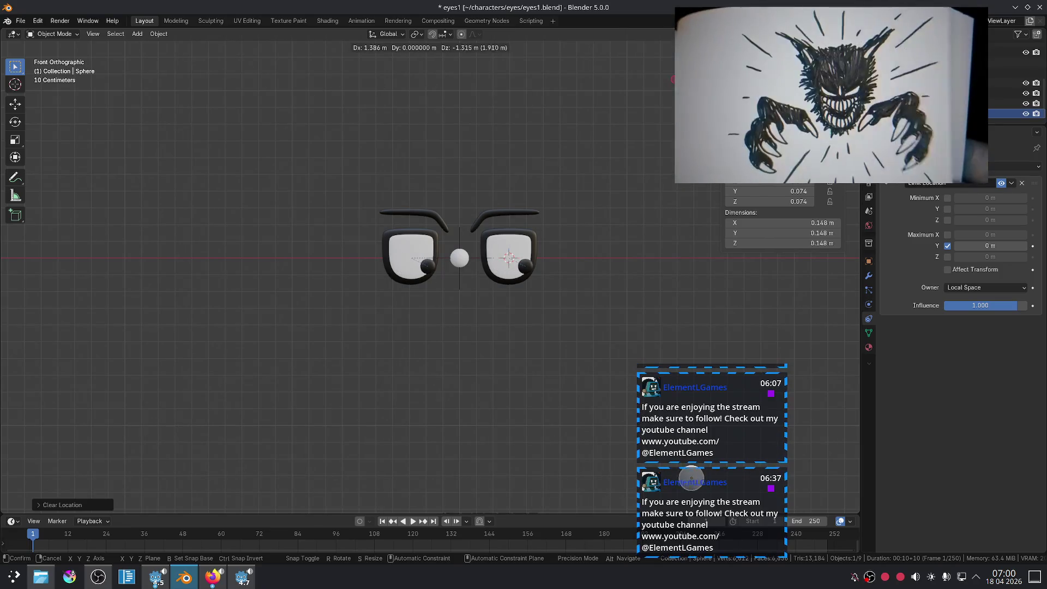
pyautogui.click(184, 226)
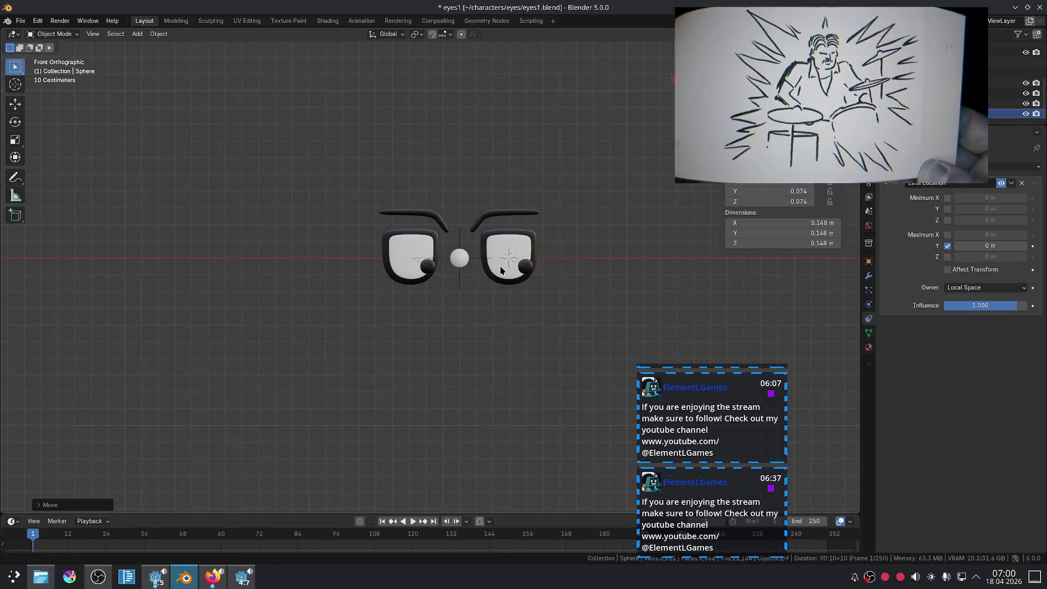
pyautogui.click(521, 268)
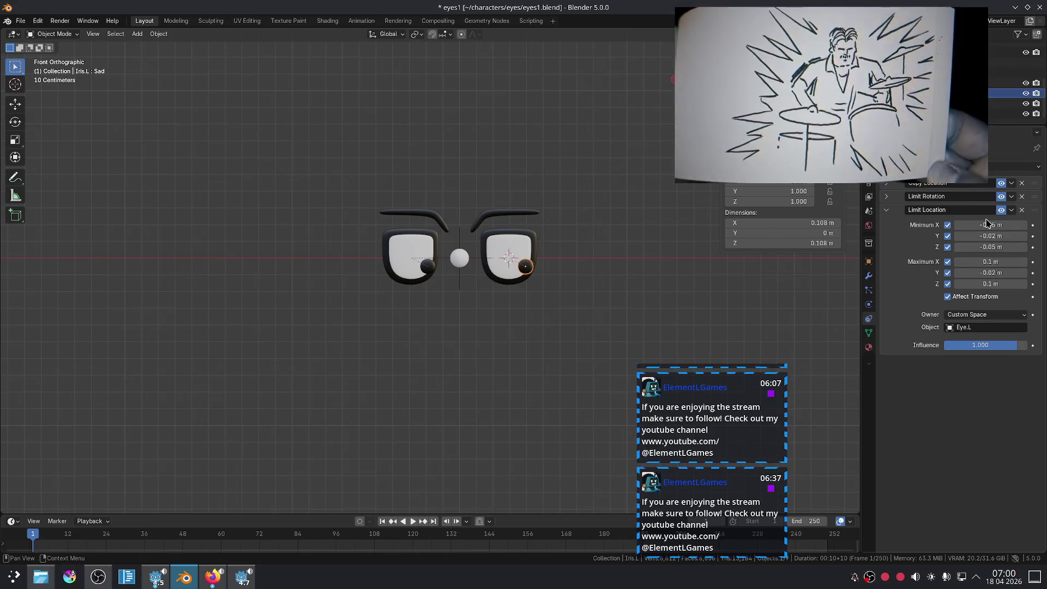
pyautogui.click(986, 262)
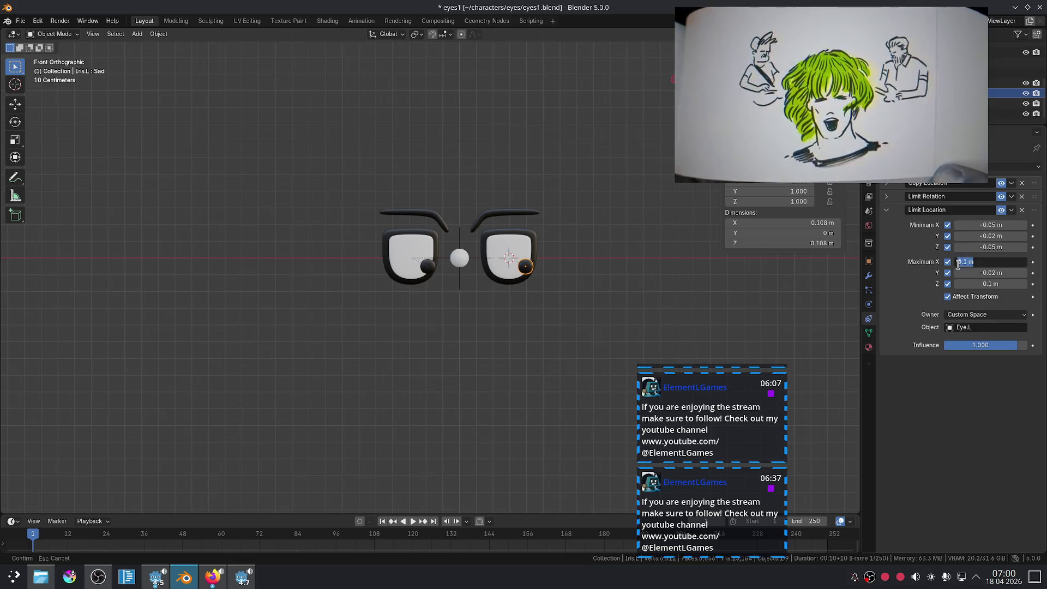
pyautogui.write('0.05')
pyautogui.press('Return')
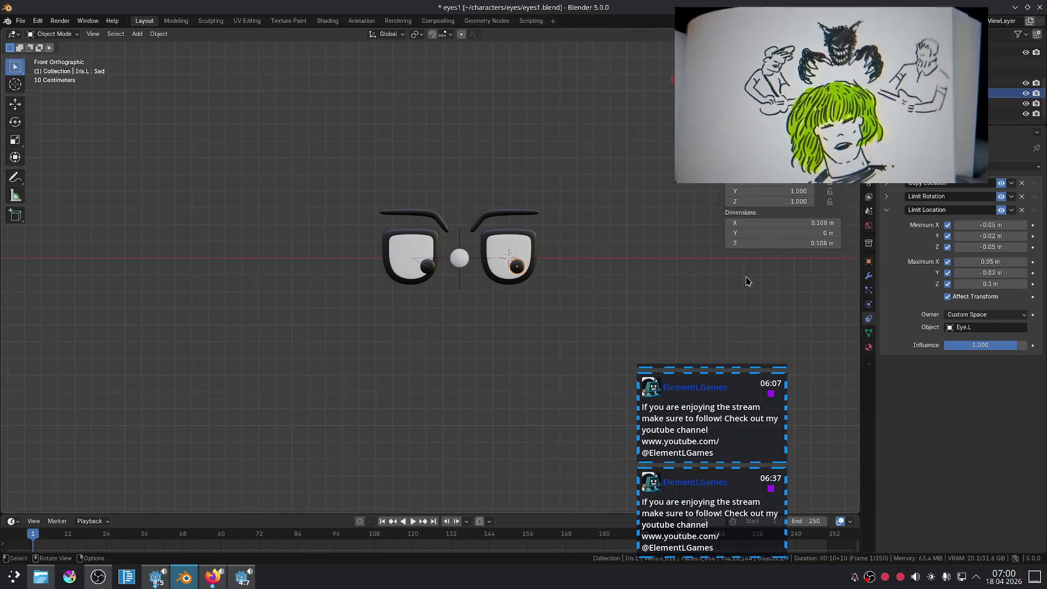
pyautogui.click(423, 268)
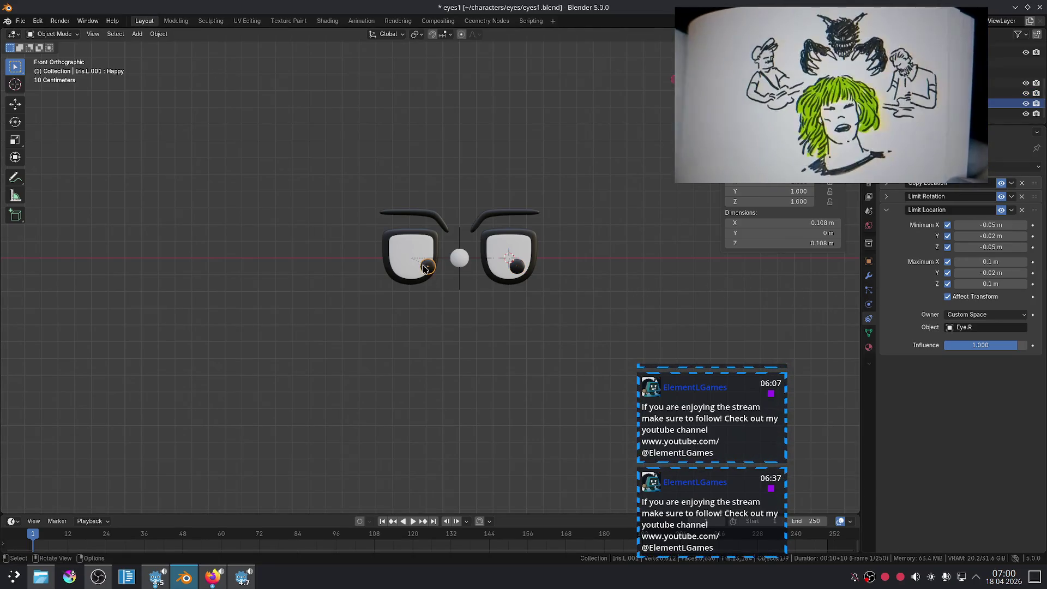
pyautogui.doubleClick(974, 262)
pyautogui.moveTo(974, 262); pyautogui.dragTo(964, 263)
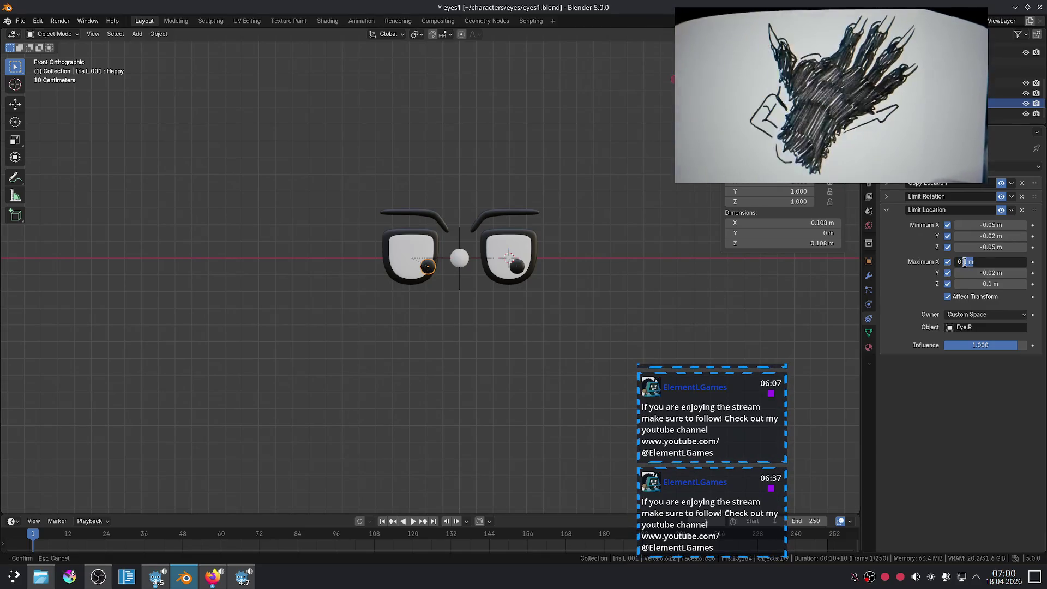
pyautogui.write('05')
pyautogui.press('Return')
# Step: Move the target sphere vertically, reset it with Alt+G, then drop it below-left of the eyes
pyautogui.scroll(-5, 661, 294)
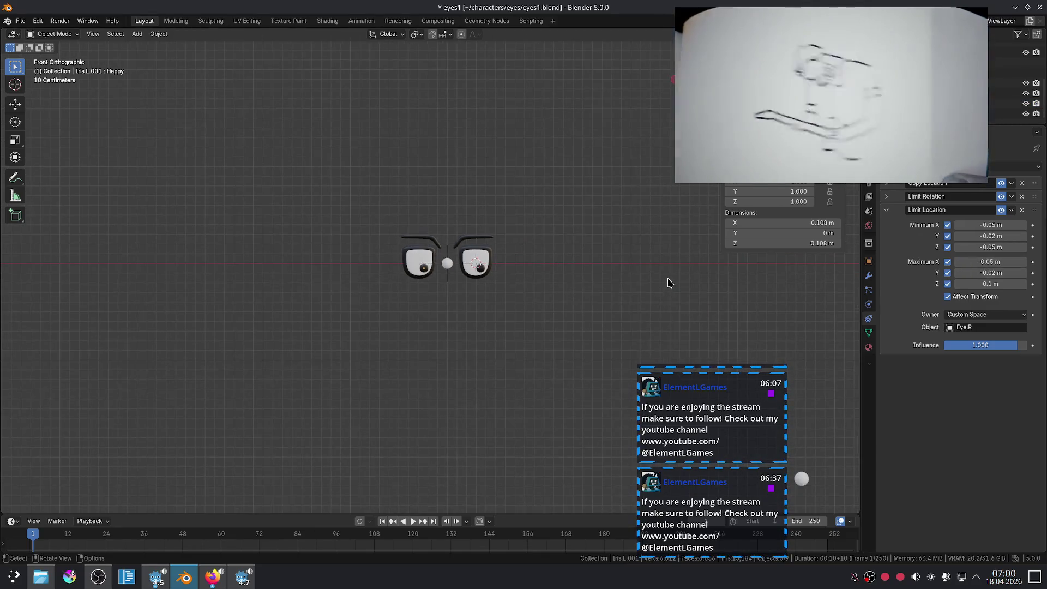
pyautogui.click(582, 349)
pyautogui.press('g')
pyautogui.press('z')
pyautogui.click(532, 252)
pyautogui.hotkey('alt', 'g')
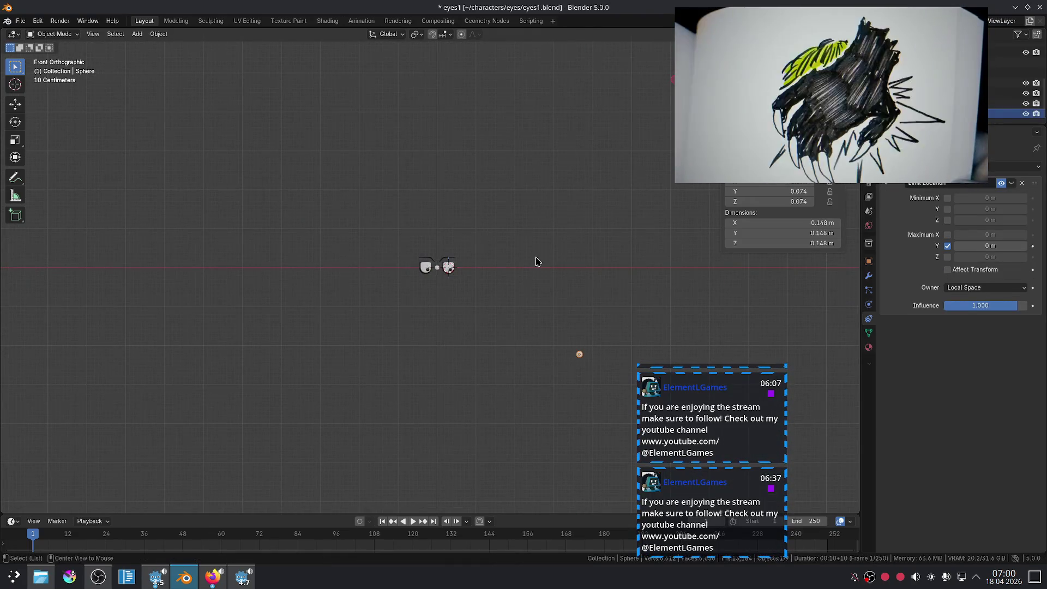
pyautogui.scroll(3, 561, 249)
pyautogui.press('g')
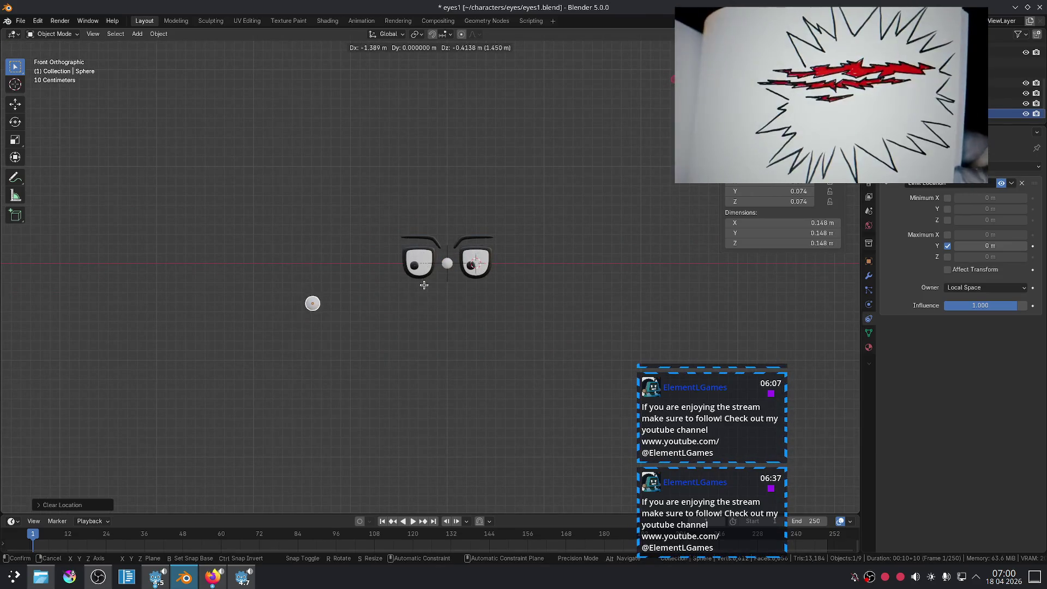
pyautogui.click(431, 296)
# Step: Place the EmotionController left of the eyes and move the target so the irises look down-left
pyautogui.click(447, 264)
pyautogui.press('g')
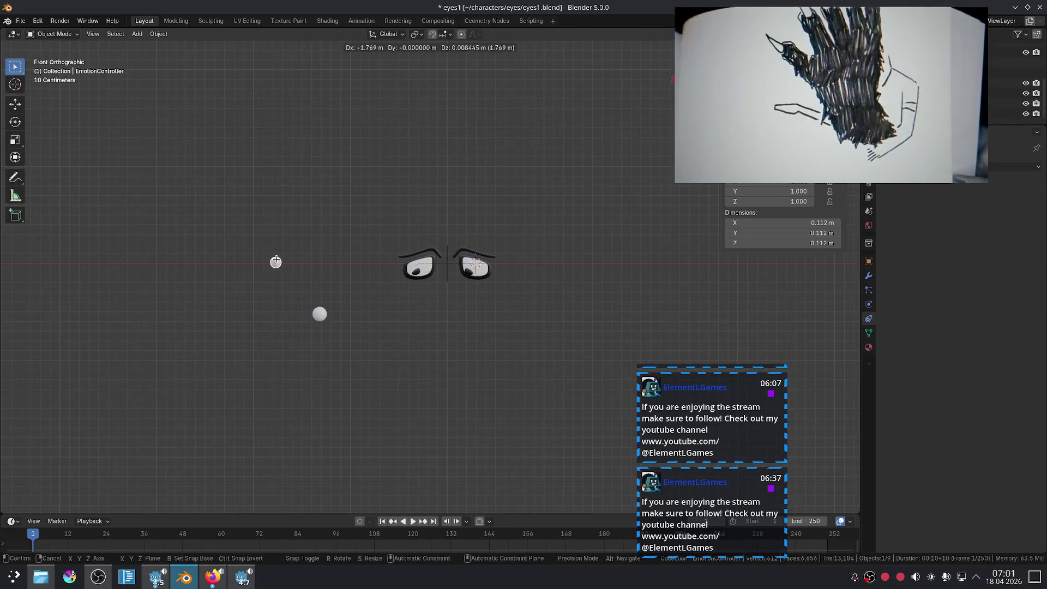
pyautogui.click(278, 262)
pyautogui.scroll(3, 490, 277)
pyautogui.scroll(1, 490, 277)
pyautogui.scroll(1, 463, 304)
pyautogui.click(149, 389)
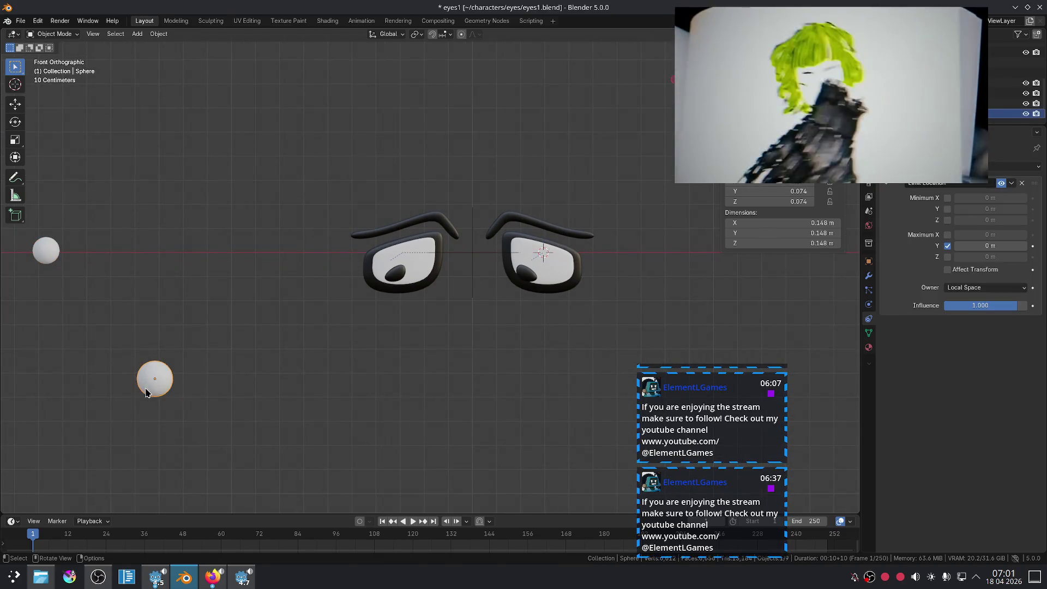
pyautogui.press('g')
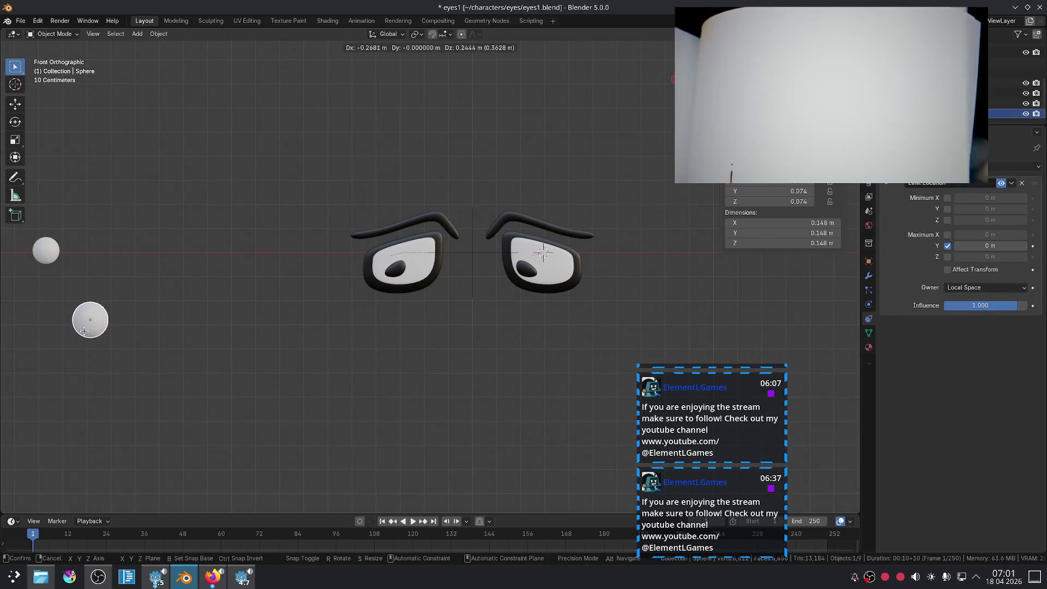
pyautogui.click(83, 333)
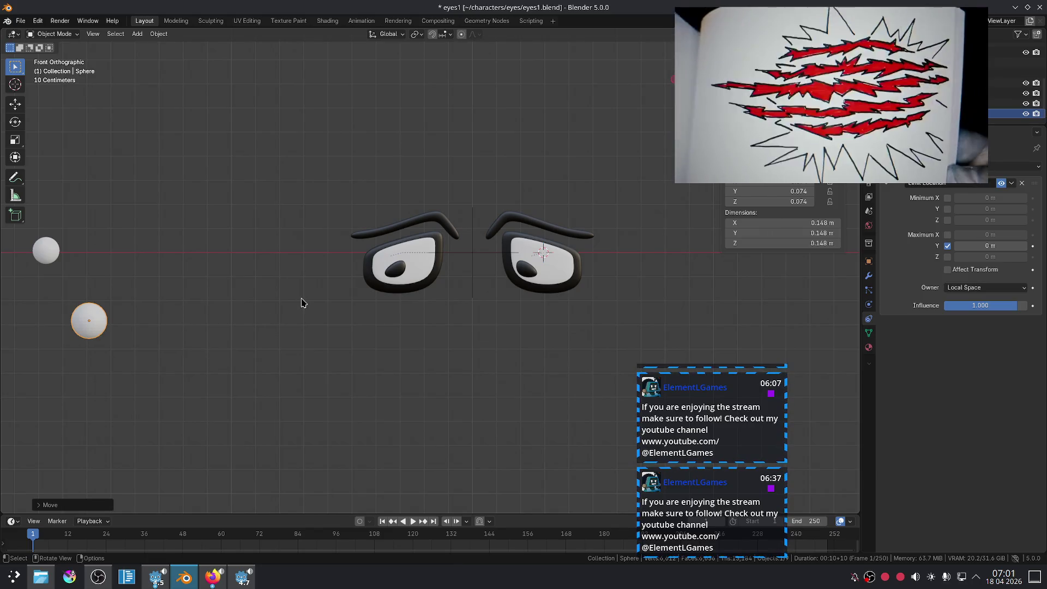
# Step: Reset the EmotionController with Alt+G, place the white sphere below the eyes, and quit without saving
pyautogui.scroll(-4, 303, 303)
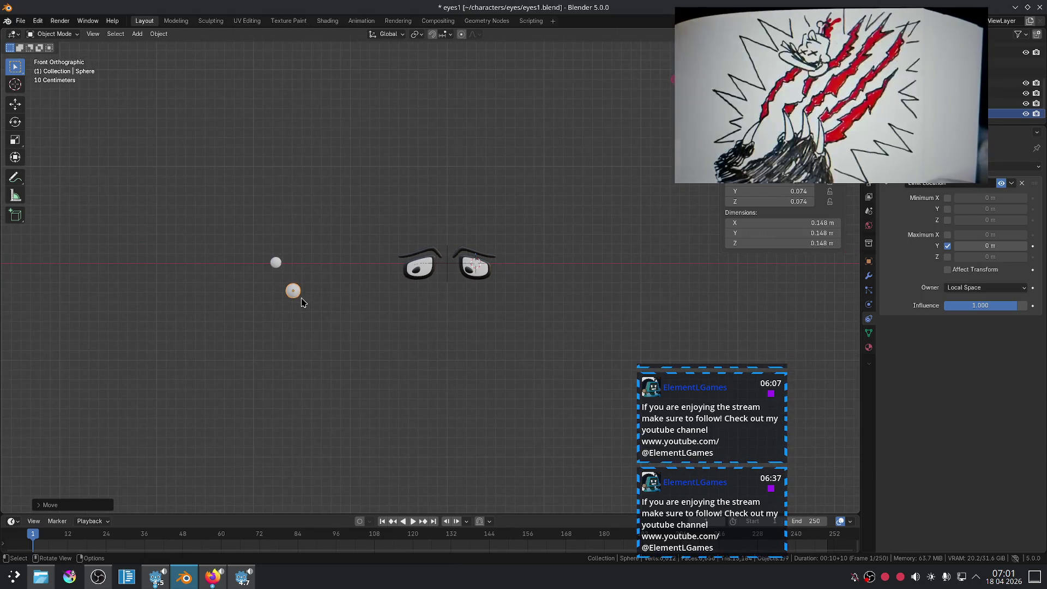
pyautogui.press('g')
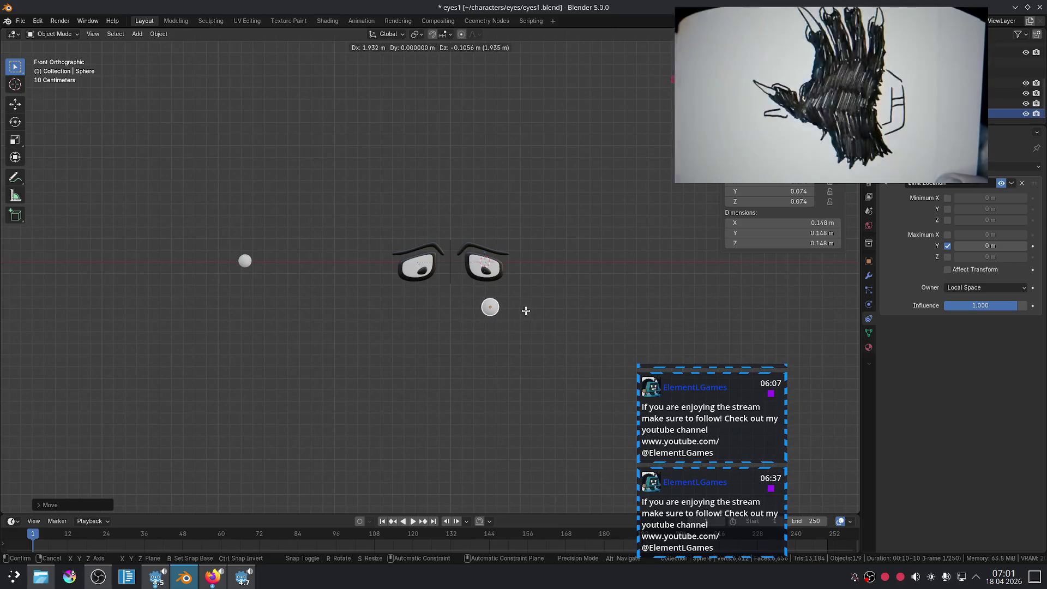
pyautogui.click(480, 309)
pyautogui.scroll(4, 529, 311)
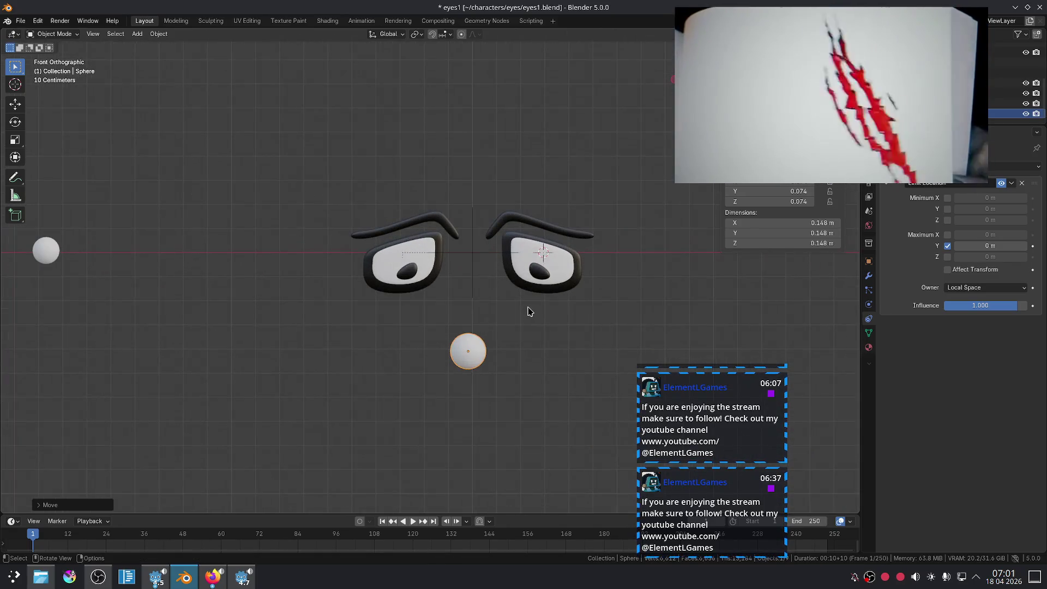
pyautogui.click(46, 255)
pyautogui.hotkey('alt', 'g')
pyautogui.click(468, 350)
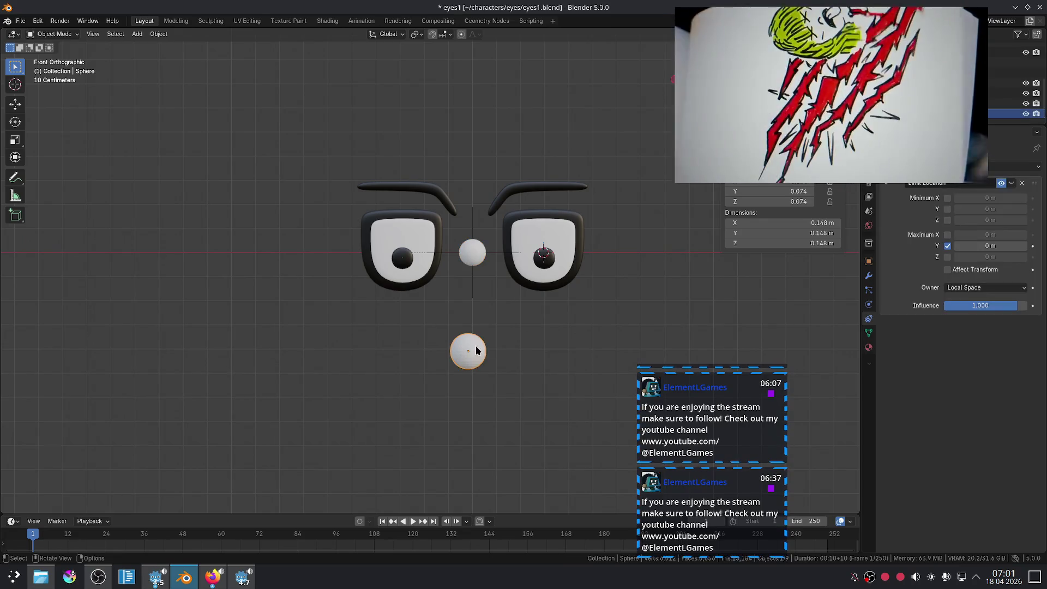
pyautogui.press('g')
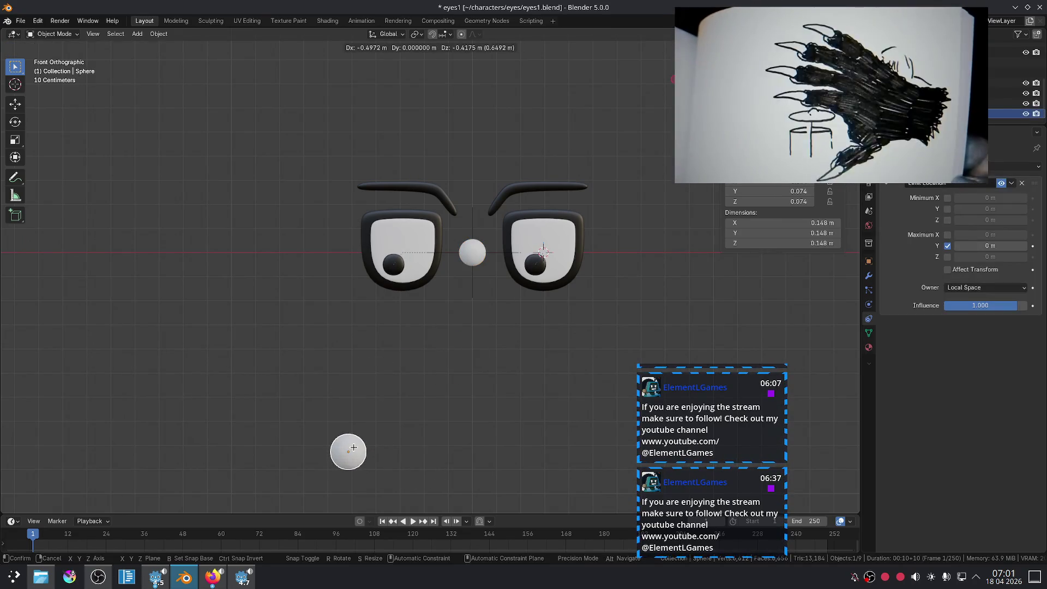
pyautogui.click(473, 331)
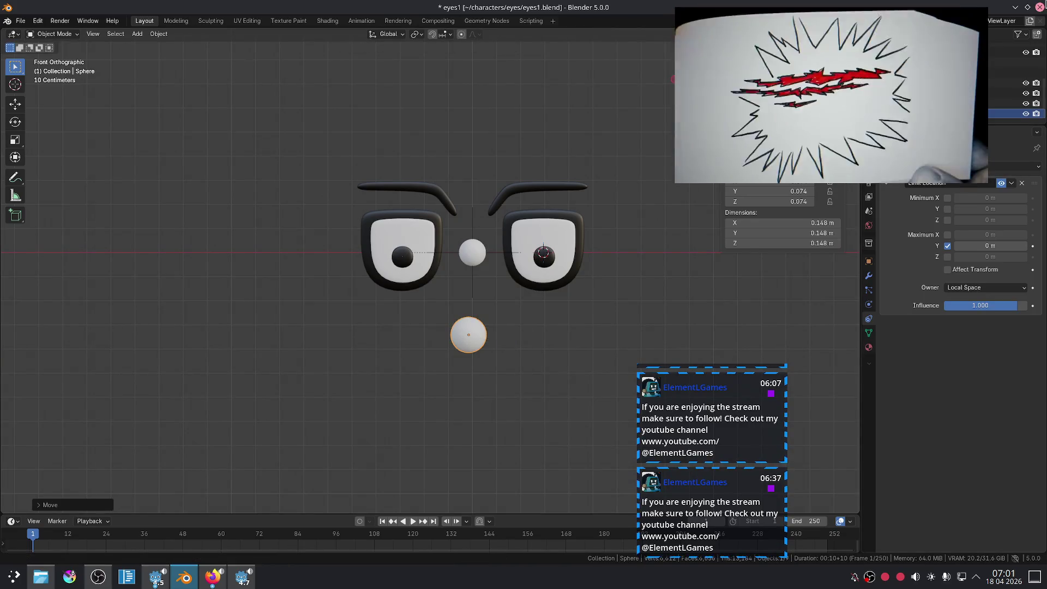
pyautogui.click(1039, 7)
pyautogui.click(489, 308)
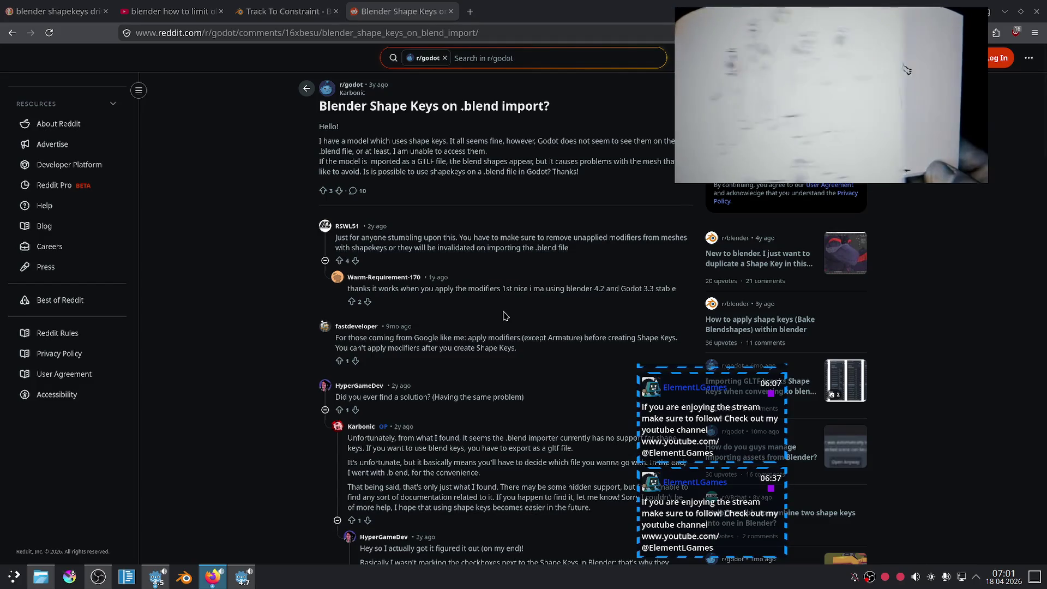
# Step: Expand the '5 more replies' in the Reddit thread 'Blender Shape Keys on .blend import?'
pyautogui.scroll(-7, 295, 214)
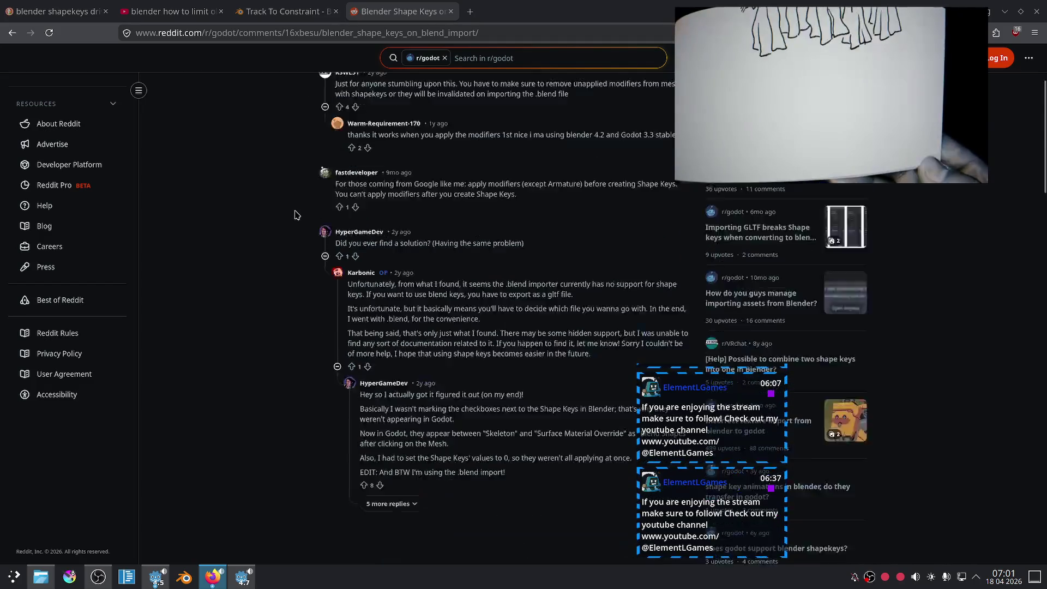
pyautogui.scroll(2, 263, 210)
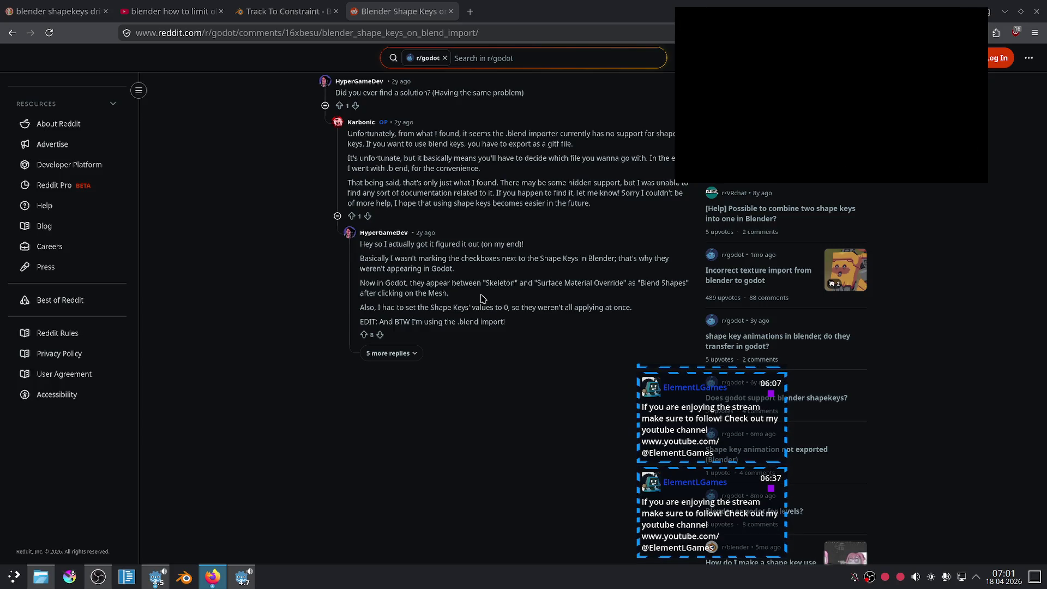
pyautogui.click(382, 353)
pyautogui.scroll(-4, 334, 228)
pyautogui.scroll(1, 335, 228)
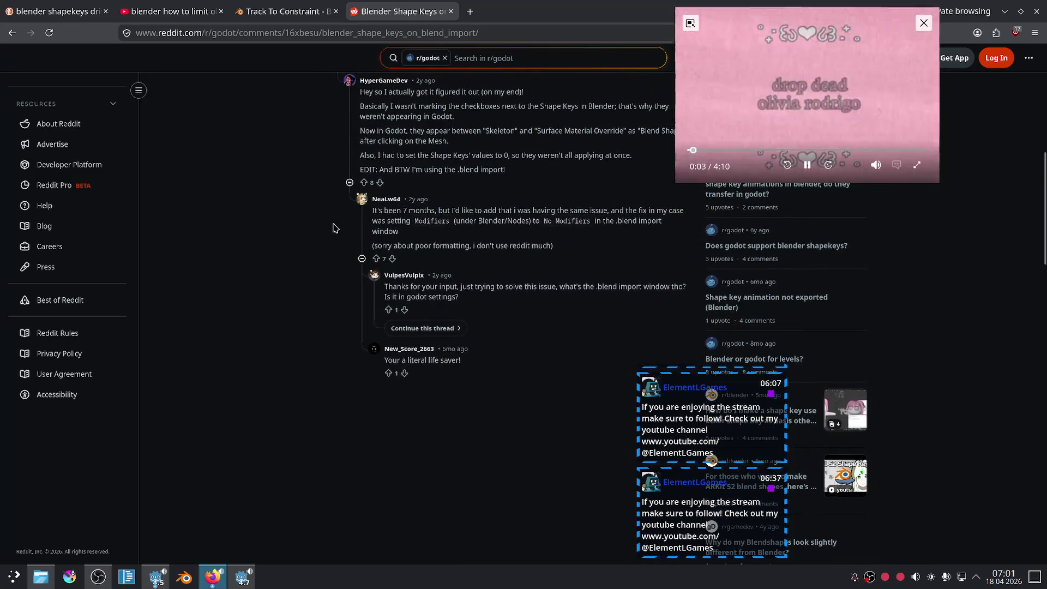
pyautogui.scroll(1, 553, 240)
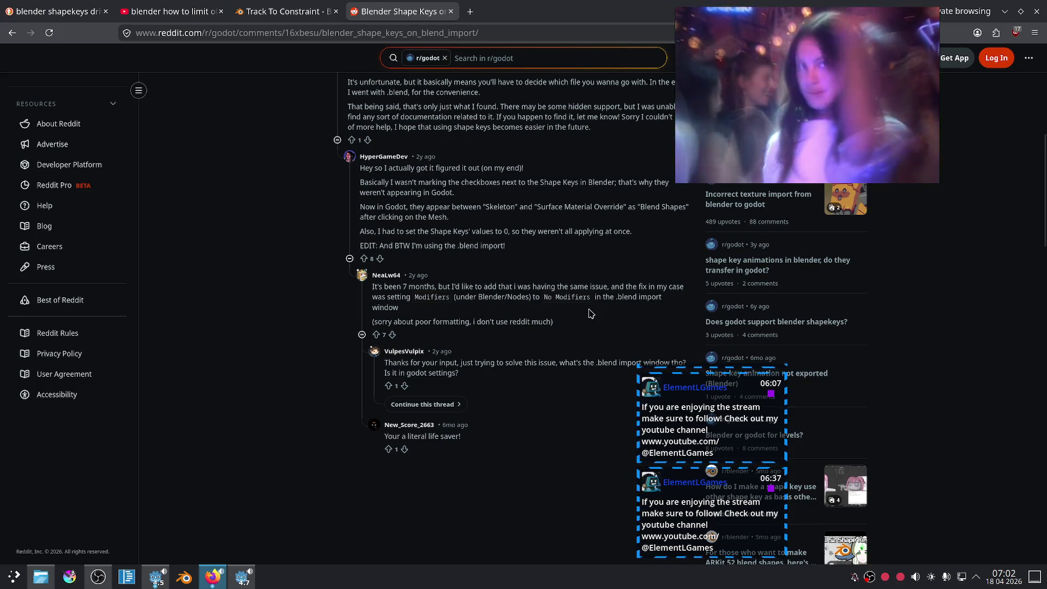
pyautogui.click(243, 577)
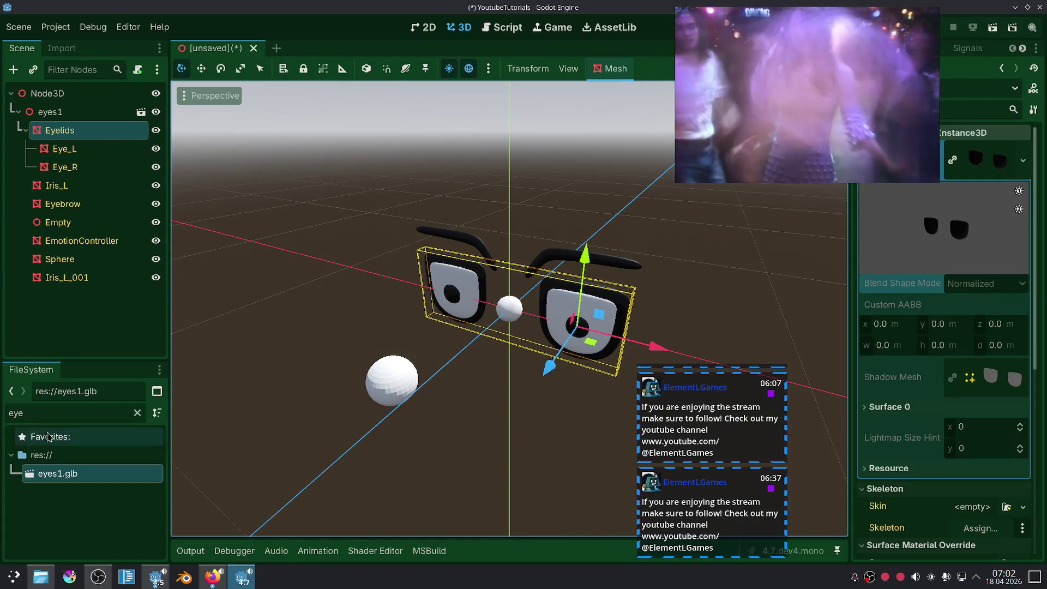
# Step: Show the Import tab for eyes1.glb and look through all its import options
pyautogui.click(55, 49)
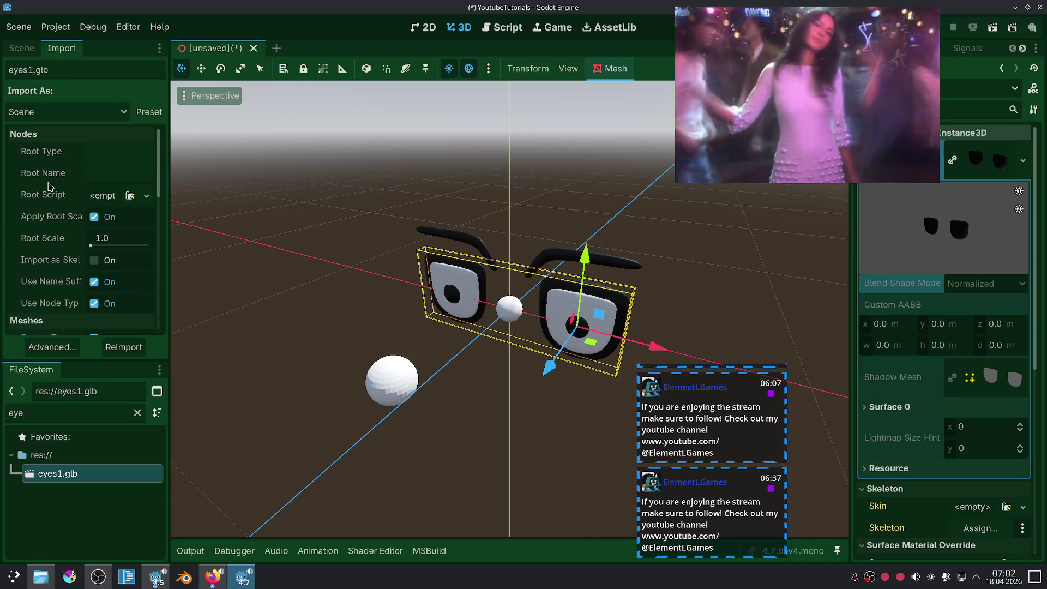
pyautogui.scroll(-10, 37, 191)
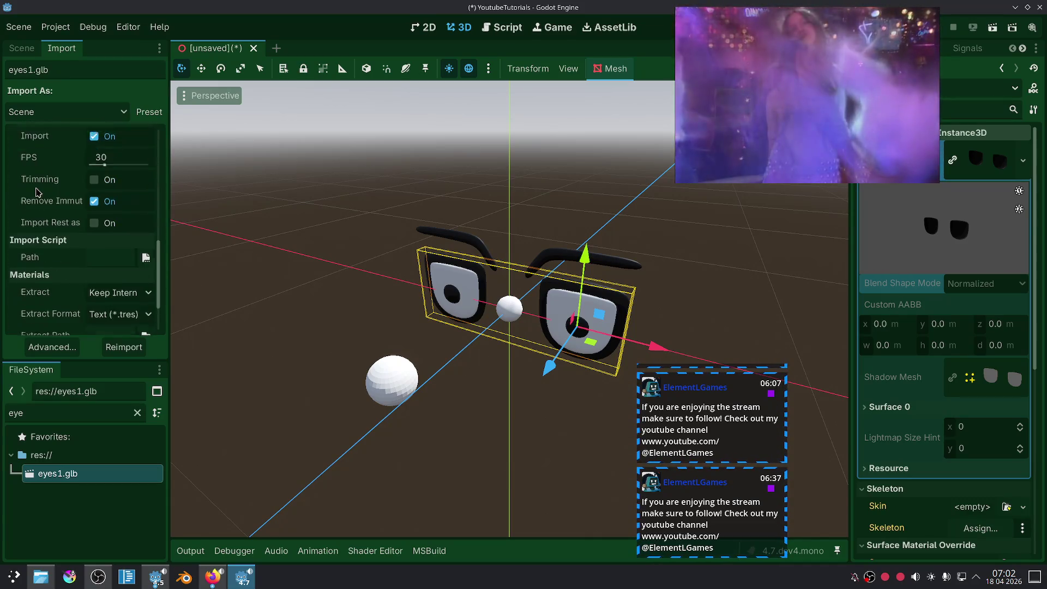
pyautogui.scroll(-2, 36, 191)
pyautogui.scroll(8, 36, 191)
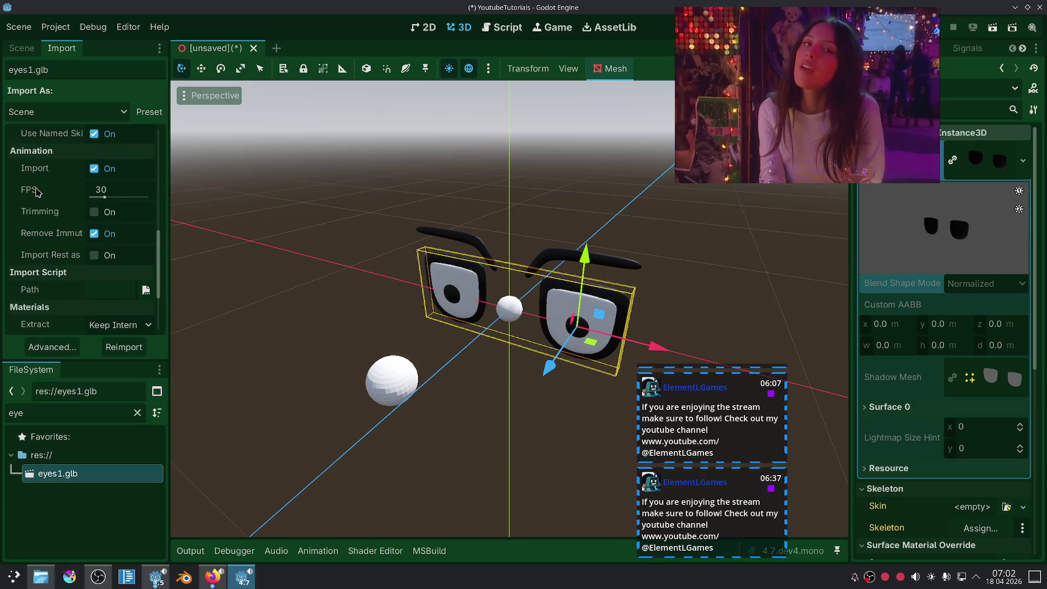
pyautogui.scroll(2, 36, 191)
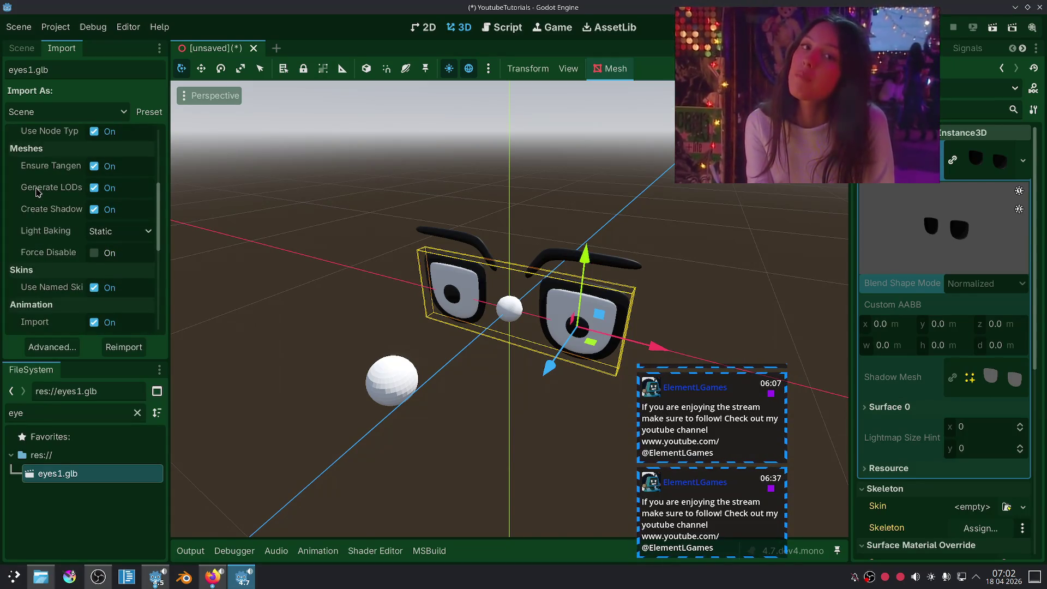
pyautogui.scroll(4, 37, 191)
pyautogui.scroll(3, 36, 191)
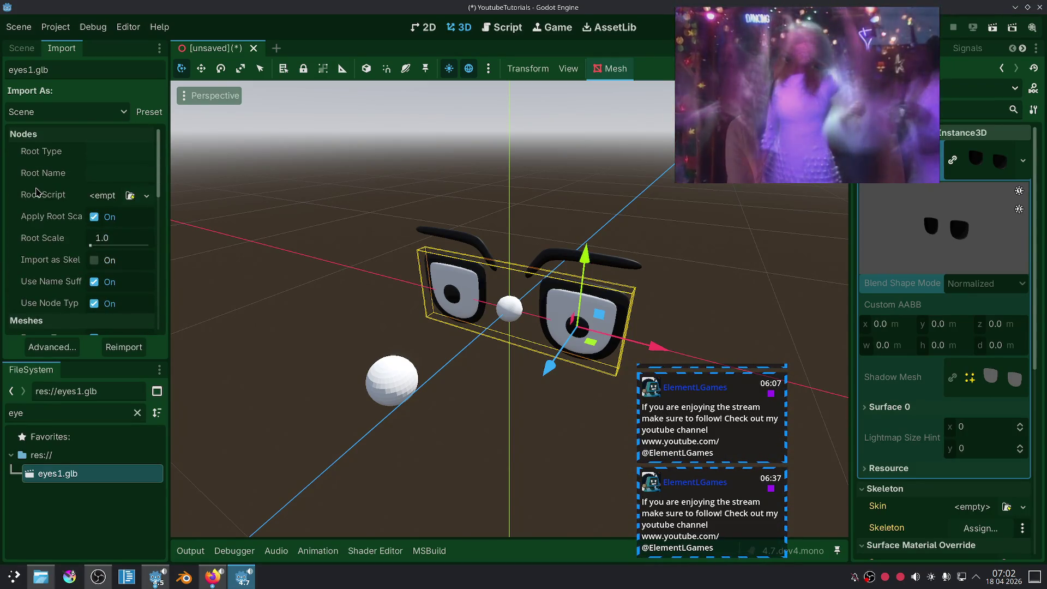
pyautogui.scroll(-8, 37, 191)
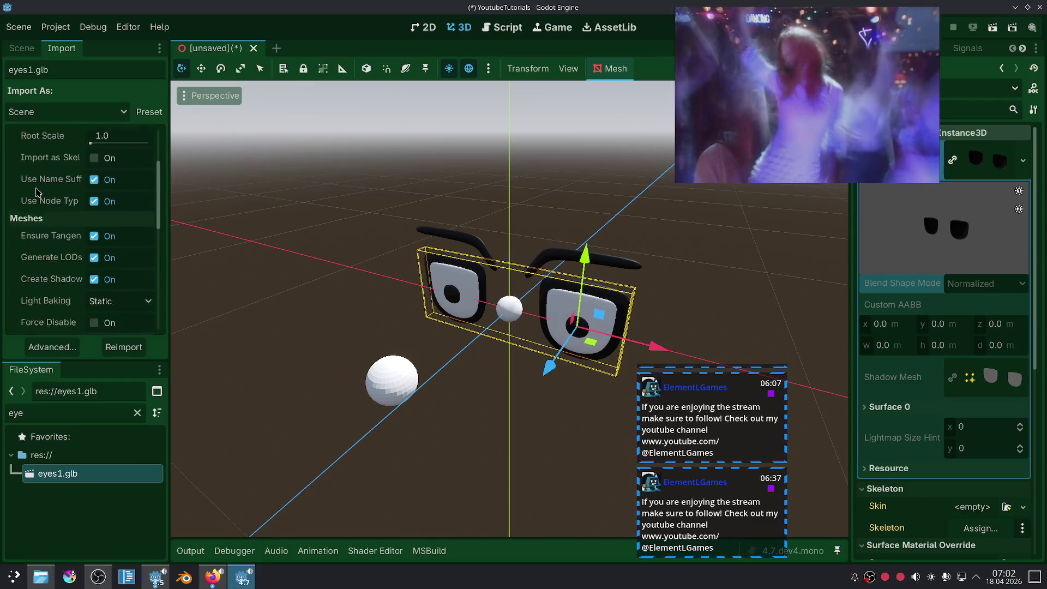
pyautogui.scroll(-2, 42, 218)
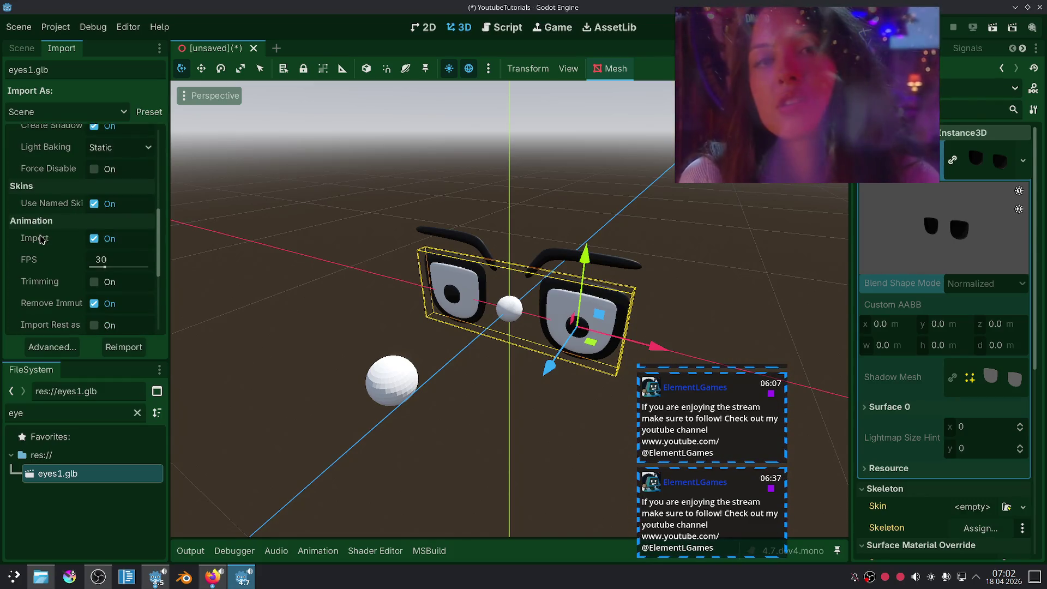
pyautogui.scroll(-4, 40, 239)
pyautogui.scroll(-3, 41, 239)
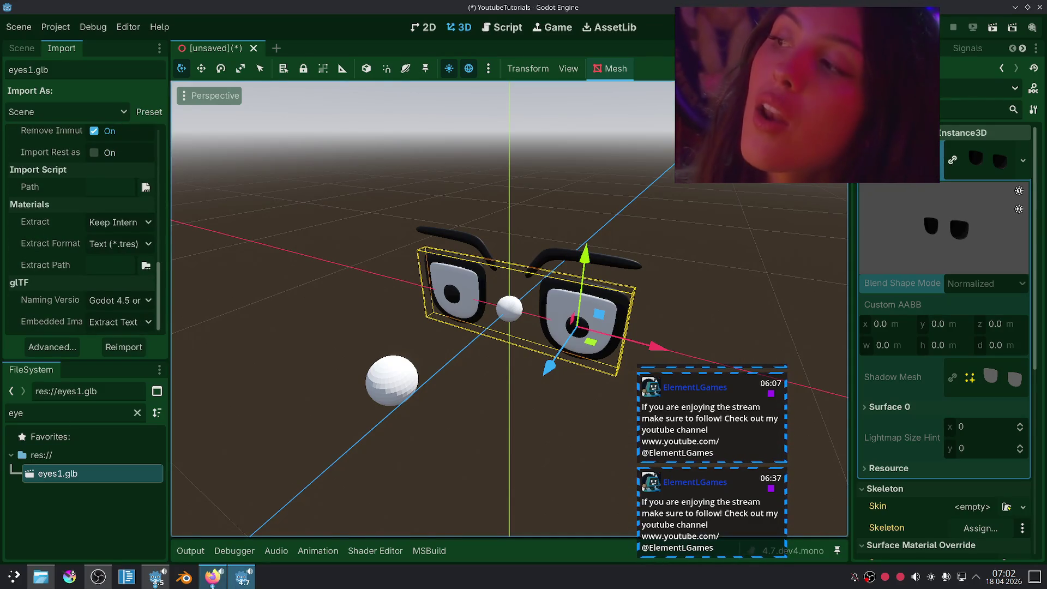
pyautogui.click(41, 576)
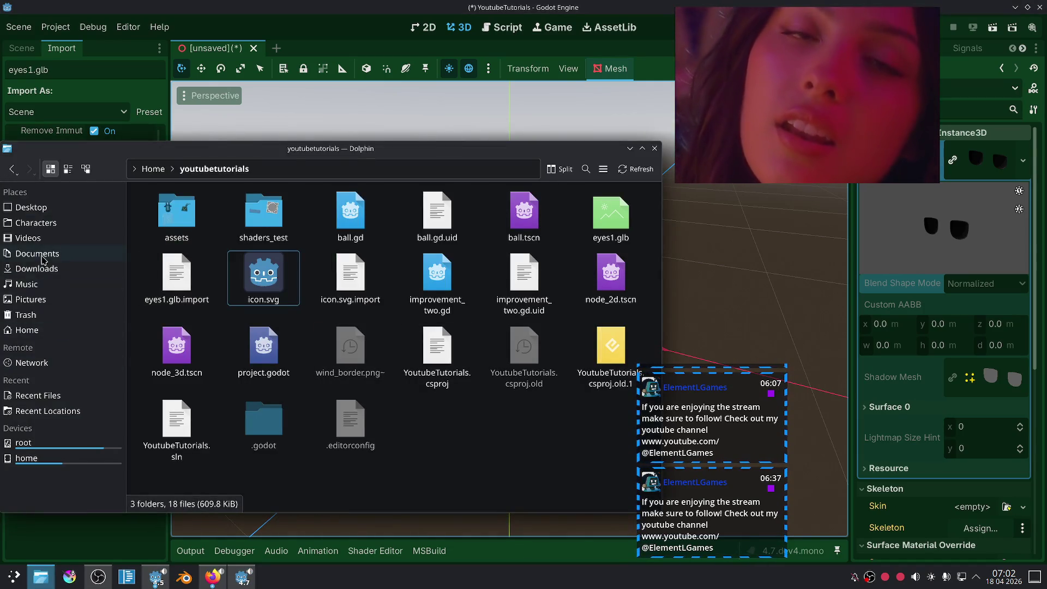
# Step: Open Characters in a new Dolphin tab and copy eyes1.blend from the eyes folder
pyautogui.rightClick(52, 228)
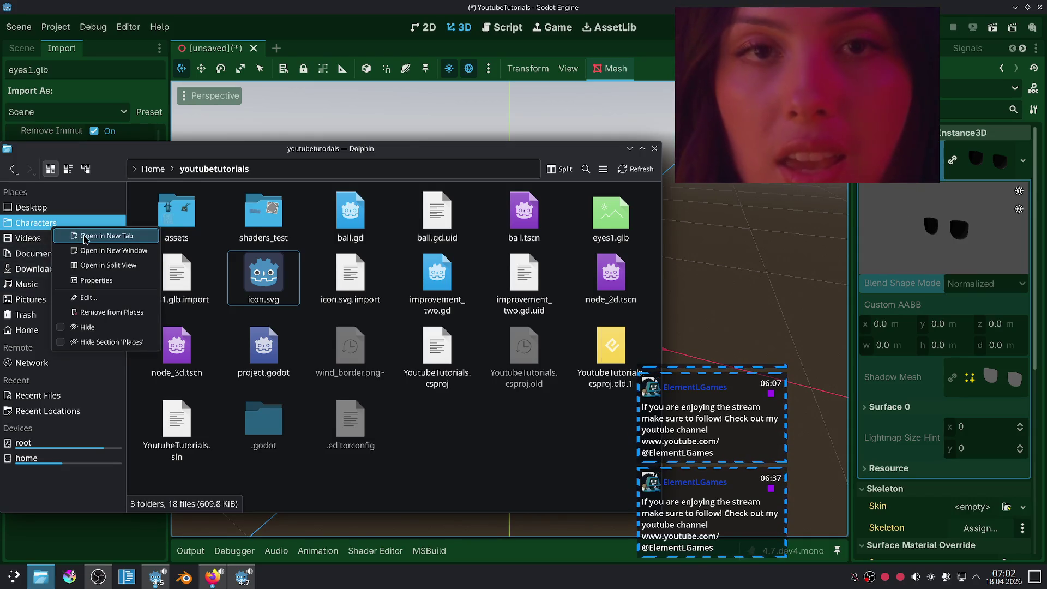
pyautogui.click(85, 239)
pyautogui.click(262, 190)
pyautogui.doubleClick(526, 239)
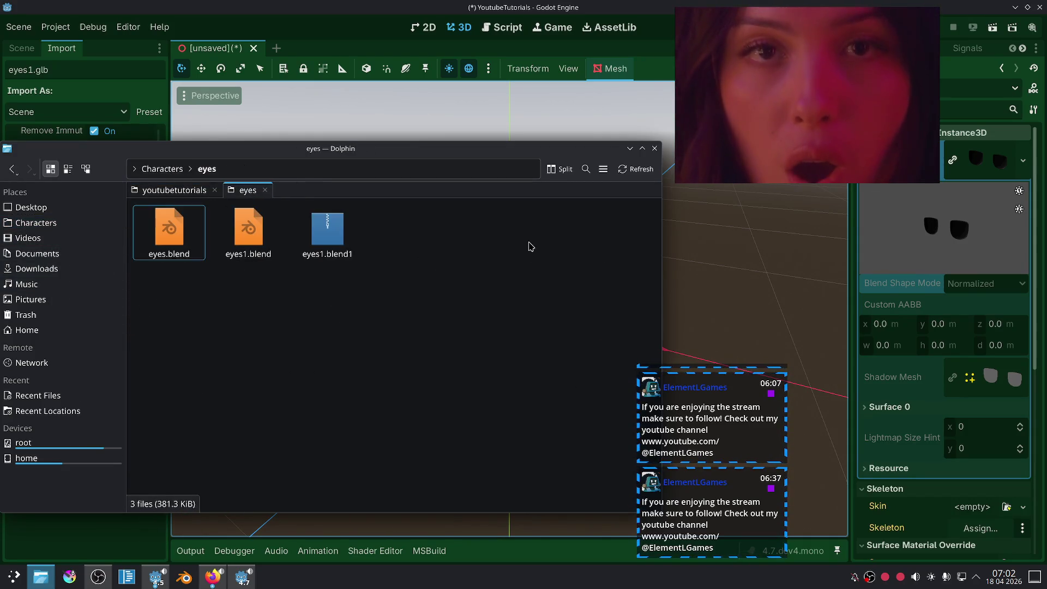
pyautogui.rightClick(239, 226)
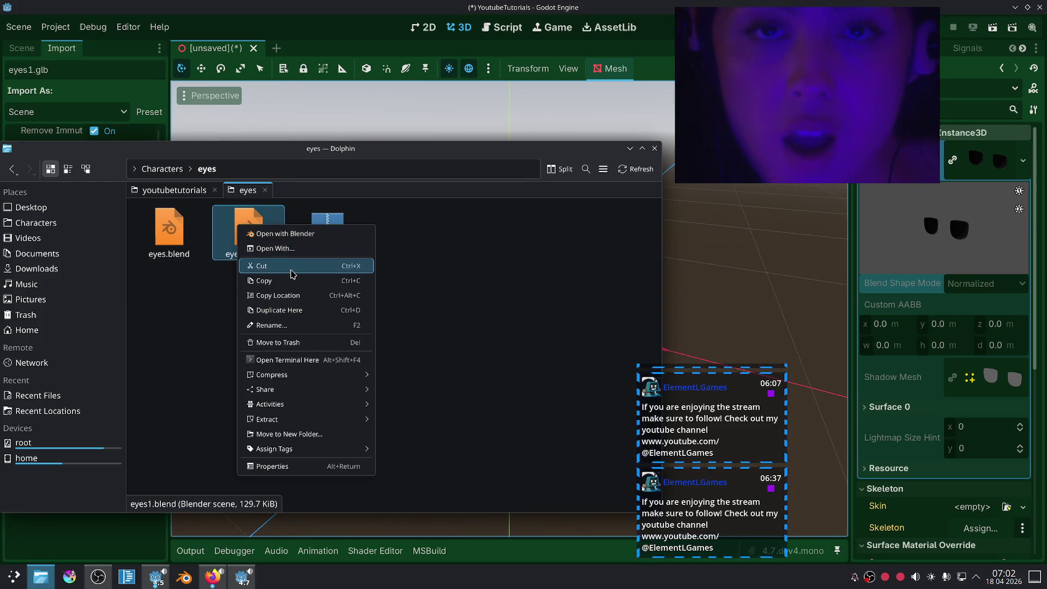
pyautogui.click(289, 280)
# Step: Paste eyes1.blend into the youtubetutorials project folder
pyautogui.click(174, 190)
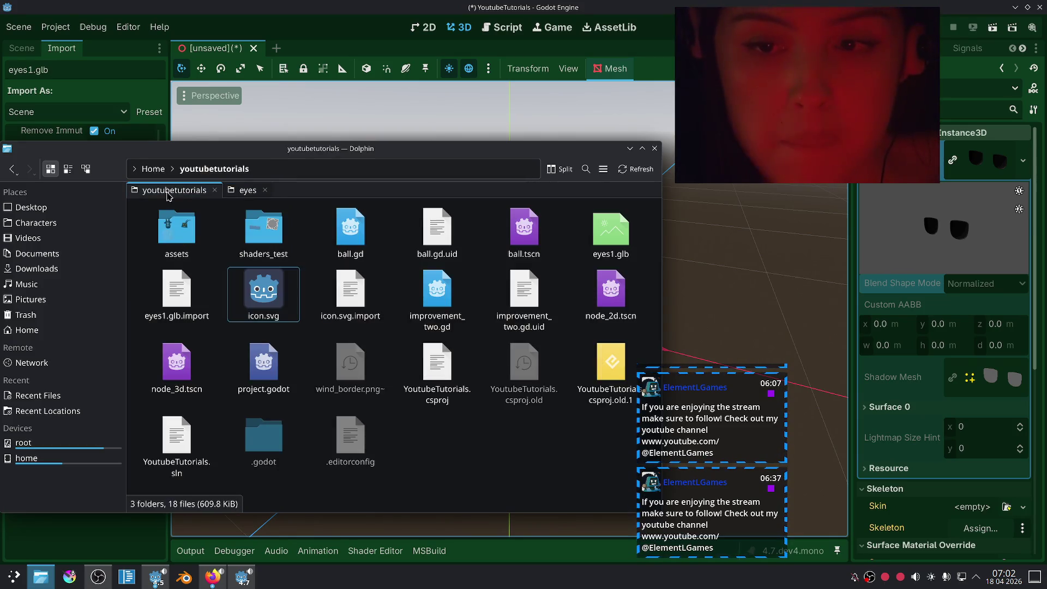
pyautogui.rightClick(406, 424)
pyautogui.click(461, 398)
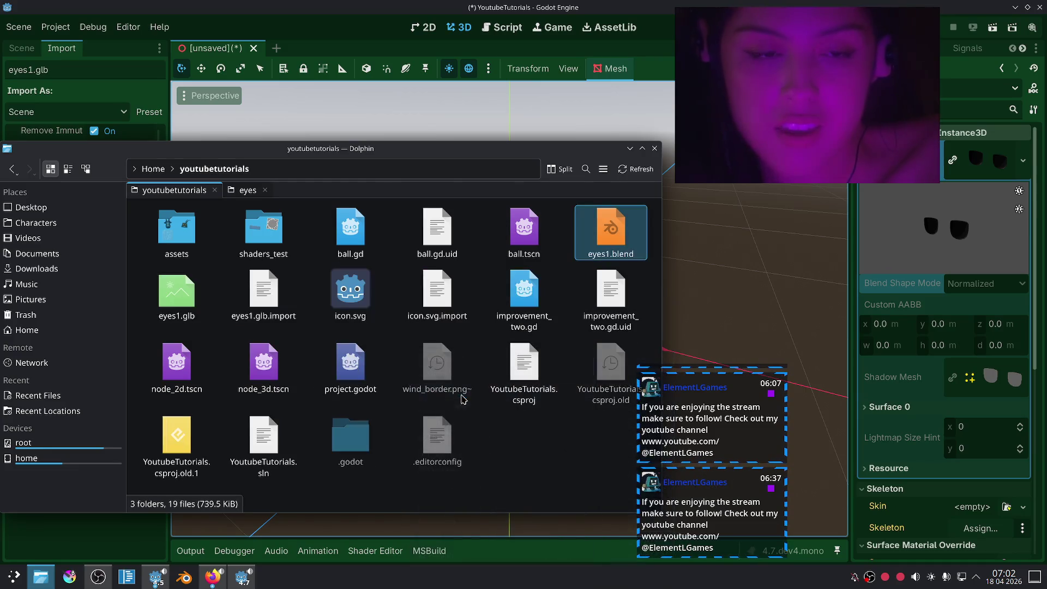
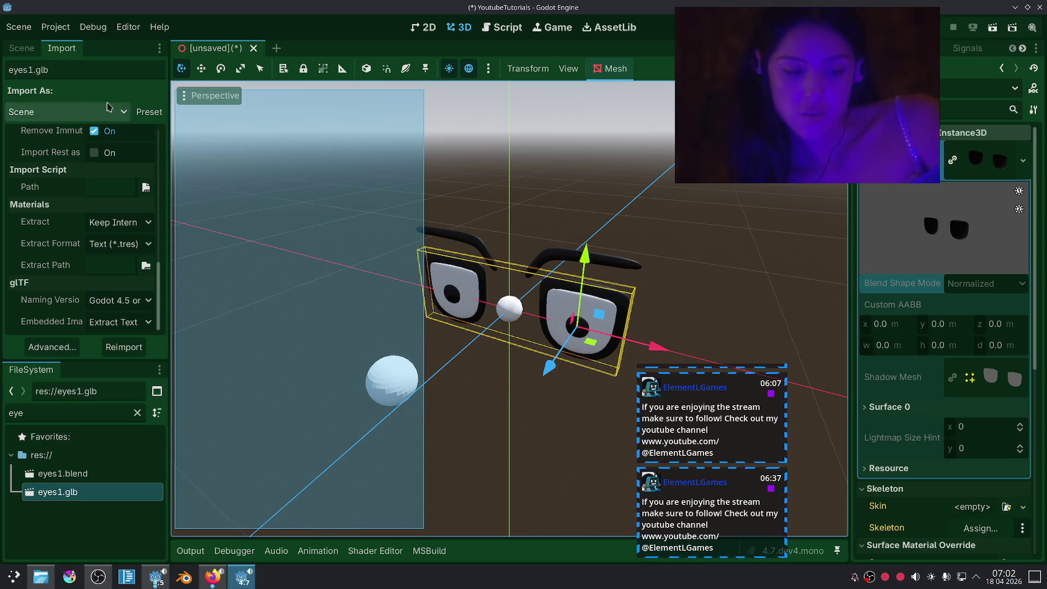
# Step: Delete the eyes1 node from the Scene tree and drag eyes1.blend onto Node3D in its place
pyautogui.click(22, 48)
pyautogui.click(89, 114)
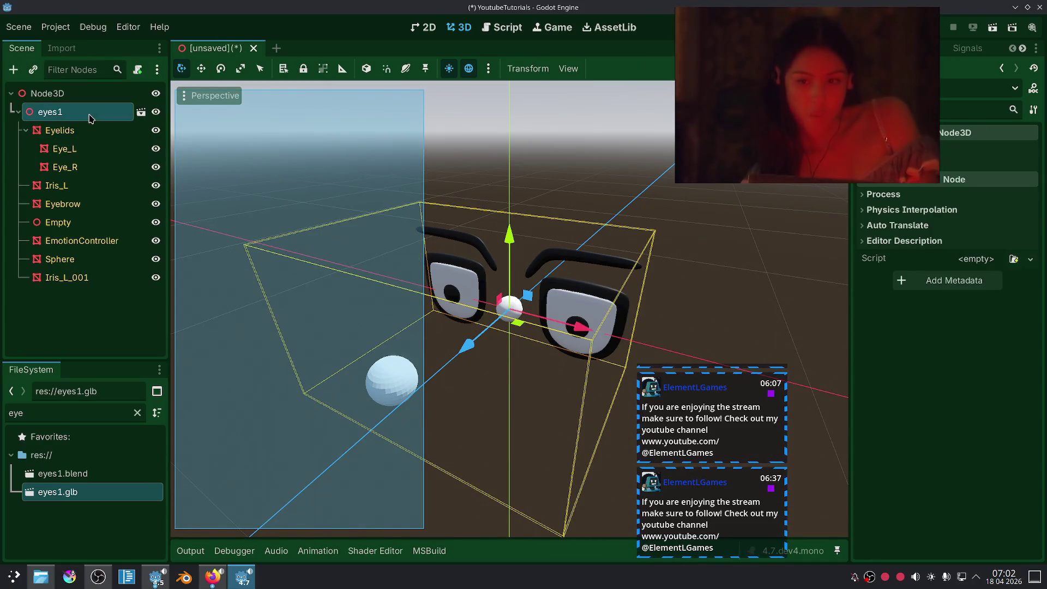
pyautogui.click(108, 127)
pyautogui.click(98, 112)
pyautogui.press('Delete')
pyautogui.click(507, 304)
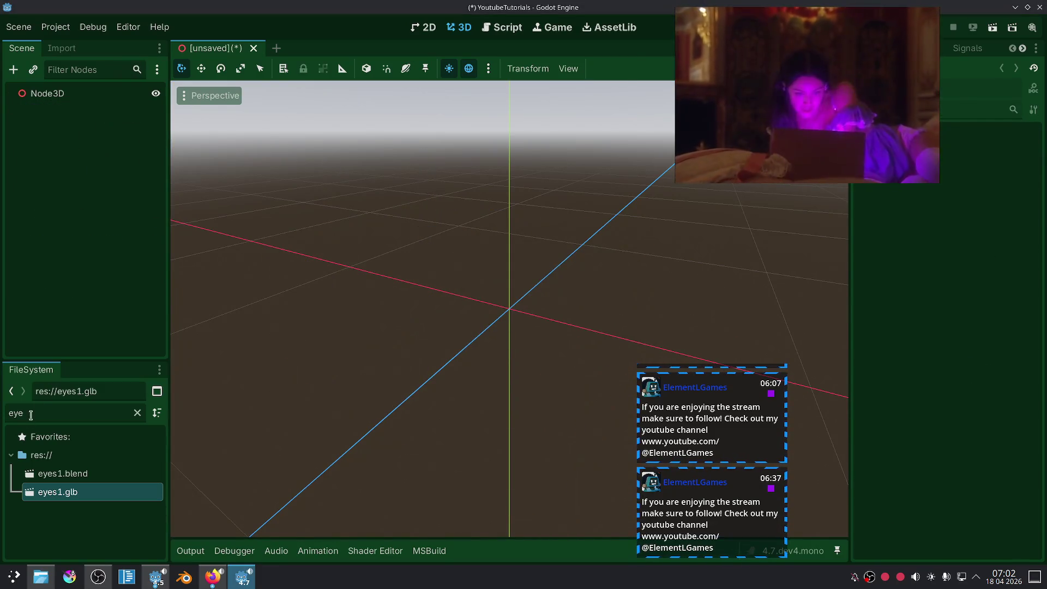
pyautogui.moveTo(63, 473); pyautogui.dragTo(36, 93)
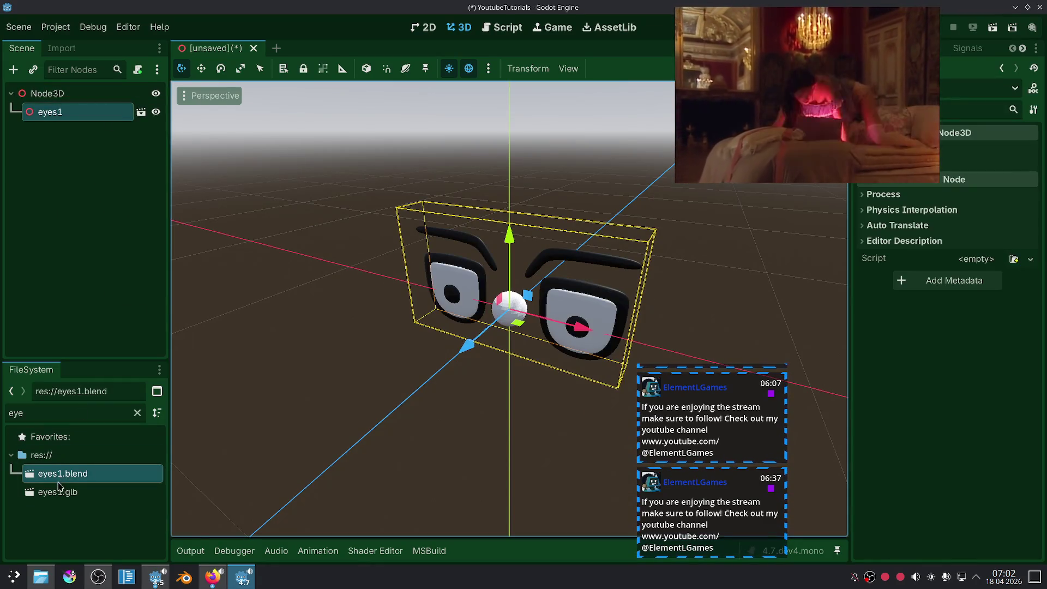
pyautogui.click(61, 50)
# Step: Set eyes1.blend's Blender Modifiers import option to No Modifiers and reimport it
pyautogui.scroll(-5, 41, 180)
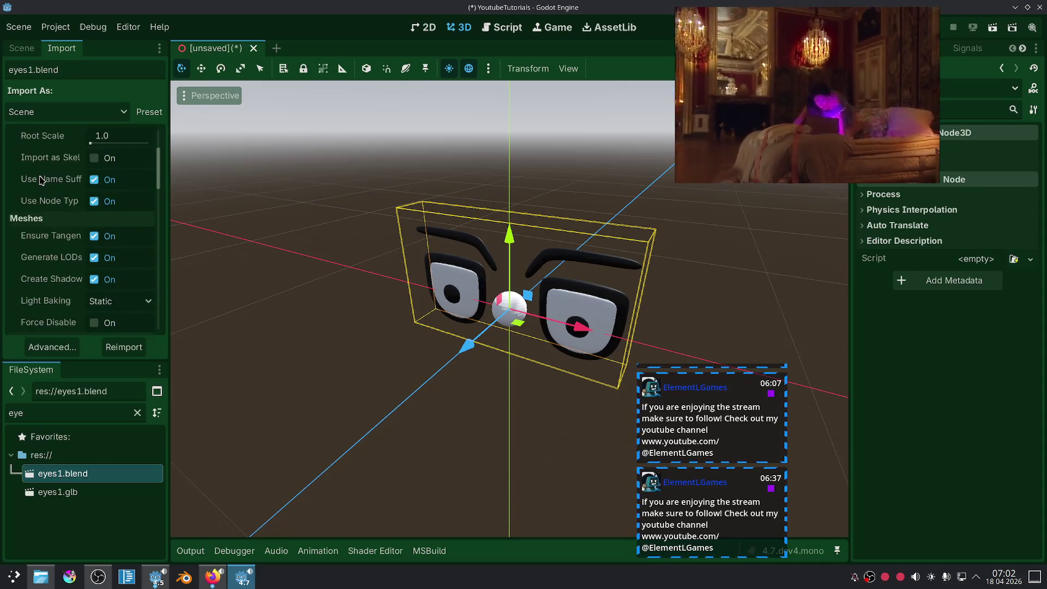
pyautogui.scroll(-5, 41, 180)
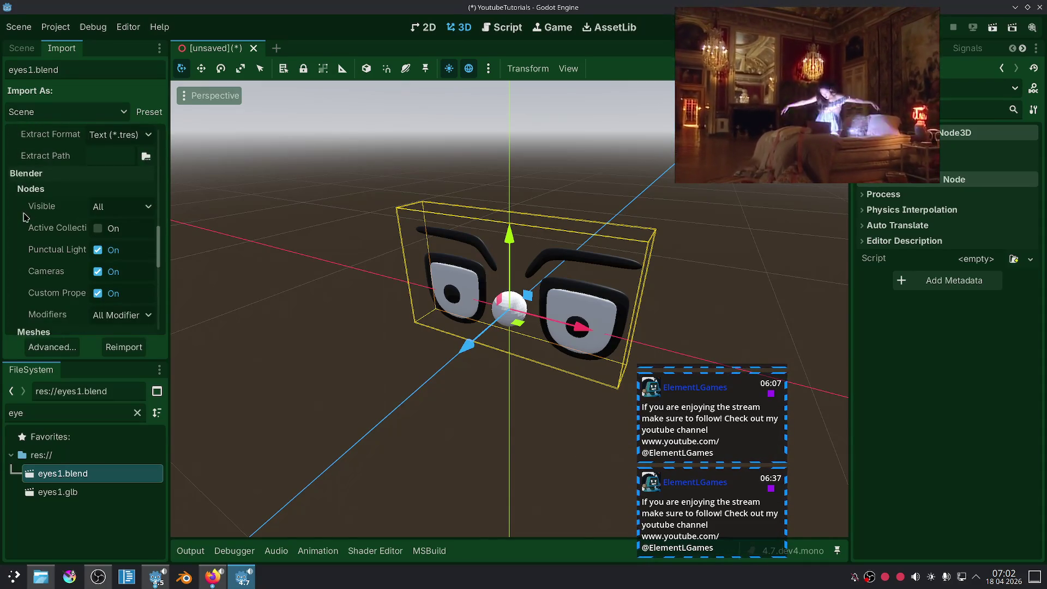
pyautogui.scroll(2, 27, 218)
pyautogui.scroll(-6, 30, 221)
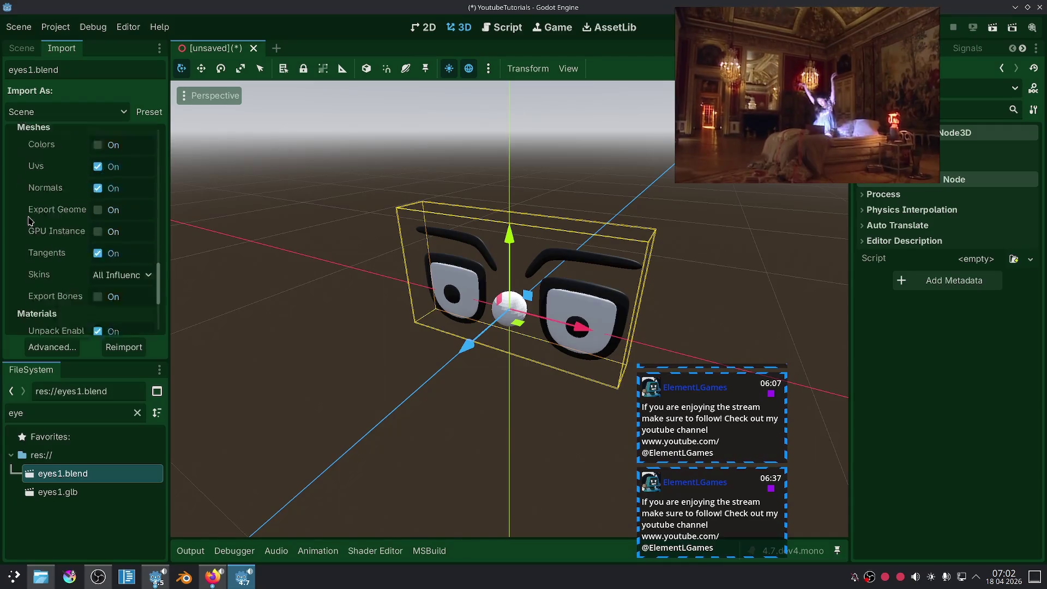
pyautogui.scroll(-3, 30, 221)
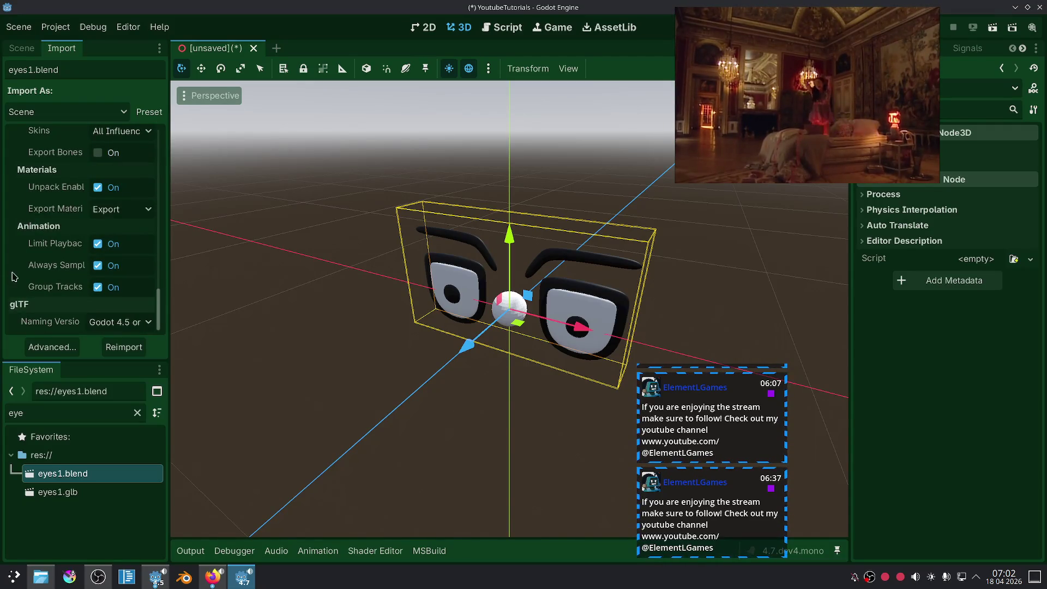
pyautogui.scroll(2, 55, 236)
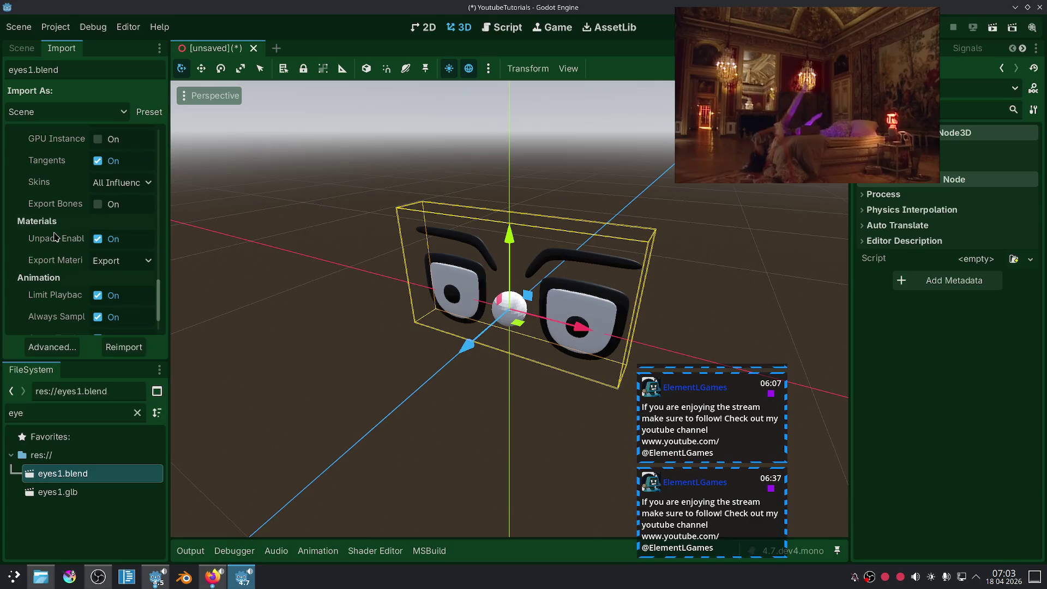
pyautogui.scroll(2, 55, 236)
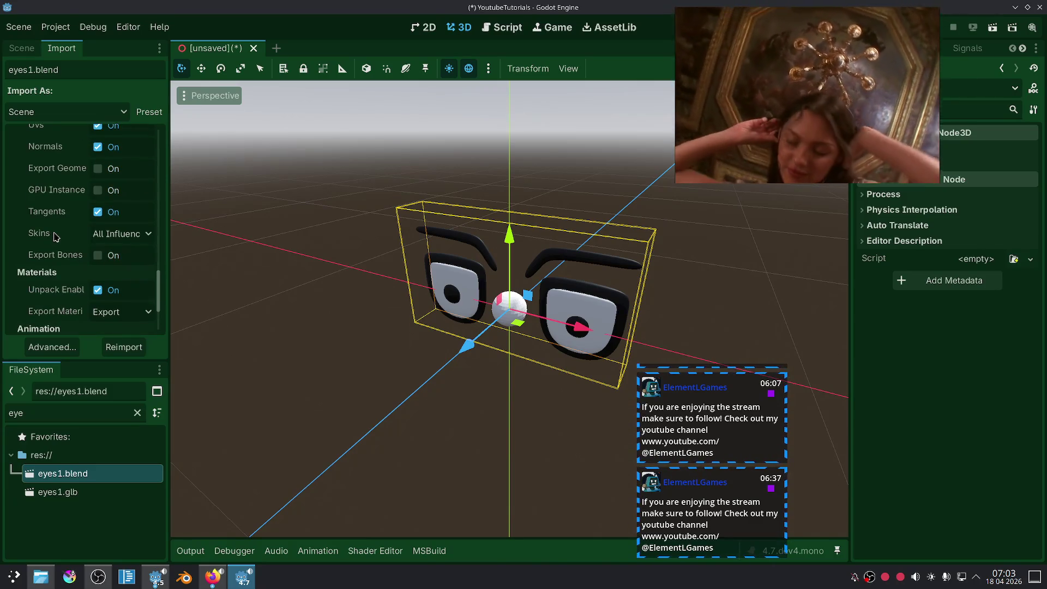
pyautogui.scroll(5, 54, 235)
pyautogui.click(103, 200)
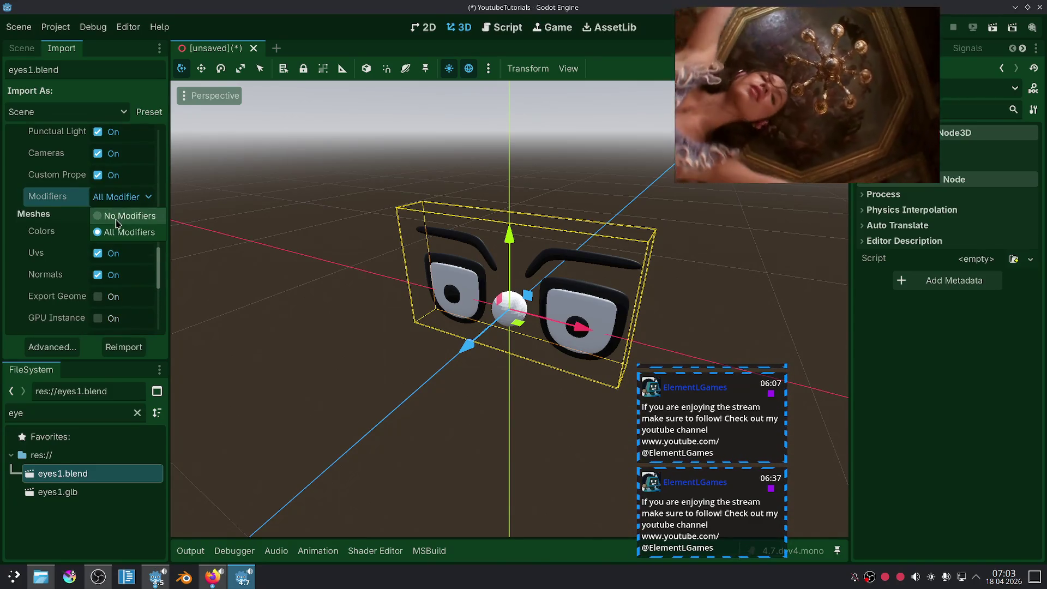
pyautogui.click(116, 217)
pyautogui.click(114, 347)
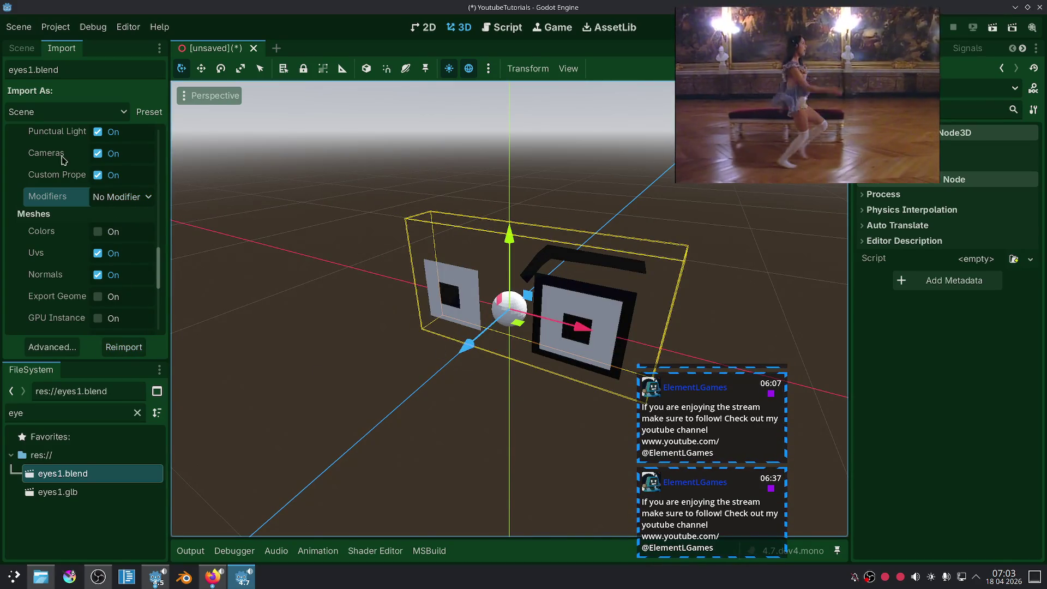
pyautogui.click(21, 48)
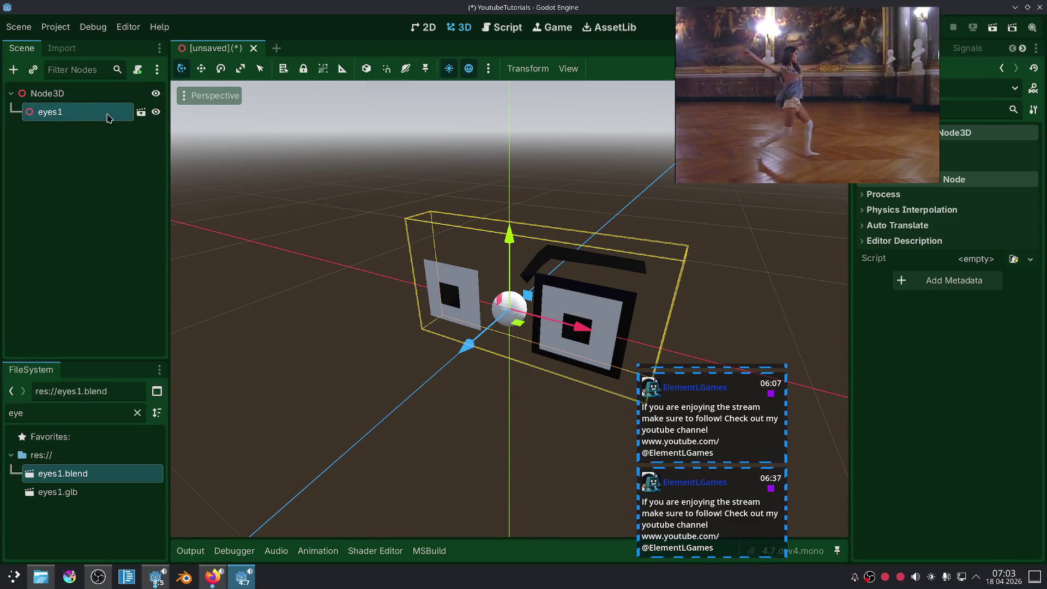
# Step: Make eyes1's children editable and test Eye_L's Angry, Sad and Happy blend shapes
pyautogui.rightClick(109, 118)
pyautogui.click(117, 433)
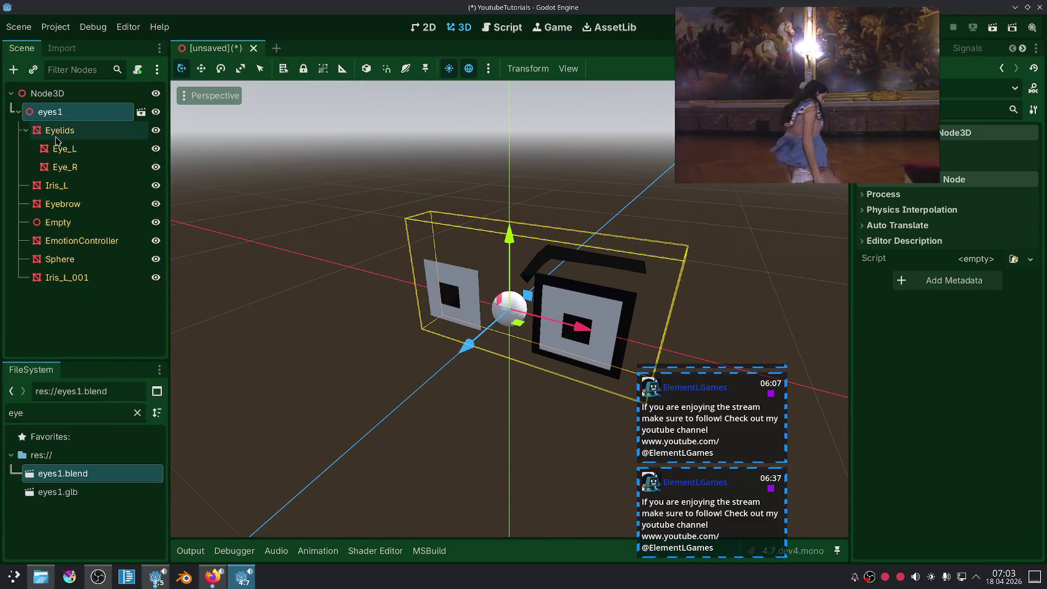
pyautogui.click(60, 147)
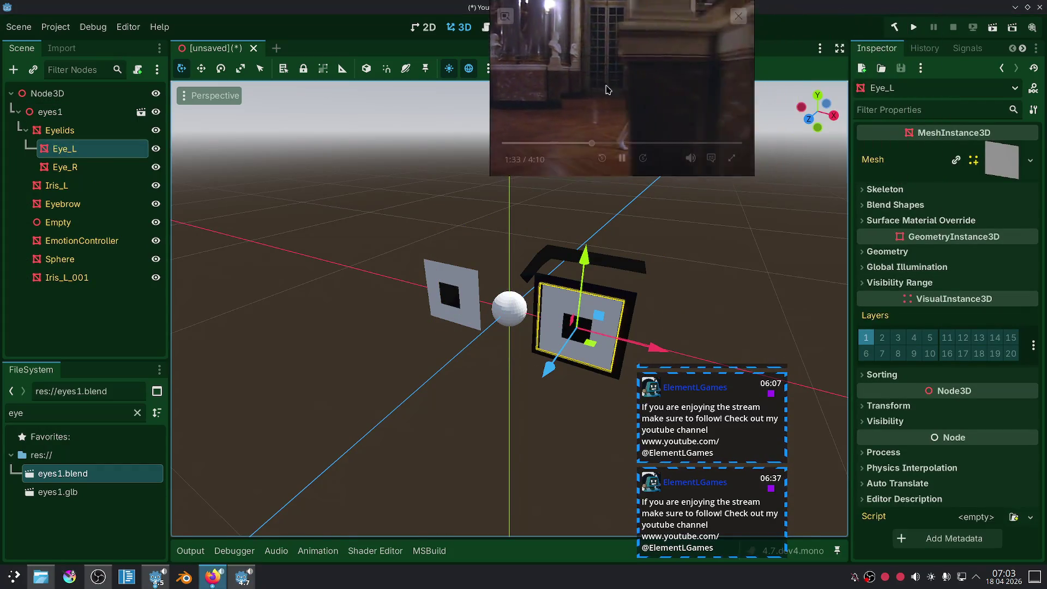
pyautogui.click(890, 205)
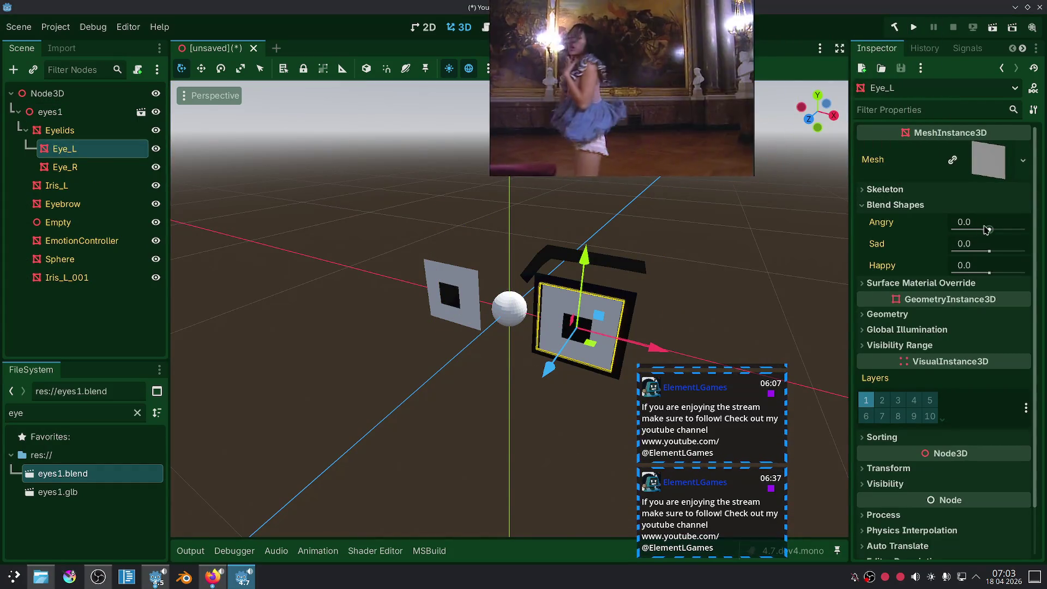
pyautogui.moveTo(988, 229)
pyautogui.mouseDown()
pyautogui.moveTo(1024, 231)
pyautogui.moveTo(1009, 230)
pyautogui.moveTo(1045, 204)
pyautogui.mouseUp()
pyautogui.moveTo(988, 251)
pyautogui.mouseDown()
pyautogui.moveTo(1046, 266)
pyautogui.moveTo(960, 250)
pyautogui.moveTo(992, 251)
pyautogui.moveTo(999, 230)
pyautogui.moveTo(967, 231)
pyautogui.mouseUp()
pyautogui.click(937, 222)
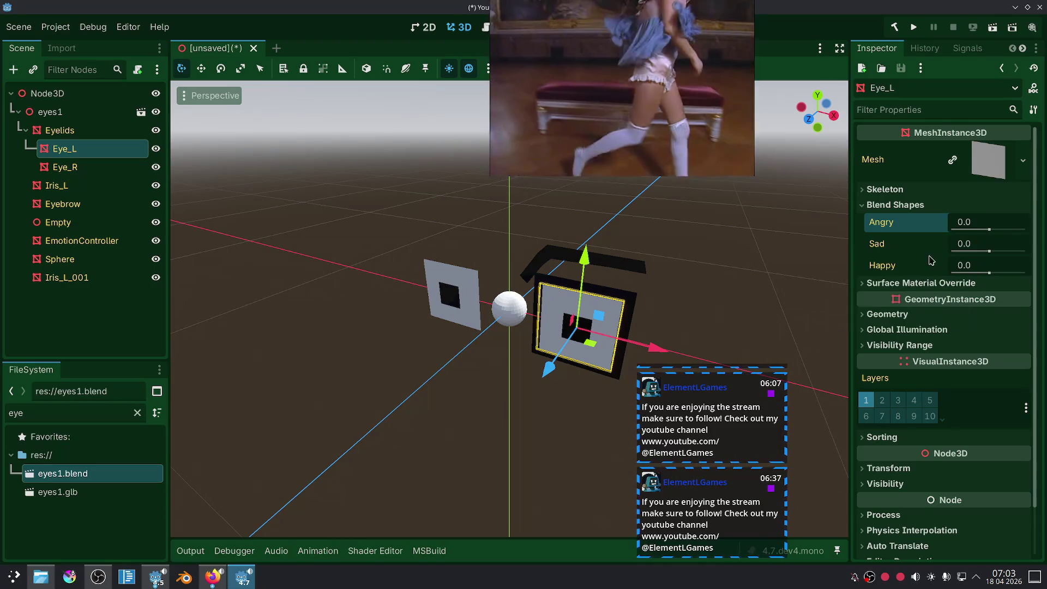
pyautogui.moveTo(990, 273)
pyautogui.mouseDown()
pyautogui.moveTo(1035, 276)
pyautogui.moveTo(976, 271)
pyautogui.moveTo(1003, 272)
pyautogui.moveTo(986, 272)
pyautogui.mouseUp()
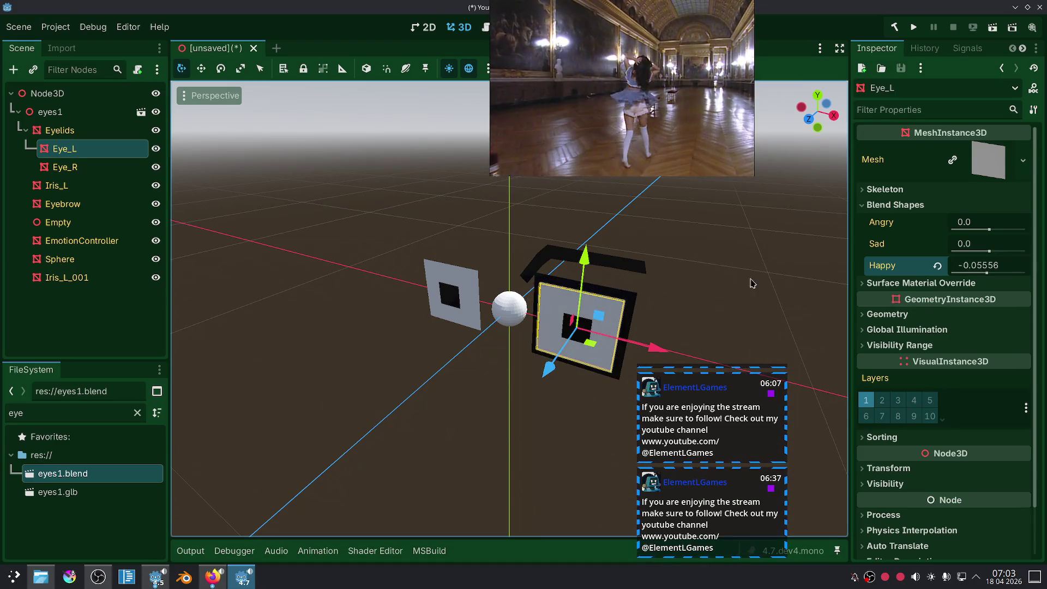
# Step: Move the Sphere down and forward, and slide EmotionController along X to -0.422
pyautogui.click(508, 309)
pyautogui.moveTo(456, 346)
pyautogui.mouseDown()
pyautogui.moveTo(342, 395)
pyautogui.moveTo(227, 469)
pyautogui.mouseUp()
pyautogui.moveTo(439, 436)
pyautogui.mouseDown()
pyautogui.moveTo(540, 472)
pyautogui.moveTo(447, 425)
pyautogui.mouseUp()
pyautogui.click(510, 310)
pyautogui.moveTo(570, 327)
pyautogui.mouseDown()
pyautogui.moveTo(589, 334)
pyautogui.moveTo(474, 325)
pyautogui.moveTo(416, 306)
pyautogui.moveTo(561, 330)
pyautogui.moveTo(481, 327)
pyautogui.mouseUp()
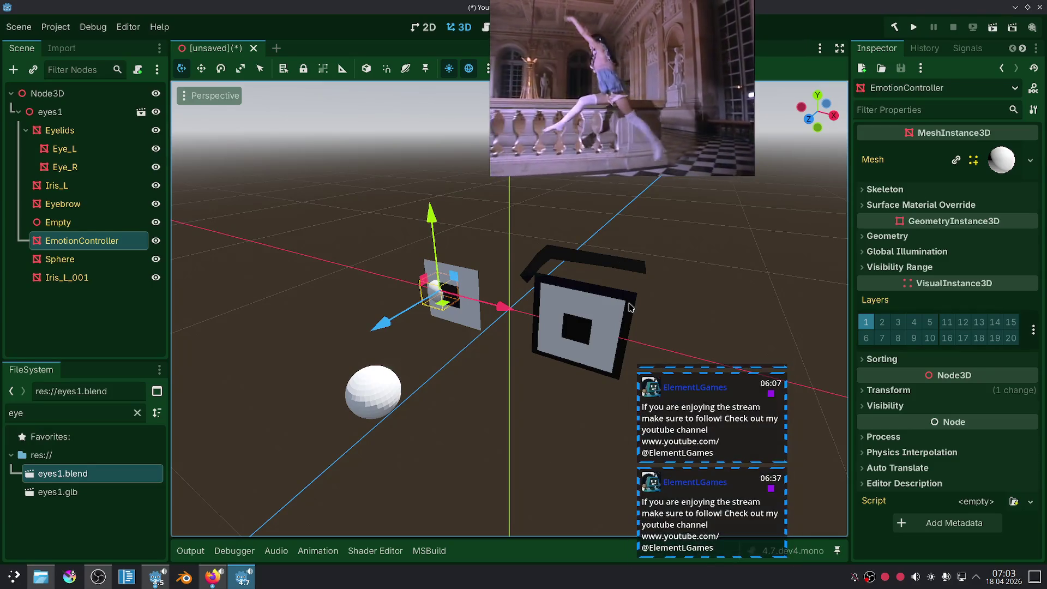
# Step: Nudge Iris_L slightly left along X, then check it from front and elevated views
pyautogui.click(574, 322)
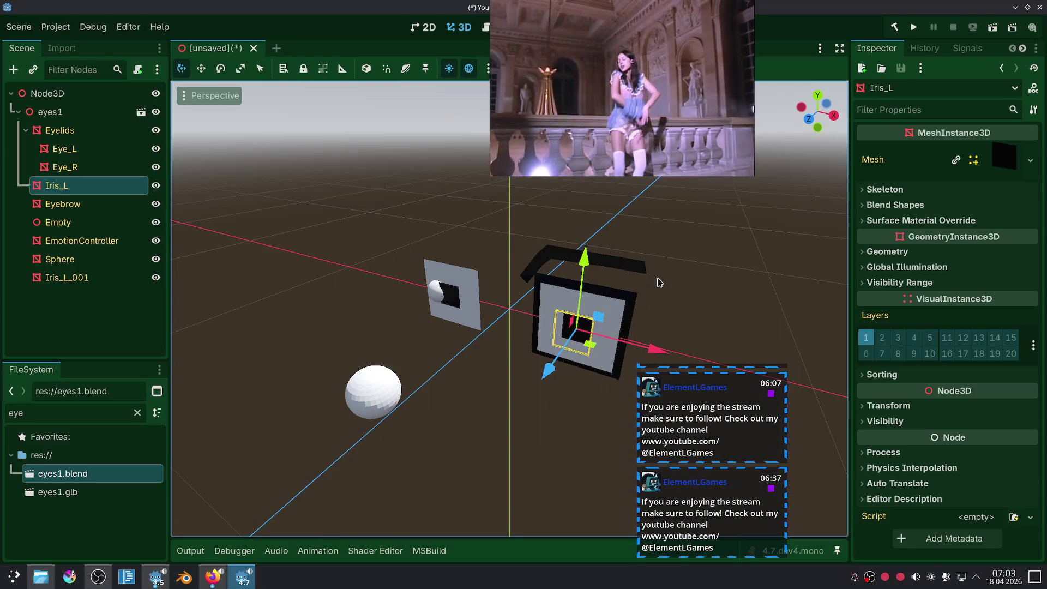
pyautogui.moveTo(665, 353); pyautogui.dragTo(638, 350)
pyautogui.click(490, 421)
pyautogui.press('KP_1')
pyautogui.moveTo(682, 284)
pyautogui.mouseDown(button='middle')
pyautogui.moveTo(612, 339)
pyautogui.moveTo(515, 365)
pyautogui.moveTo(432, 344)
pyautogui.moveTo(398, 313)
pyautogui.moveTo(519, 334)
pyautogui.moveTo(604, 327)
pyautogui.mouseUp(button='middle')
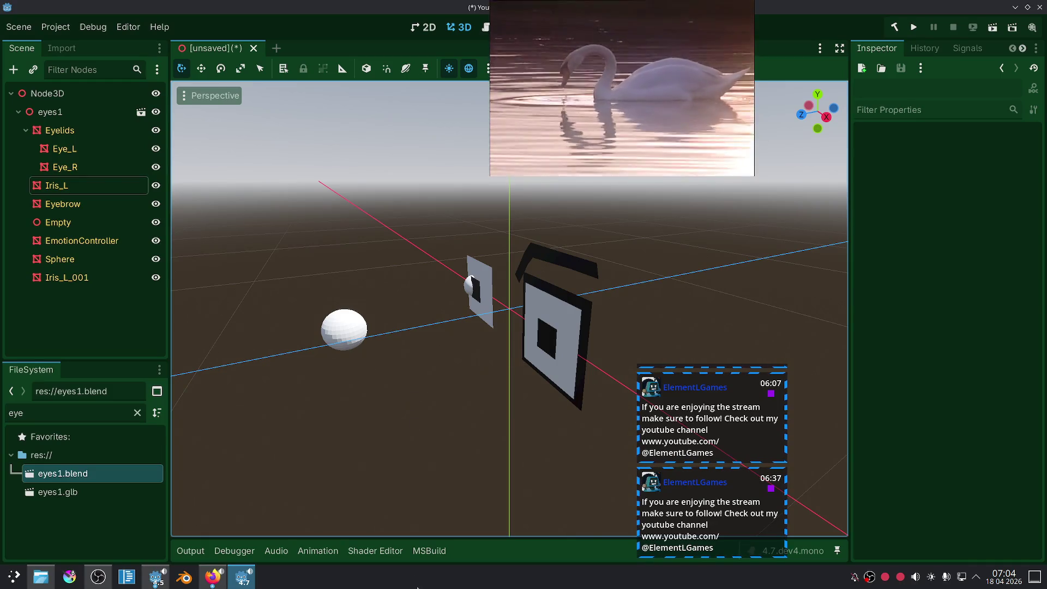
# Step: In Blender, delete the default camera, cube and light
pyautogui.click(186, 582)
pyautogui.click(455, 313)
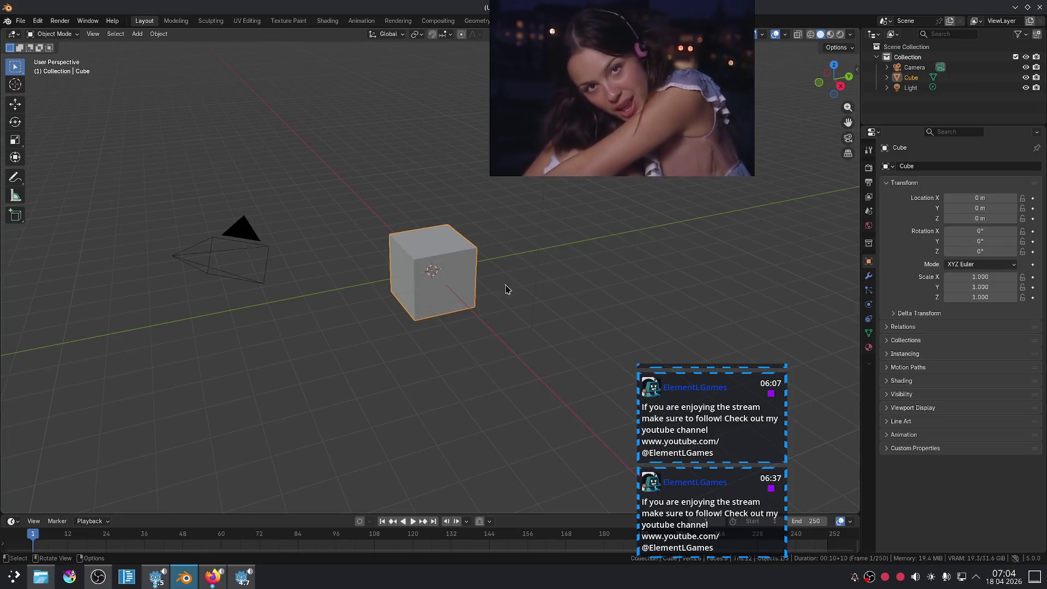
pyautogui.press('a')
pyautogui.press('x')
pyautogui.click(595, 271)
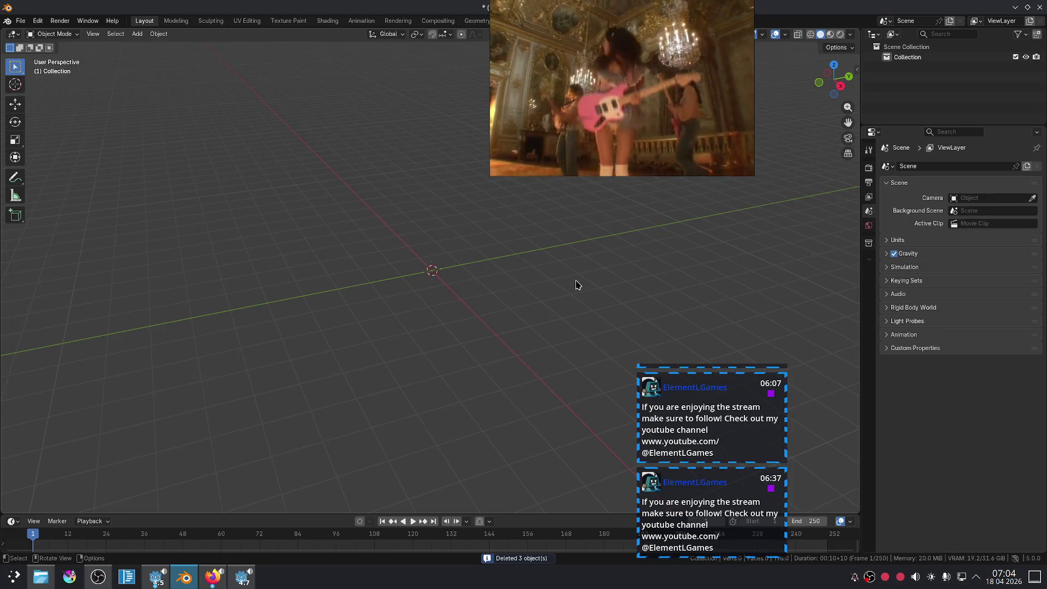
# Step: Add a mesh plane at the origin
pyautogui.hotkey('shift', 'a')
pyautogui.write('c')
pyautogui.press('Escape')
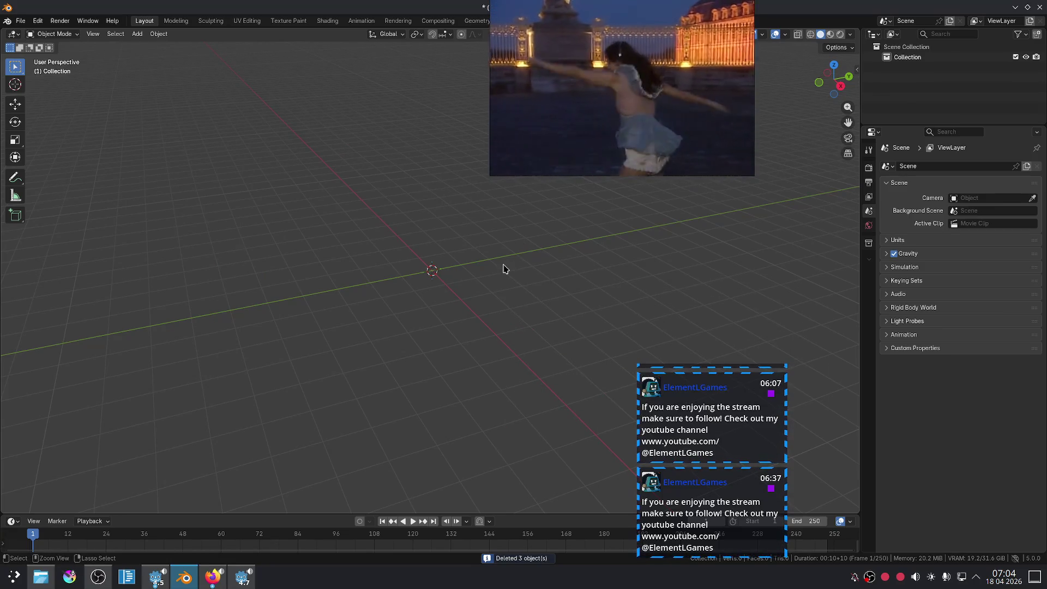
pyautogui.hotkey('shift', 'a')
pyautogui.moveTo(502, 277)
pyautogui.click(555, 279)
pyautogui.press('s')
pyautogui.press('1')
pyautogui.press('0')
pyautogui.press('0')
pyautogui.press('Escape')
# Step: Rotate the plane 90° around the X axis so it stands upright
pyautogui.press('s')
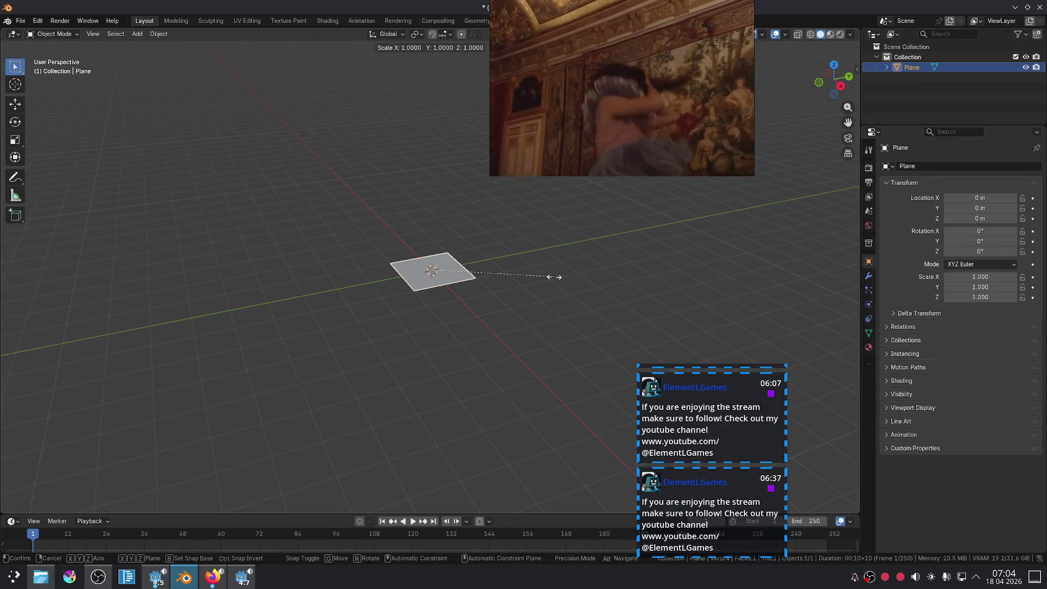
pyautogui.press('1')
pyautogui.press('0')
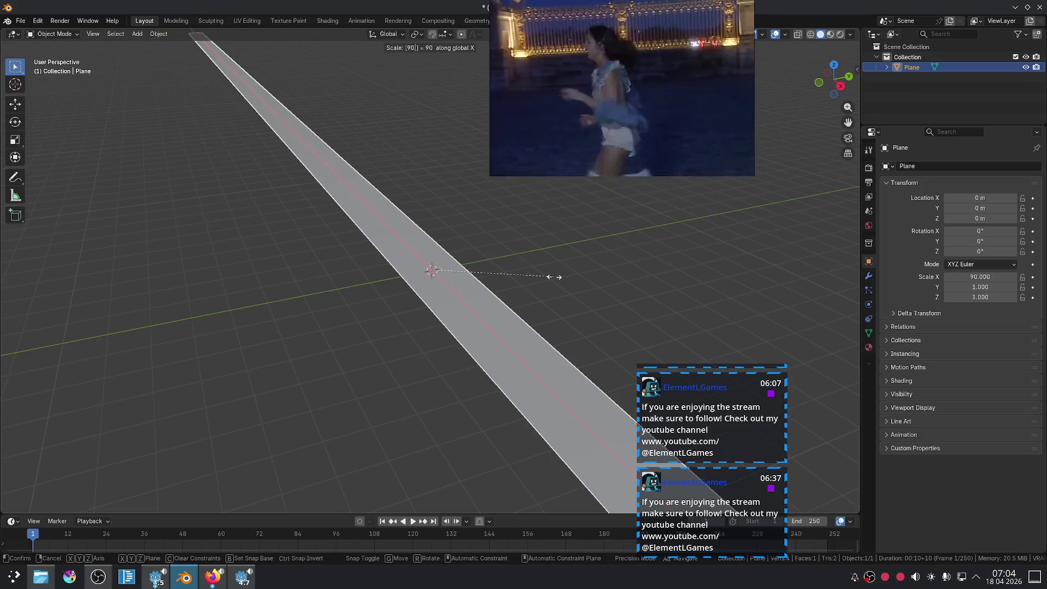
pyautogui.press('r')
pyautogui.press('x')
pyautogui.press('9')
pyautogui.press('0')
pyautogui.press('Return')
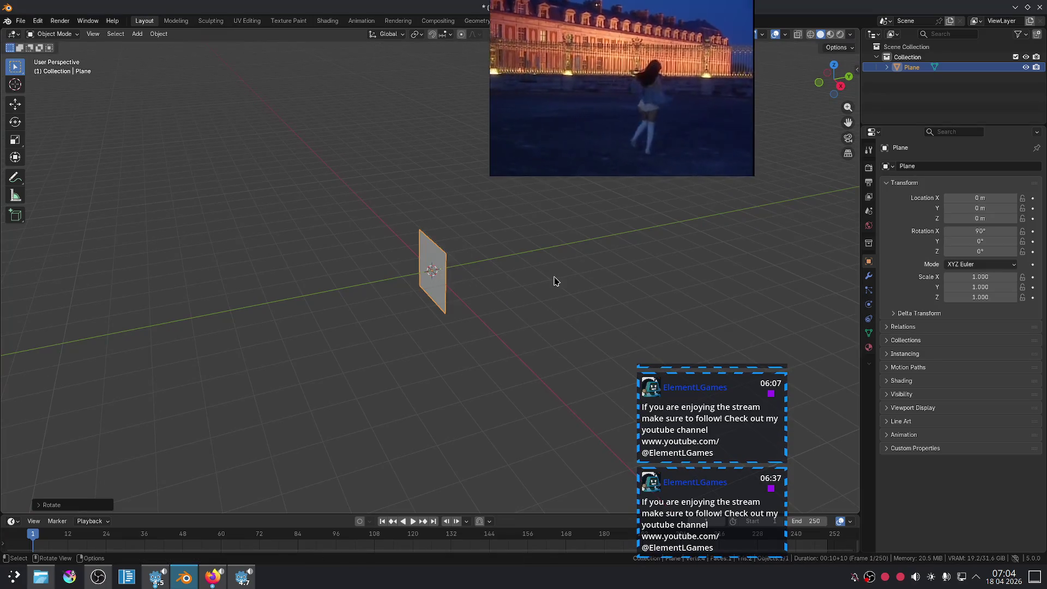
# Step: Apply the plane's rotation and view it from the front
pyautogui.hotkey('shift', 'a')
pyautogui.rightClick(491, 210)
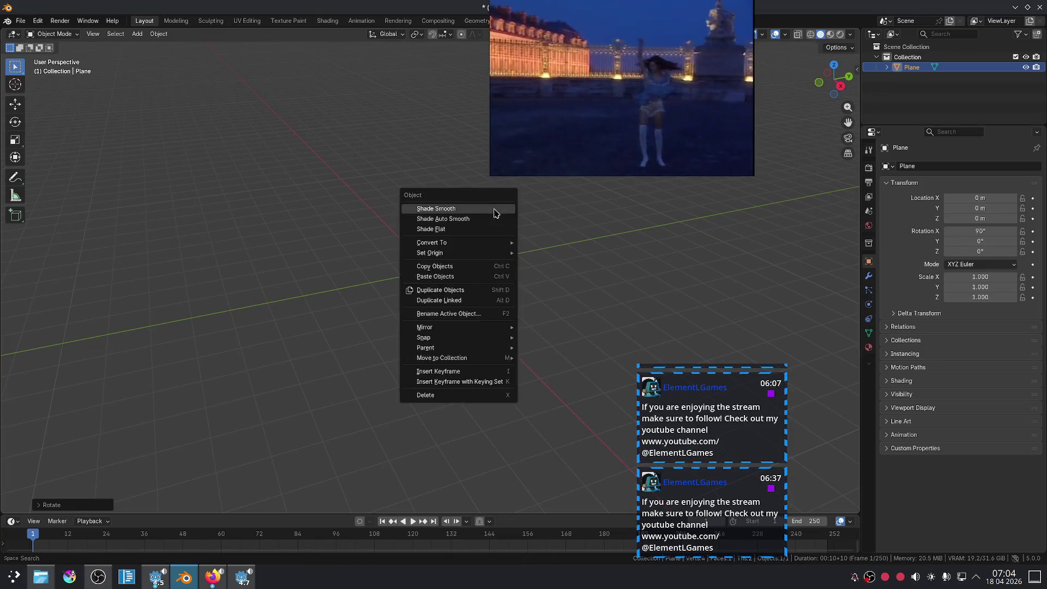
pyautogui.hotkey('ctrl', 'a')
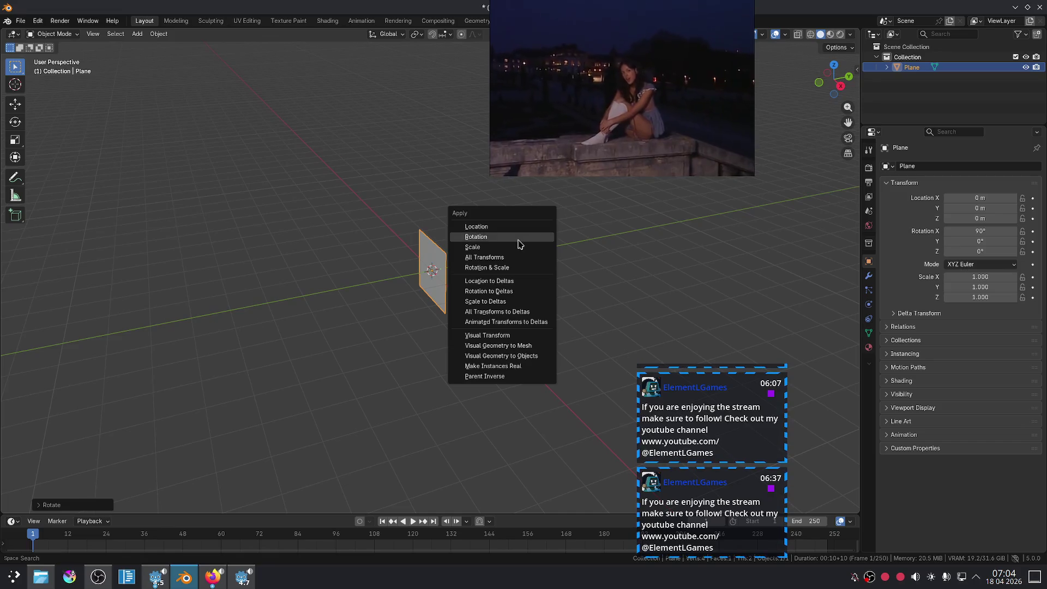
pyautogui.click(518, 238)
pyautogui.press('KP_1')
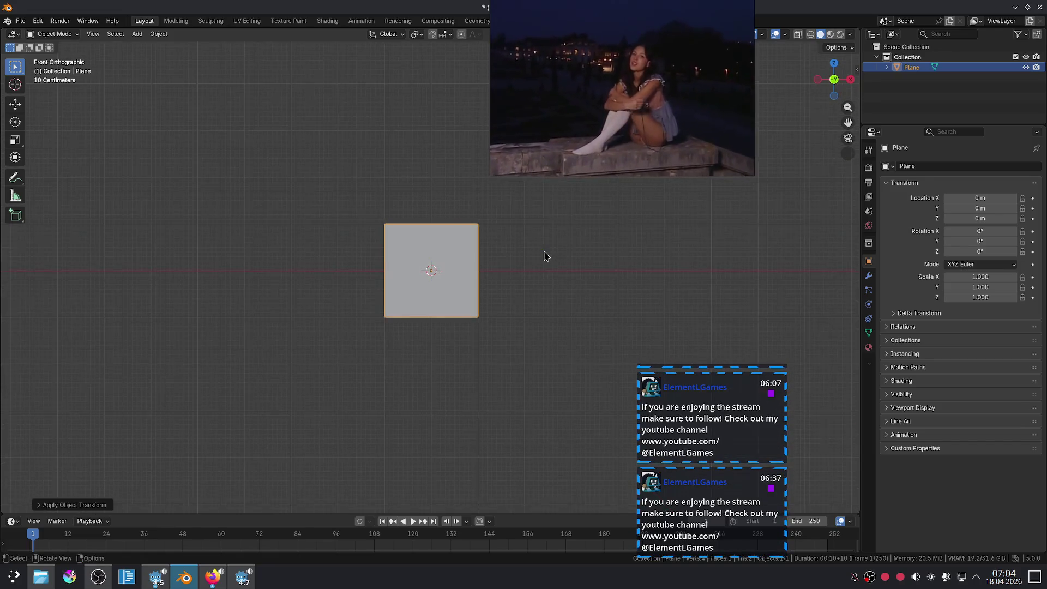
# Step: Subdivide the plane into a round shape and add a 0.05 m Solidify modifier
pyautogui.hotkey('ctrl', '3')
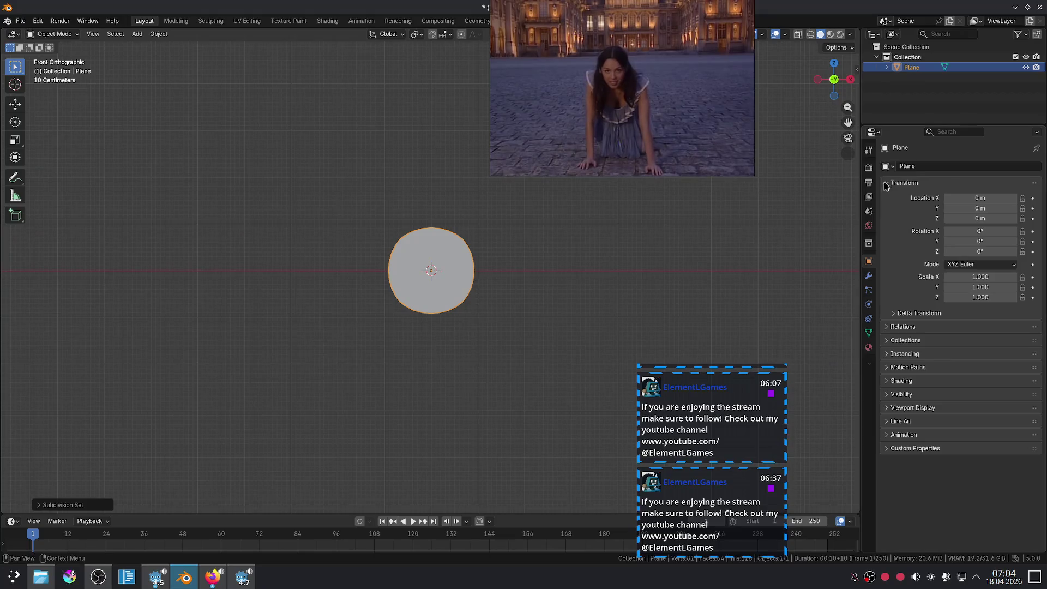
pyautogui.click(869, 275)
pyautogui.click(938, 165)
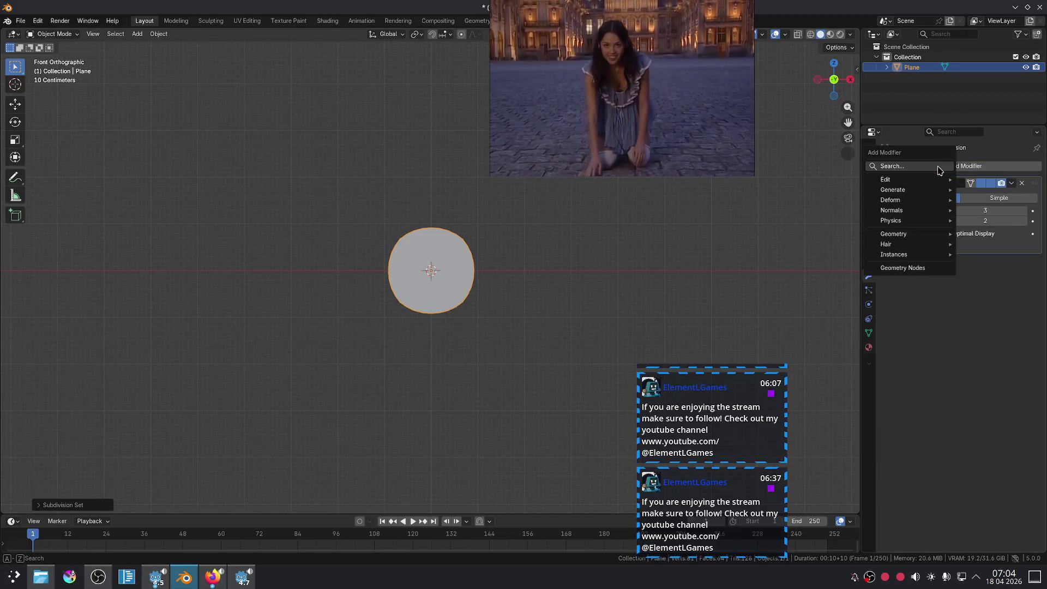
pyautogui.write('s')
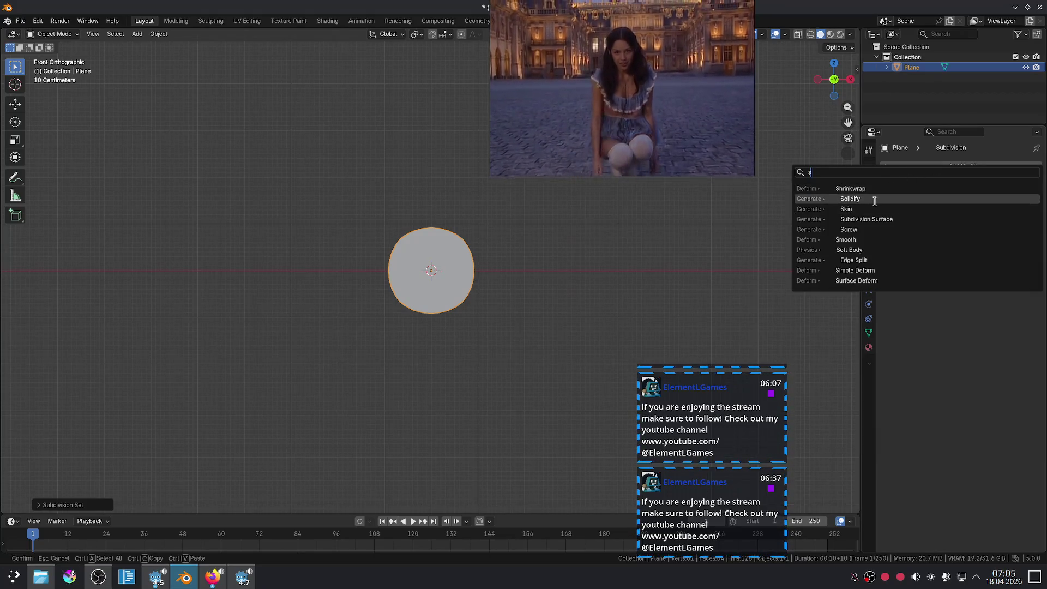
pyautogui.click(872, 199)
pyautogui.moveTo(982, 208); pyautogui.dragTo(1006, 209)
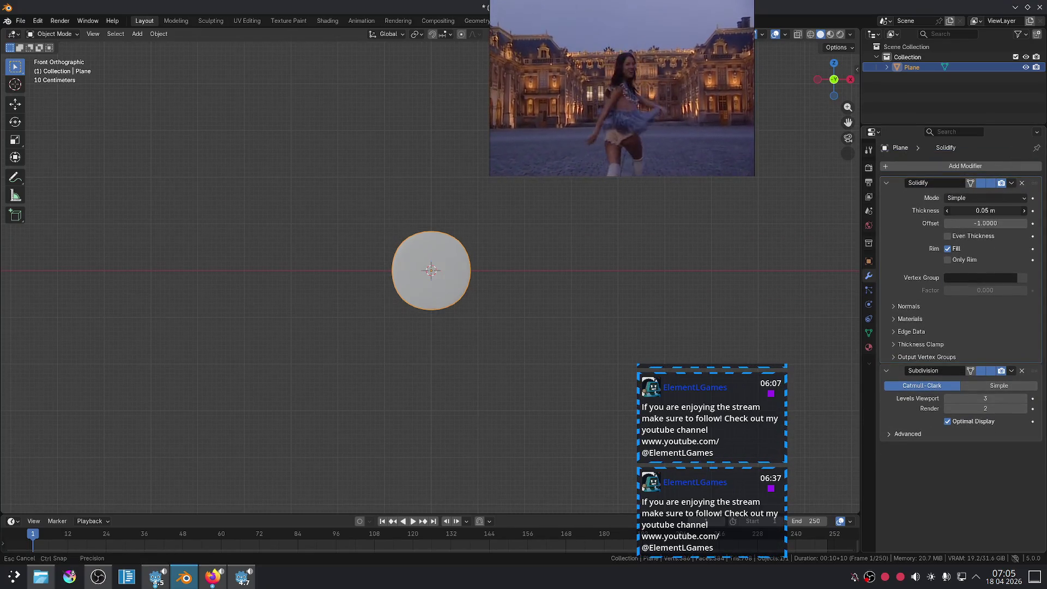
# Step: Shade the disc smooth and enable Even Thickness on the Solidify modifier
pyautogui.rightClick(421, 244)
pyautogui.click(421, 246)
pyautogui.moveTo(421, 244)
pyautogui.mouseDown(button='middle')
pyautogui.moveTo(551, 280)
pyautogui.moveTo(533, 285)
pyautogui.mouseUp(button='middle')
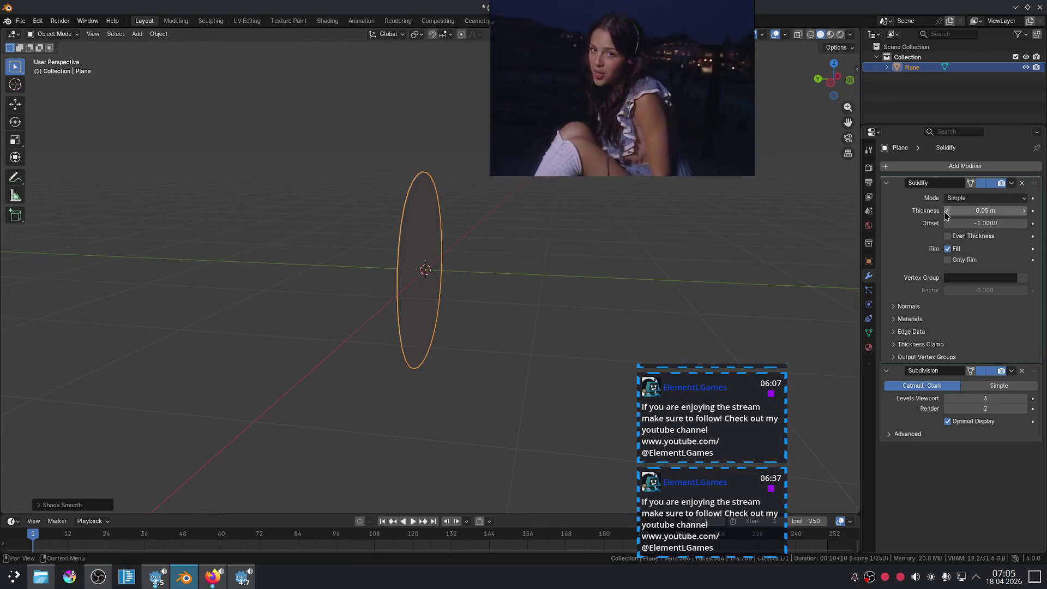
pyautogui.click(948, 235)
# Step: Scale the disc down and apply all its transforms
pyautogui.hotkey('ctrl', 'a')
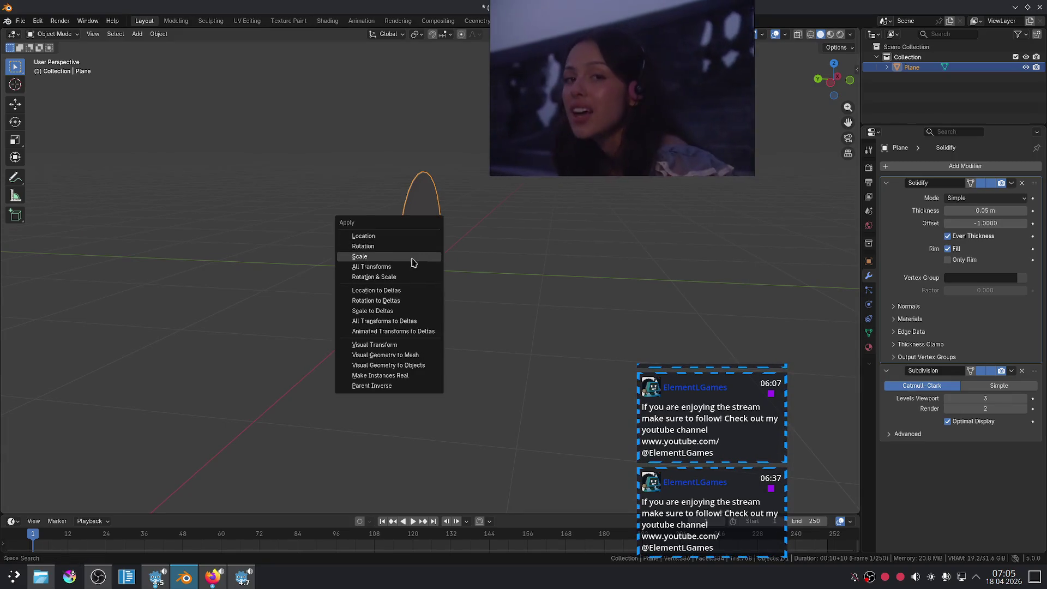
pyautogui.click(415, 256)
pyautogui.moveTo(611, 282)
pyautogui.mouseDown(button='middle')
pyautogui.moveTo(562, 276)
pyautogui.moveTo(600, 281)
pyautogui.mouseUp(button='middle')
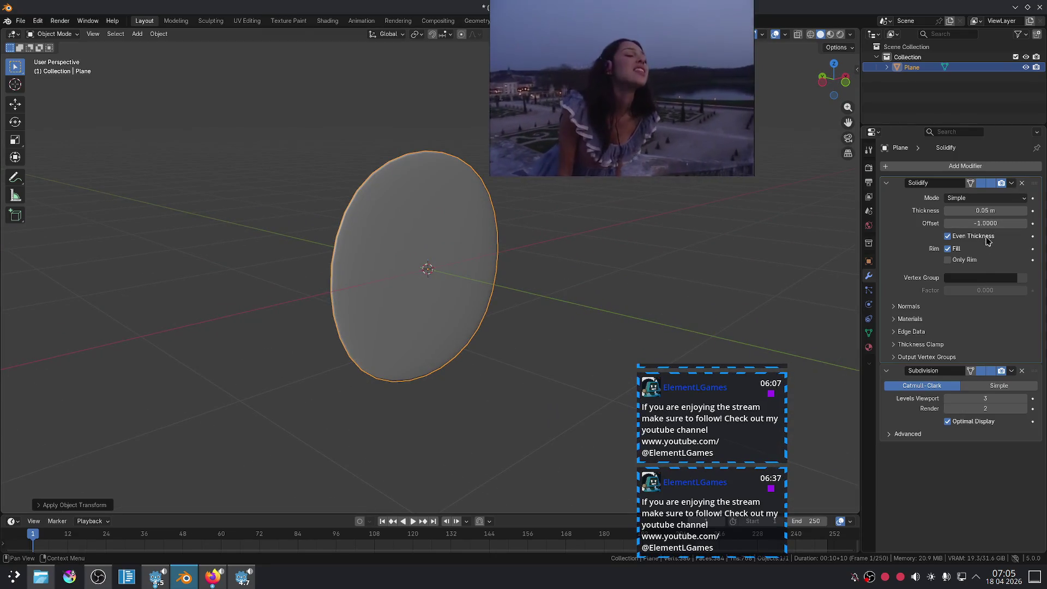
pyautogui.press('s')
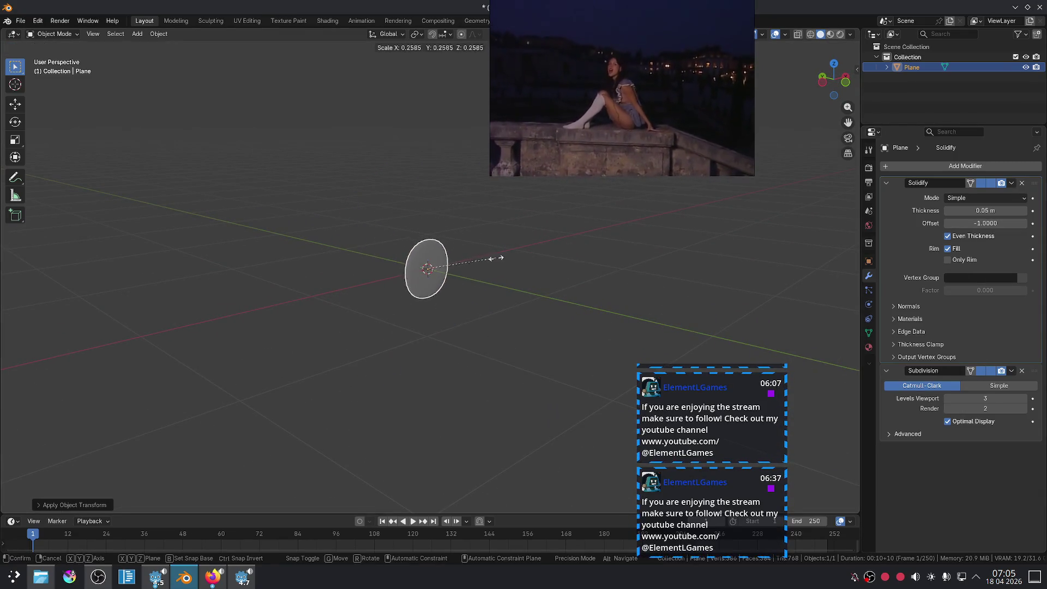
pyautogui.click(507, 262)
pyautogui.hotkey('ctrl', 'a')
pyautogui.click(504, 261)
pyautogui.moveTo(505, 262); pyautogui.dragTo(542, 253, button='middle')
pyautogui.press('s')
pyautogui.click(460, 236)
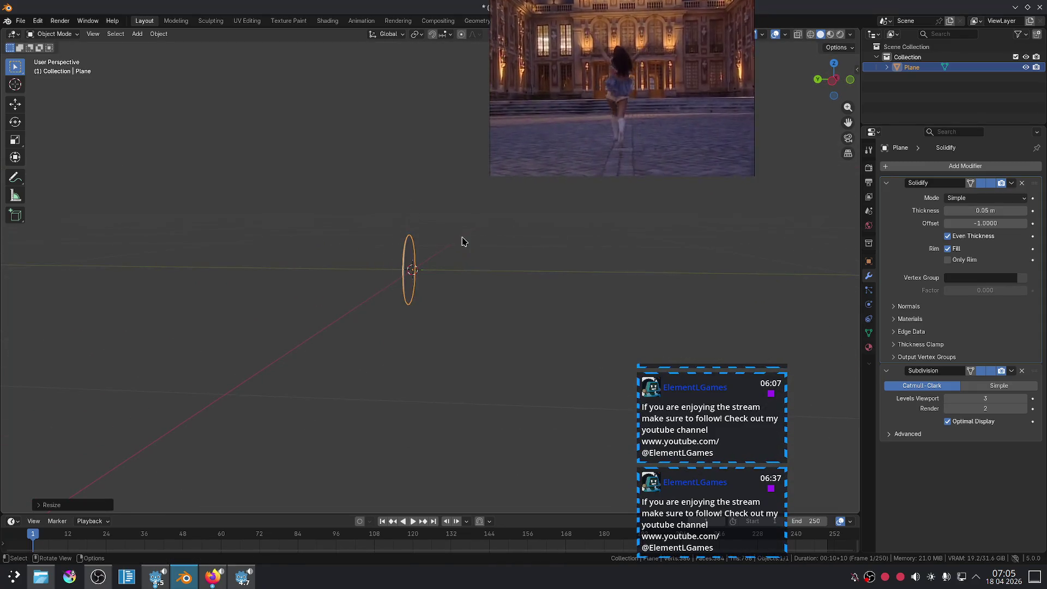
pyautogui.hotkey('ctrl', 'a')
pyautogui.click(469, 241)
pyautogui.moveTo(474, 241)
pyautogui.mouseDown(button='middle')
pyautogui.moveTo(453, 272)
pyautogui.moveTo(479, 285)
pyautogui.moveTo(529, 259)
pyautogui.mouseUp(button='middle')
# Step: Apply the Solidify and Subdivision modifiers and briefly inspect the mesh in Edit Mode
pyautogui.hotkey('ctrl', 'a')
pyautogui.hotkey('ctrl', 'a')
pyautogui.press('Tab')
pyautogui.press('Tab')
pyautogui.click(529, 259)
pyautogui.hotkey('shift', 'a')
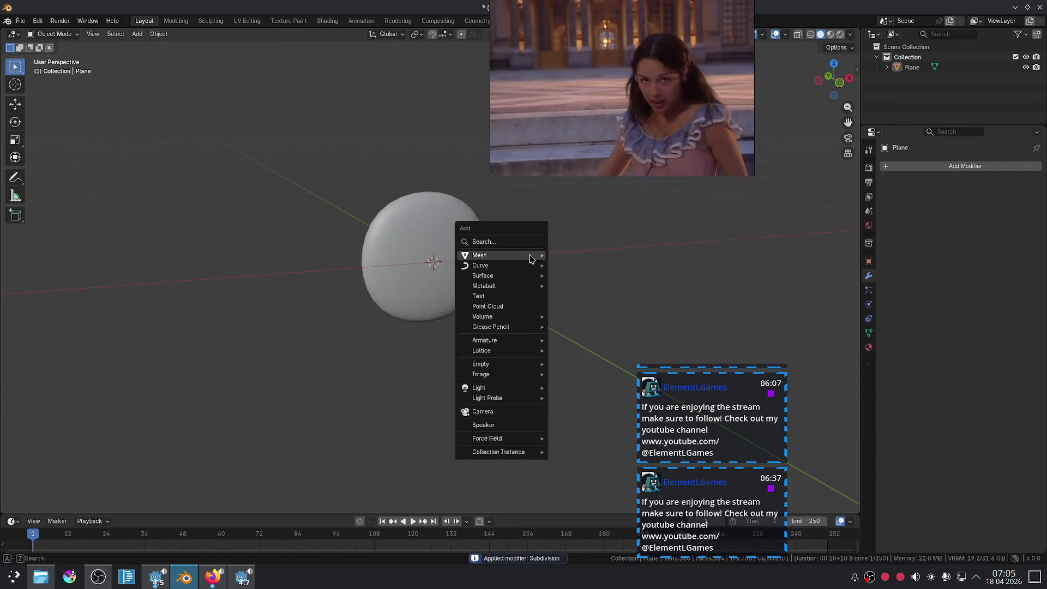
# Step: Add a Lattice object and give the disc a Basis shape key
pyautogui.click(510, 242)
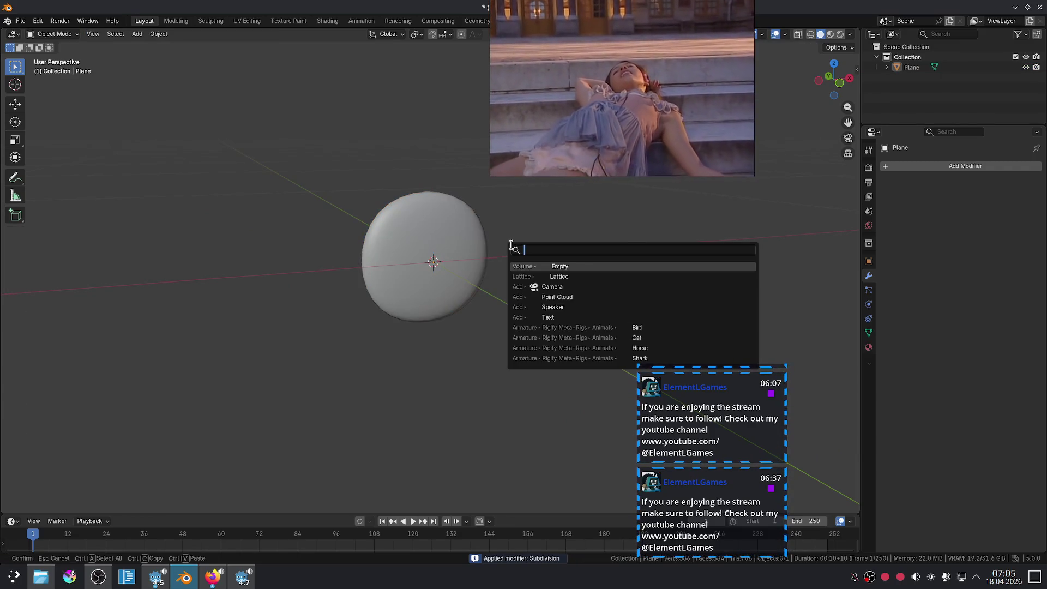
pyautogui.click(546, 276)
pyautogui.click(452, 255)
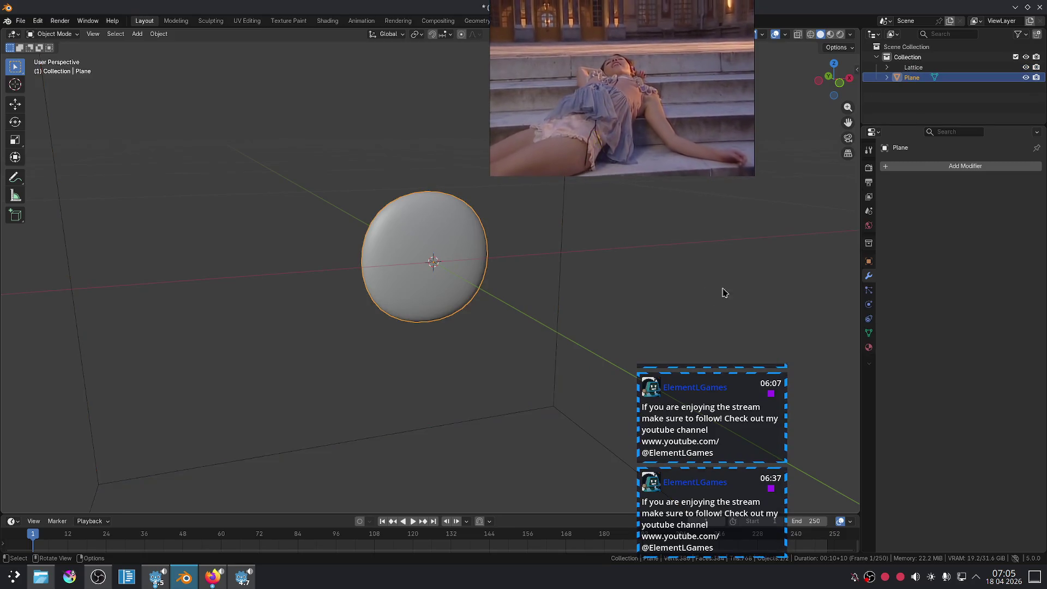
pyautogui.click(870, 333)
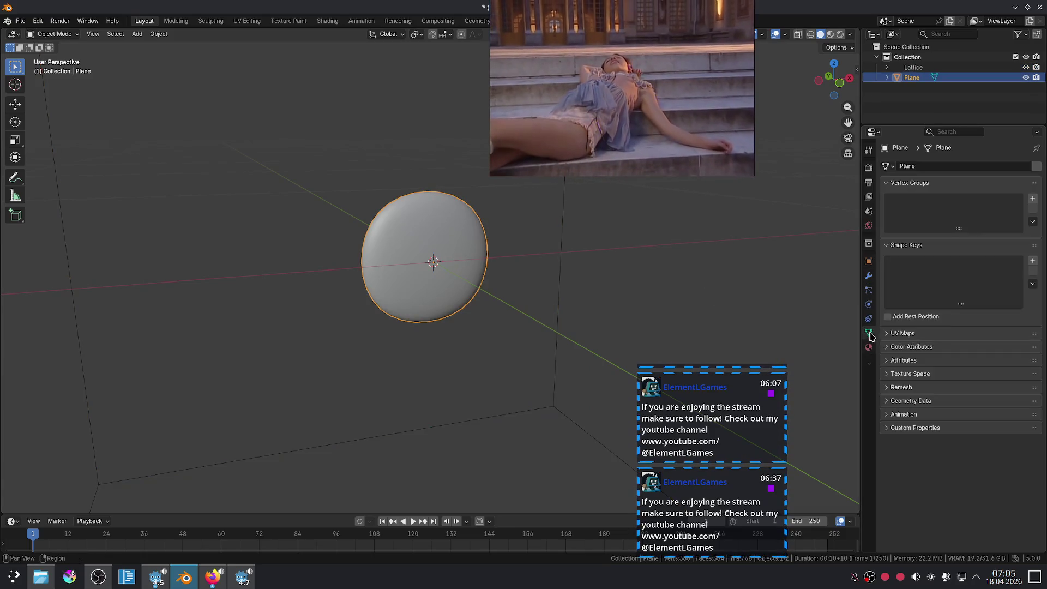
pyautogui.click(1033, 261)
pyautogui.scroll(-5, 622, 253)
# Step: Shrink the lattice cage around the disc and flatten it along Y
pyautogui.click(641, 251)
pyautogui.press('s')
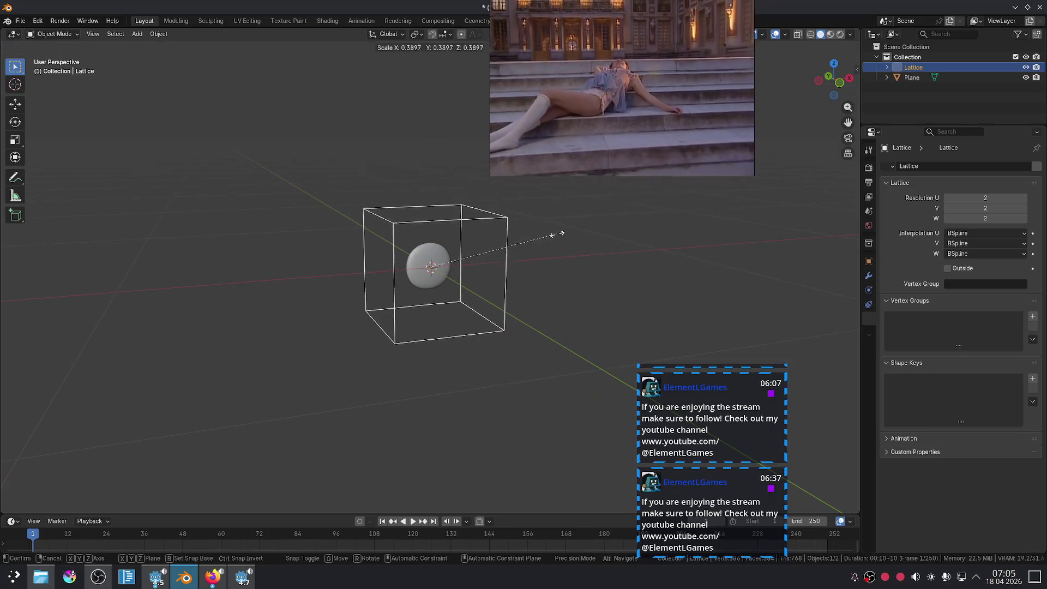
pyautogui.click(505, 252)
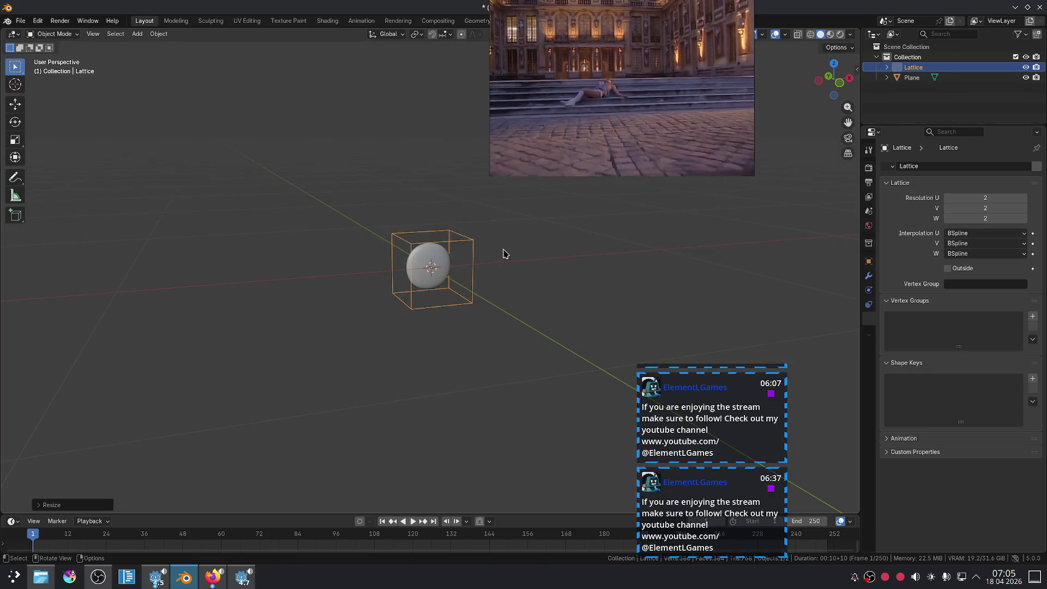
pyautogui.scroll(5, 505, 253)
pyautogui.moveTo(545, 236); pyautogui.dragTo(585, 254, button='middle')
pyautogui.press('g')
pyautogui.press('Escape')
pyautogui.press('g')
pyautogui.press('y')
pyautogui.press('Escape')
pyautogui.press('s')
pyautogui.press('y')
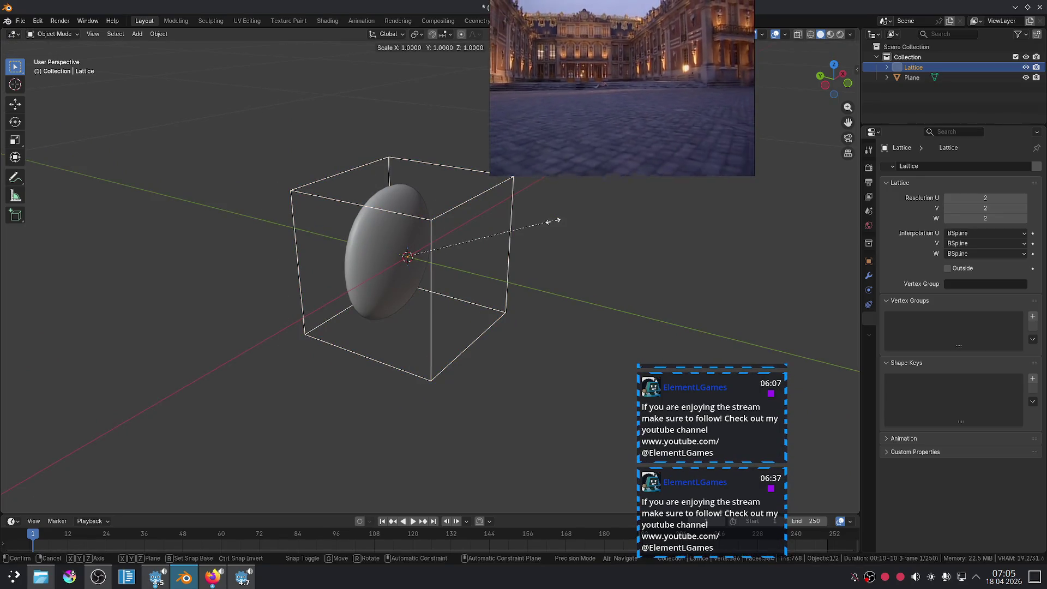
pyautogui.click(458, 196)
# Step: Move the lattice cage along Y so it encloses the disc
pyautogui.moveTo(458, 197)
pyautogui.mouseDown(button='middle')
pyautogui.moveTo(538, 231)
pyautogui.moveTo(516, 230)
pyautogui.mouseUp(button='middle')
pyautogui.press('g')
pyautogui.press('y')
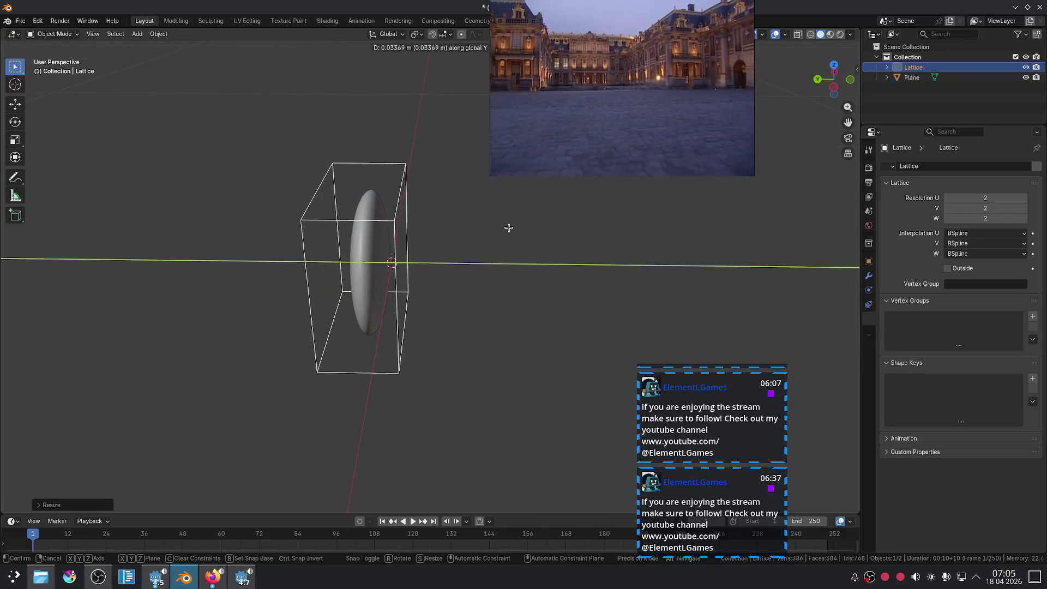
pyautogui.click(512, 232)
pyautogui.moveTo(558, 268); pyautogui.dragTo(427, 276, button='middle')
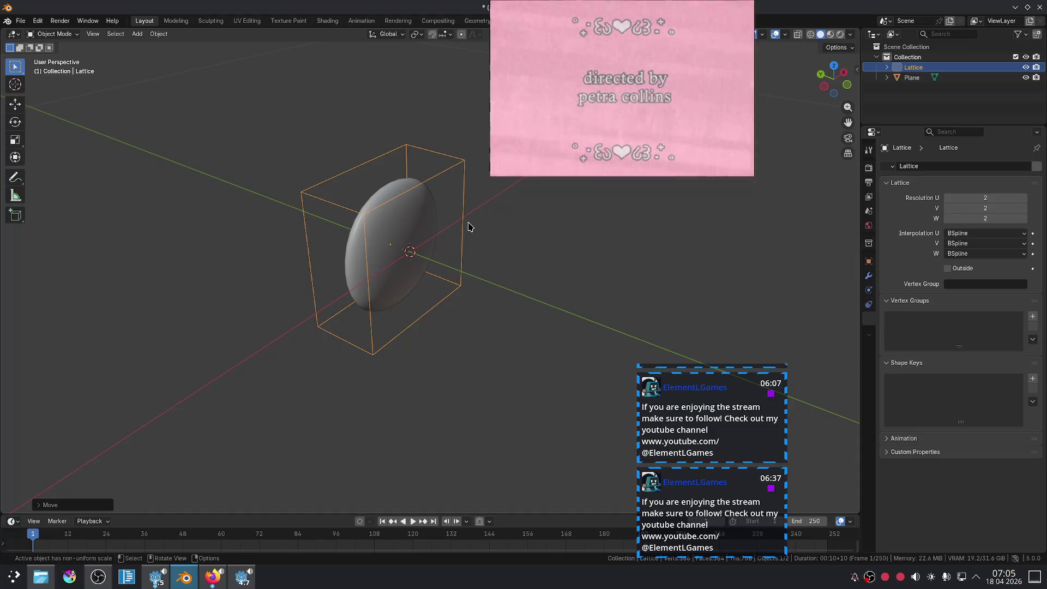
pyautogui.click(397, 249)
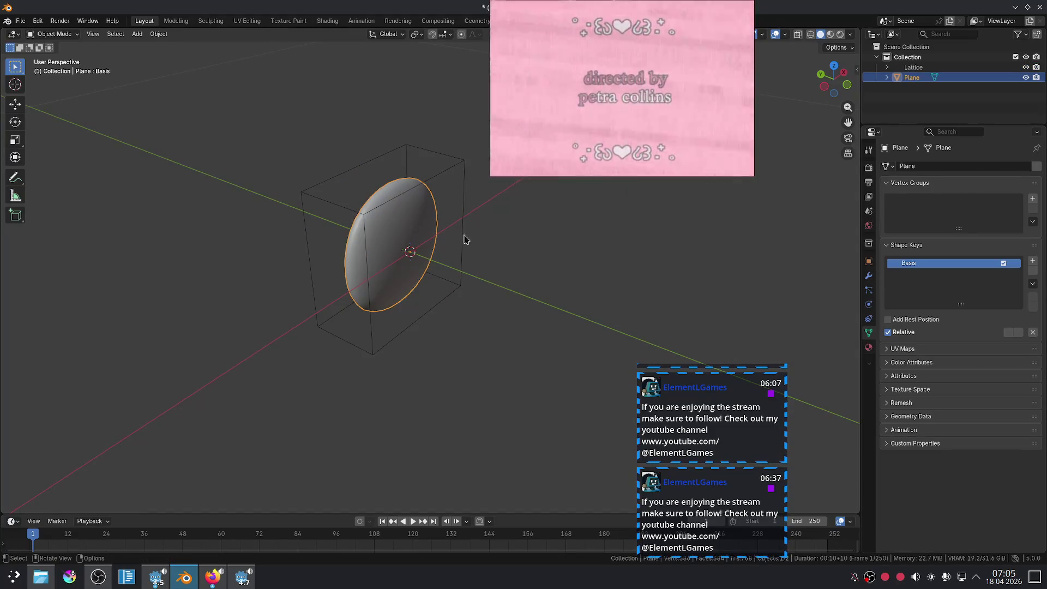
pyautogui.click(867, 279)
# Step: Add a Lattice modifier to the disc with Lattice as its deforming object
pyautogui.click(922, 164)
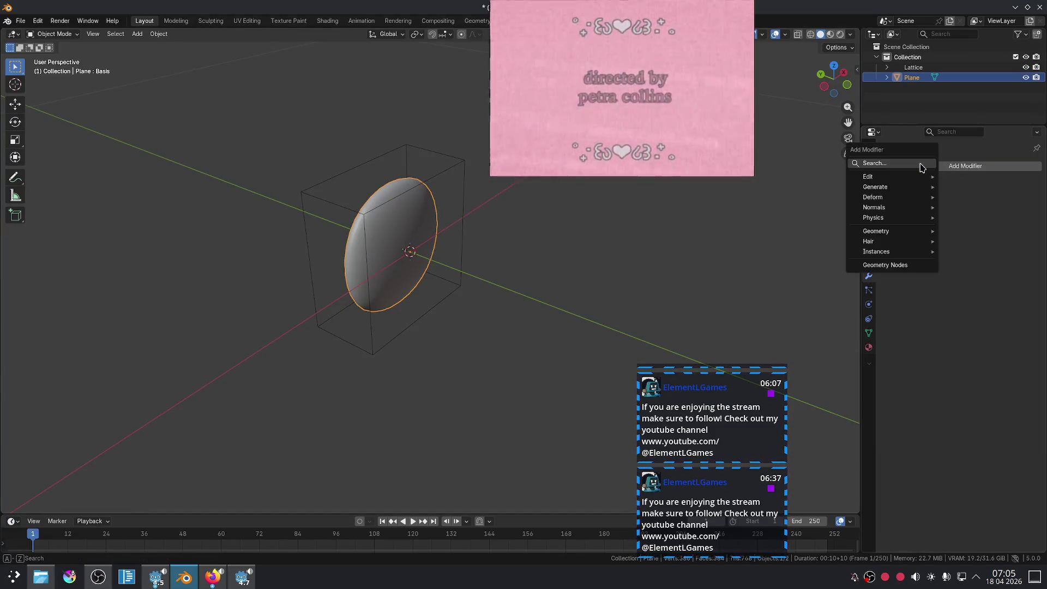
pyautogui.write('mod')
pyautogui.press('Escape')
pyautogui.click(906, 164)
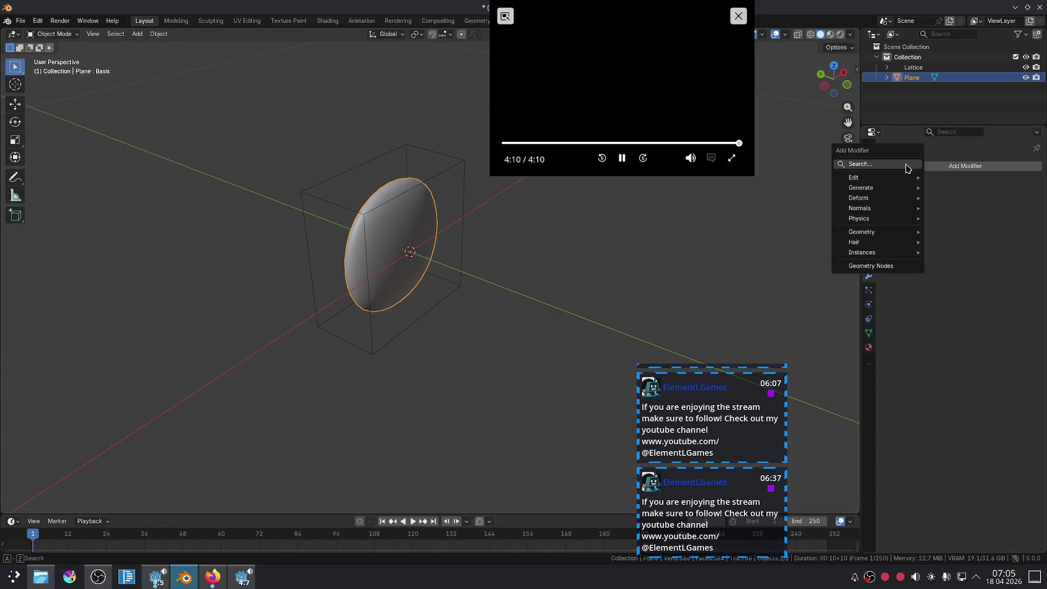
pyautogui.write('la')
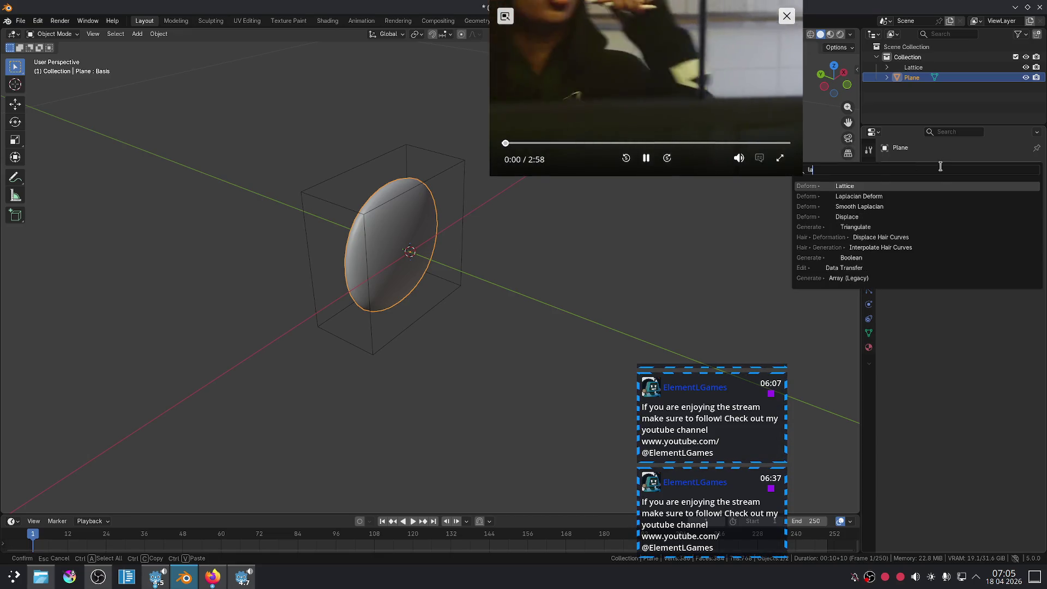
pyautogui.click(881, 189)
pyautogui.click(982, 198)
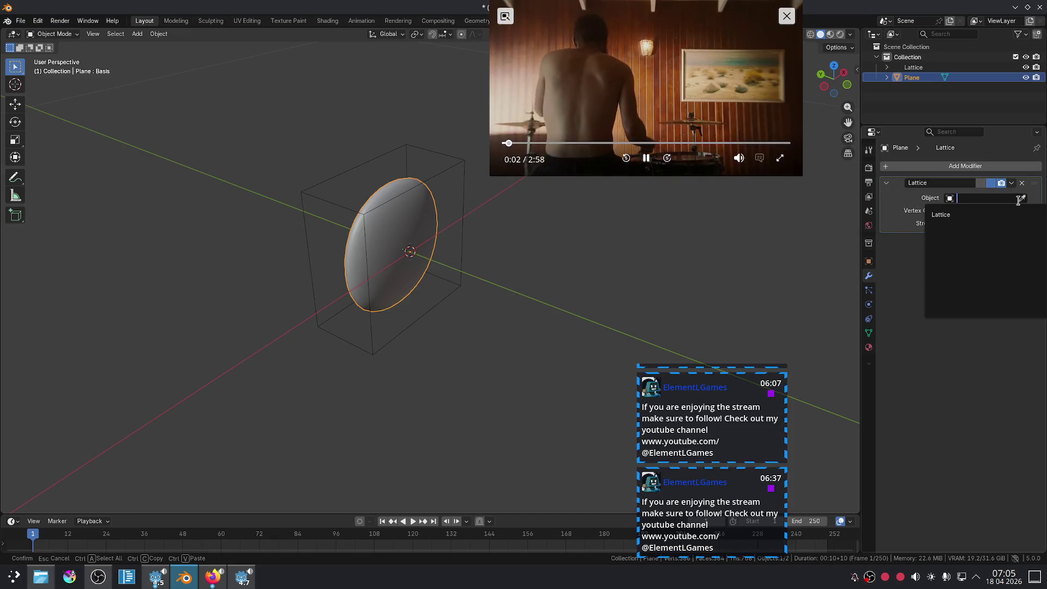
pyautogui.click(949, 215)
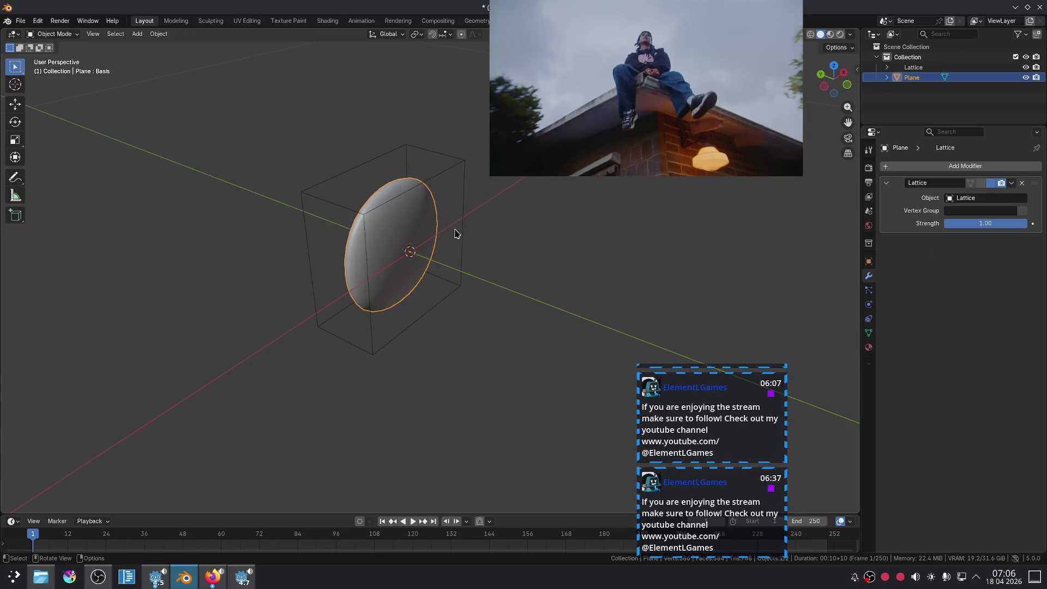
# Step: Select the lattice cage and show its 2×2×2 resolution settings
pyautogui.click(463, 232)
pyautogui.click(478, 235)
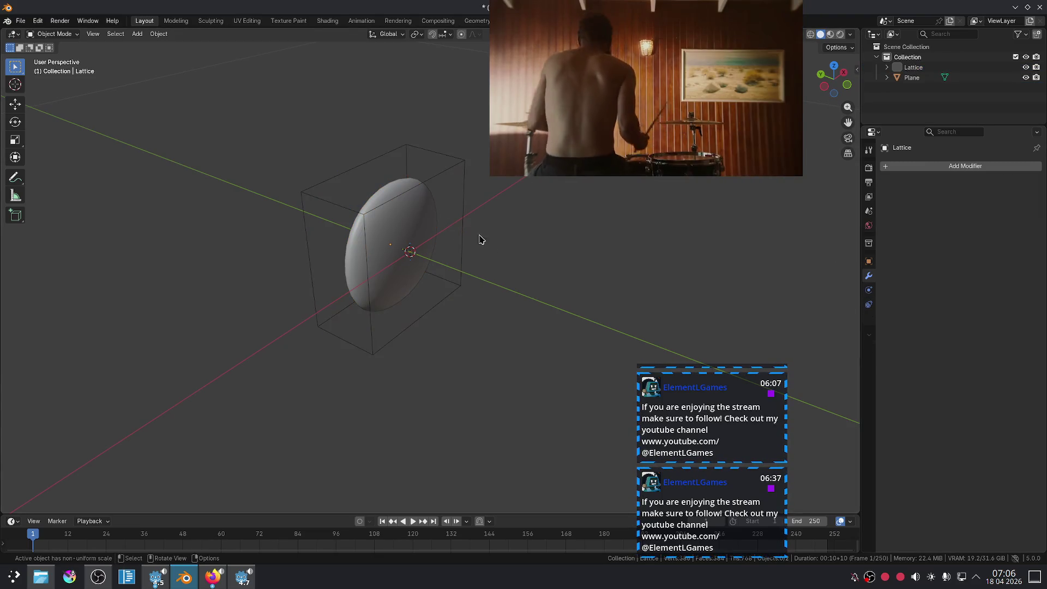
pyautogui.click(464, 227)
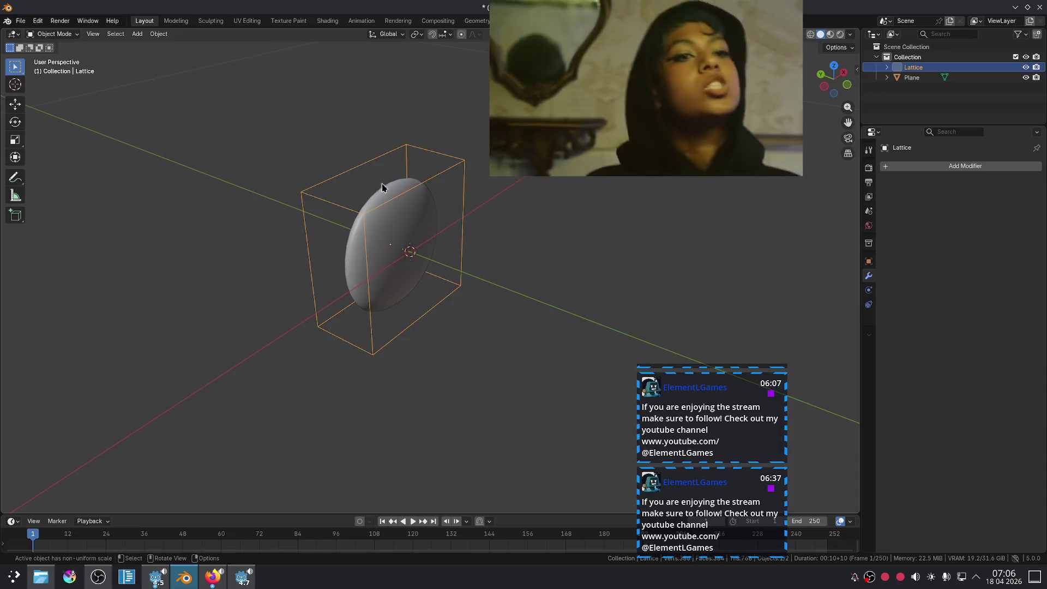
pyautogui.click(480, 228)
pyautogui.click(469, 227)
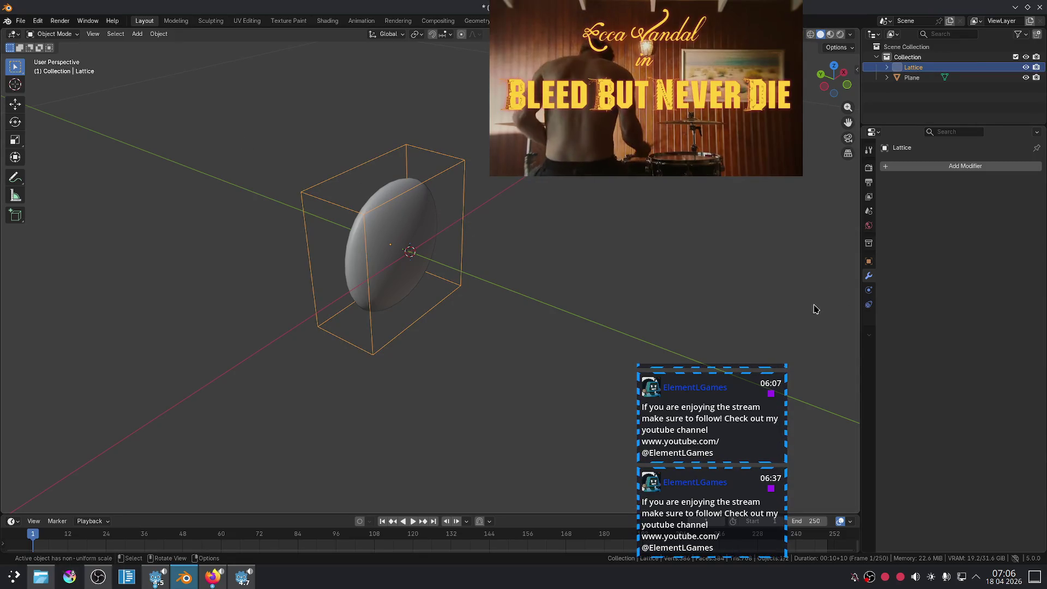
pyautogui.click(868, 320)
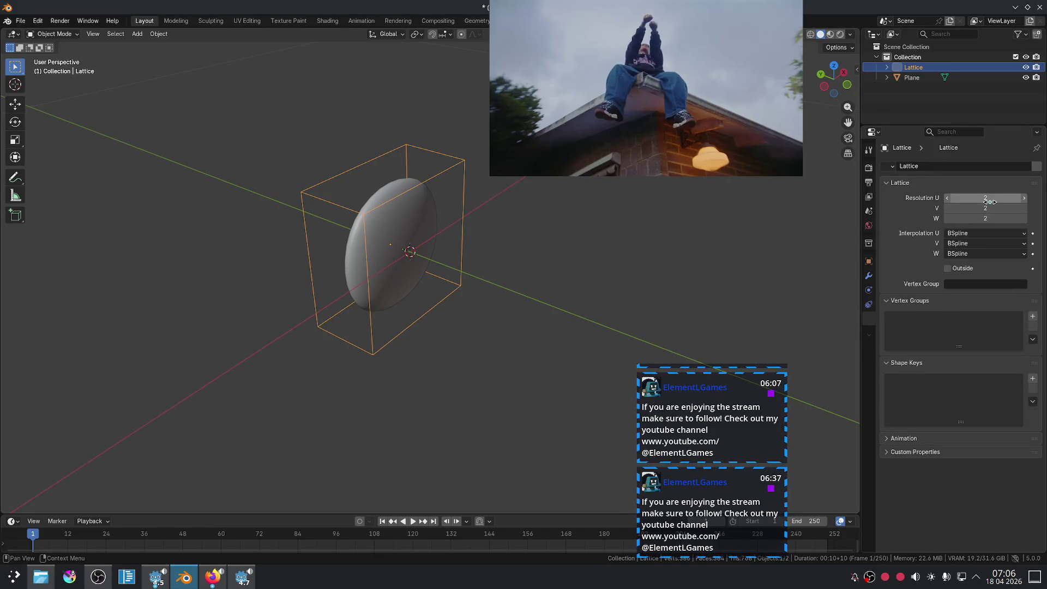
# Step: Set the lattice resolution to U 4, V 1, W 3
pyautogui.click(1025, 198)
pyautogui.hotkey('ctrl', 'z')
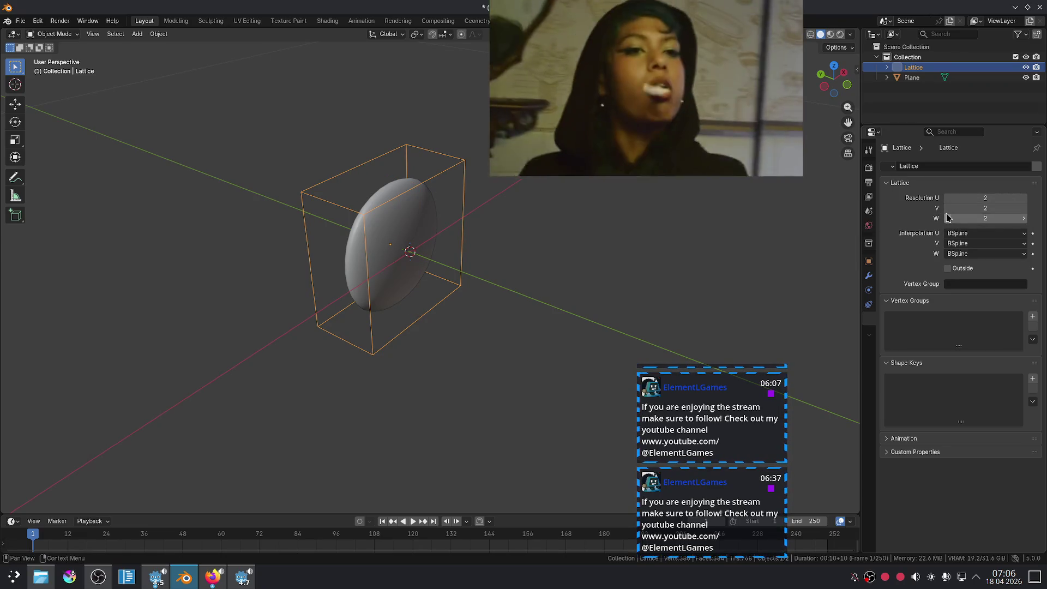
pyautogui.click(947, 208)
pyautogui.click(1025, 198)
pyautogui.click(1025, 198)
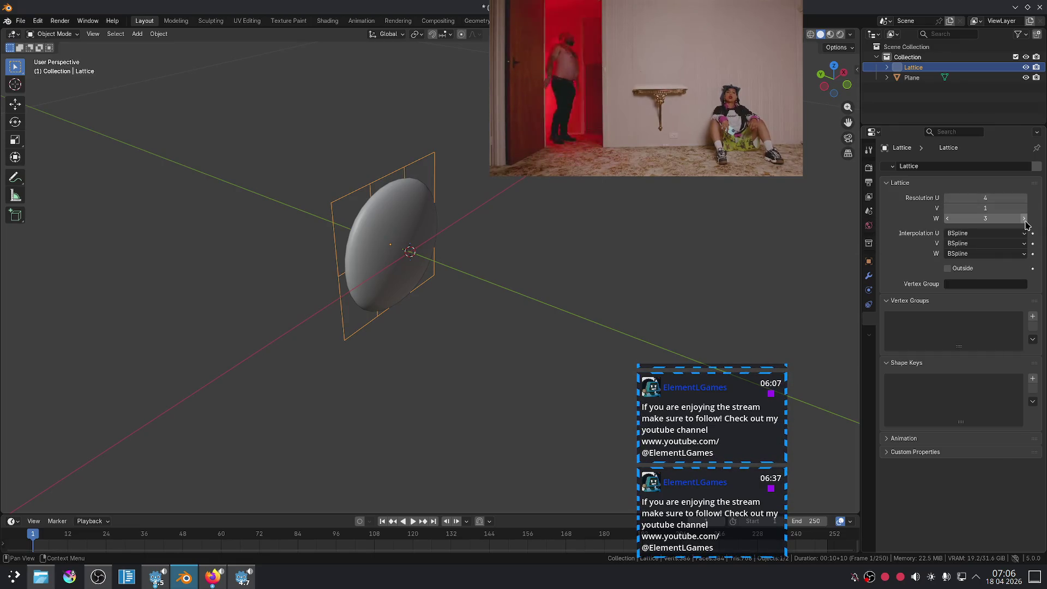
pyautogui.click(1025, 220)
# Step: Move the lattice so it sits centred over the disc, then select the disc in front view
pyautogui.moveTo(627, 257); pyautogui.dragTo(522, 310, button='middle')
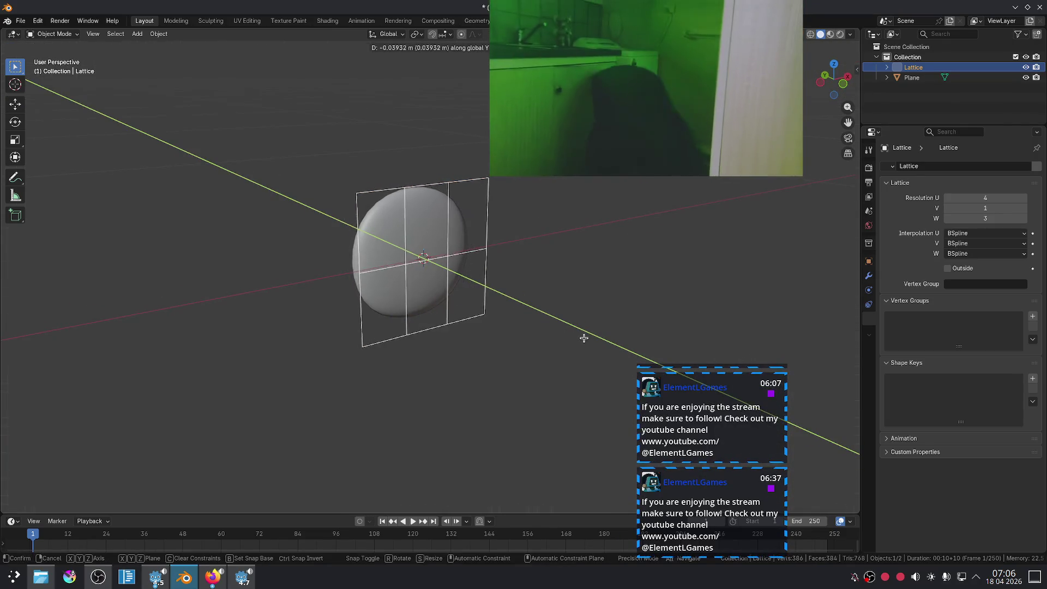
pyautogui.click(577, 337)
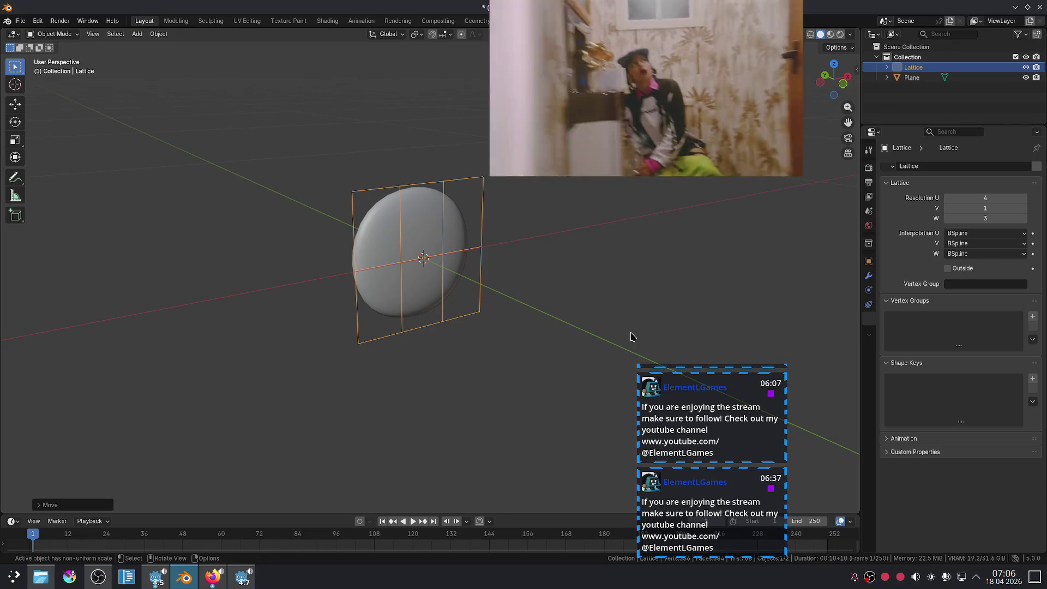
pyautogui.press('KP_1')
pyautogui.click(541, 249)
pyautogui.click(494, 232)
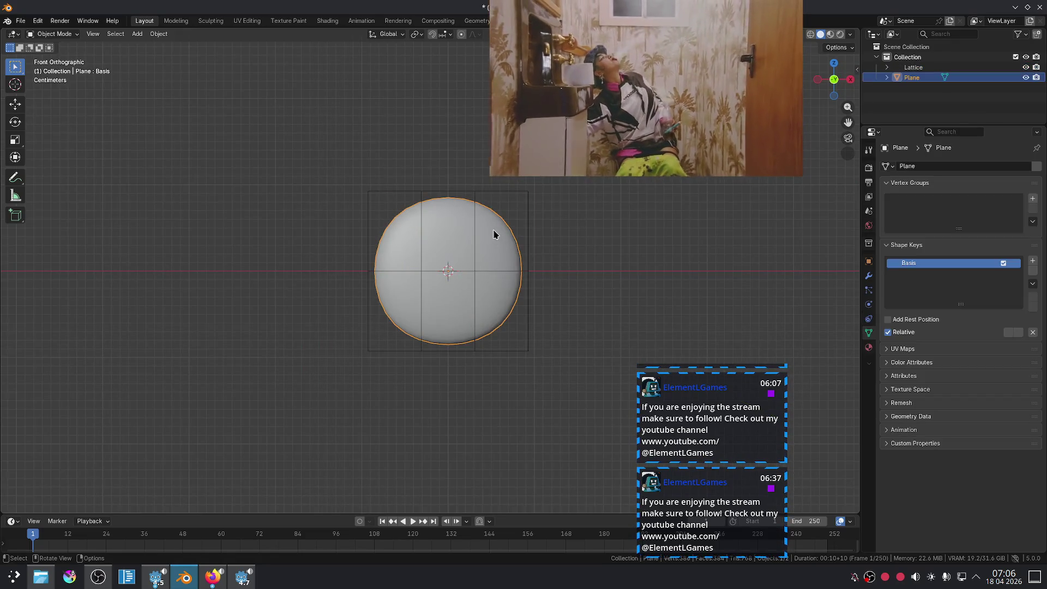
# Step: Add a new shape key to the disc and name it 'Angry'
pyautogui.click(1033, 261)
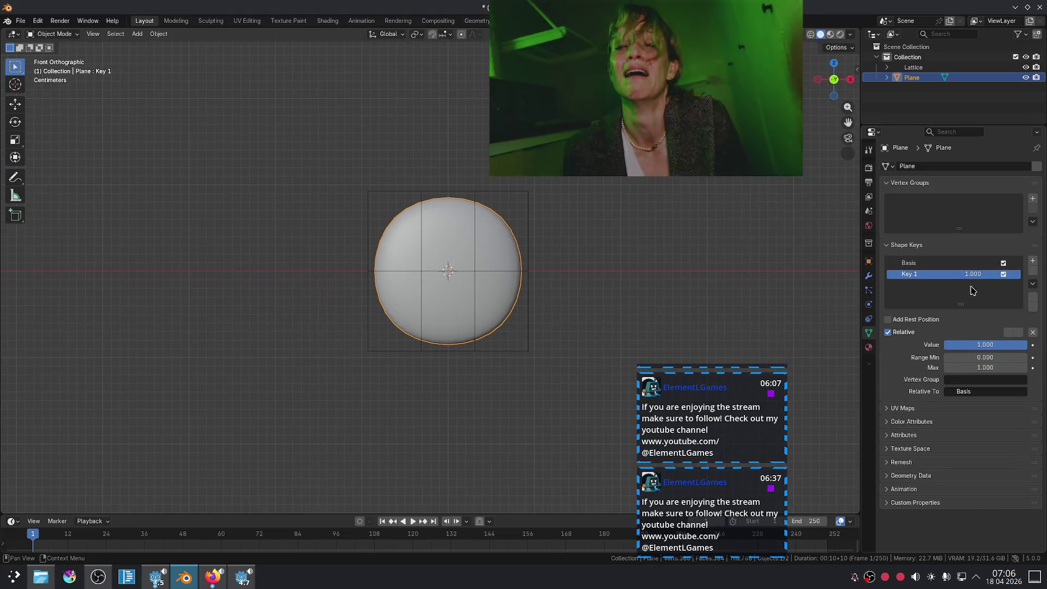
pyautogui.doubleClick(933, 274)
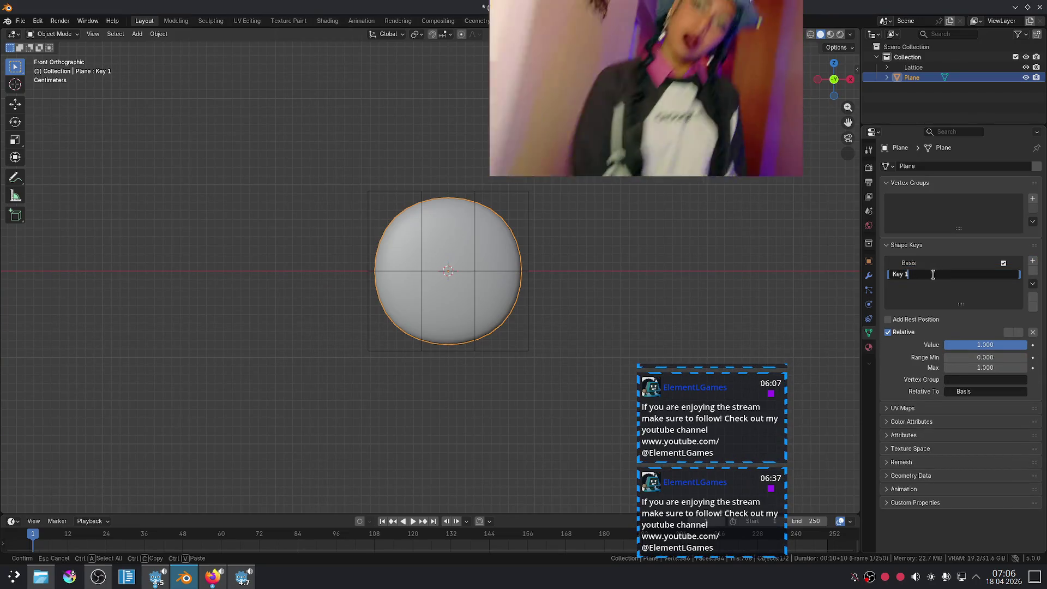
pyautogui.write('Angry')
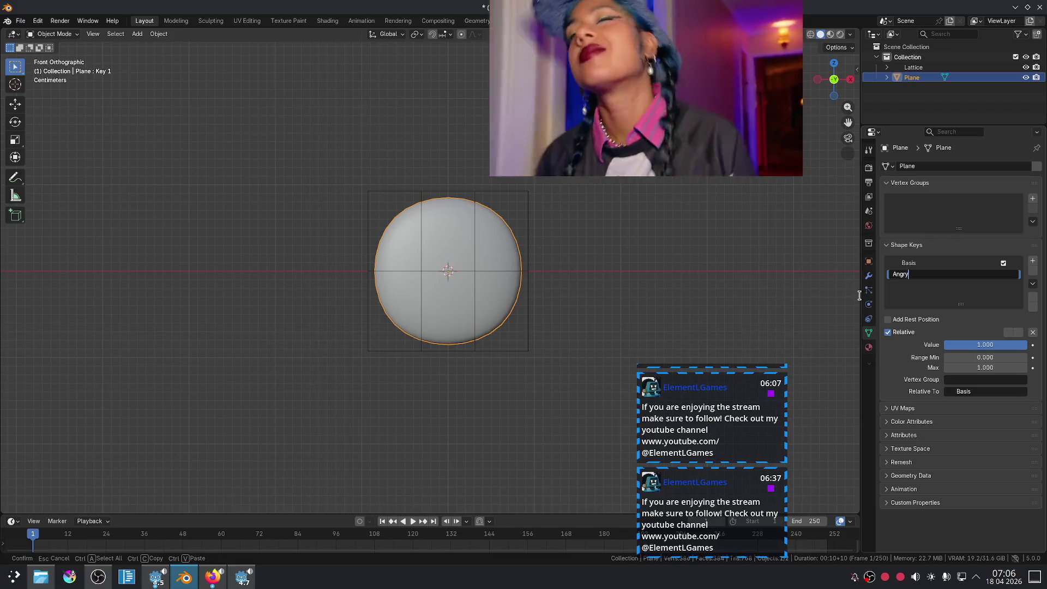
pyautogui.press('Return')
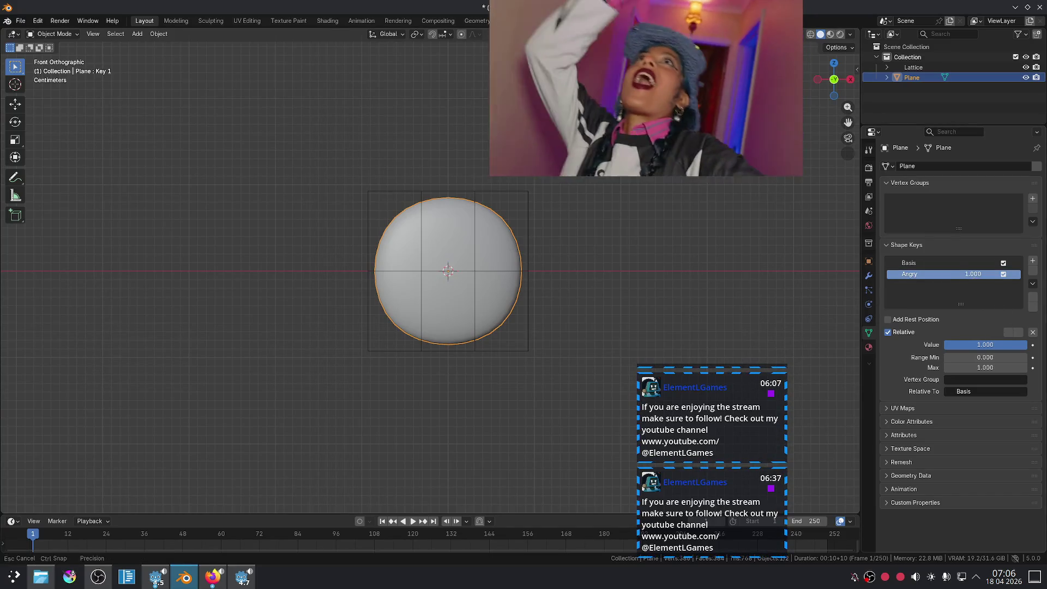
# Step: Put the lattice into Edit Mode and box-select its four left-side points
pyautogui.click(417, 195)
pyautogui.press('Tab')
pyautogui.moveTo(368, 191)
pyautogui.mouseDown()
pyautogui.moveTo(376, 224)
pyautogui.moveTo(364, 259)
pyautogui.mouseUp()
pyautogui.hotkey('ctrl', 'z')
pyautogui.moveTo(327, 168); pyautogui.dragTo(436, 294)
# Step: Move the selected lattice points down, return to Object Mode and select the disc
pyautogui.press('g')
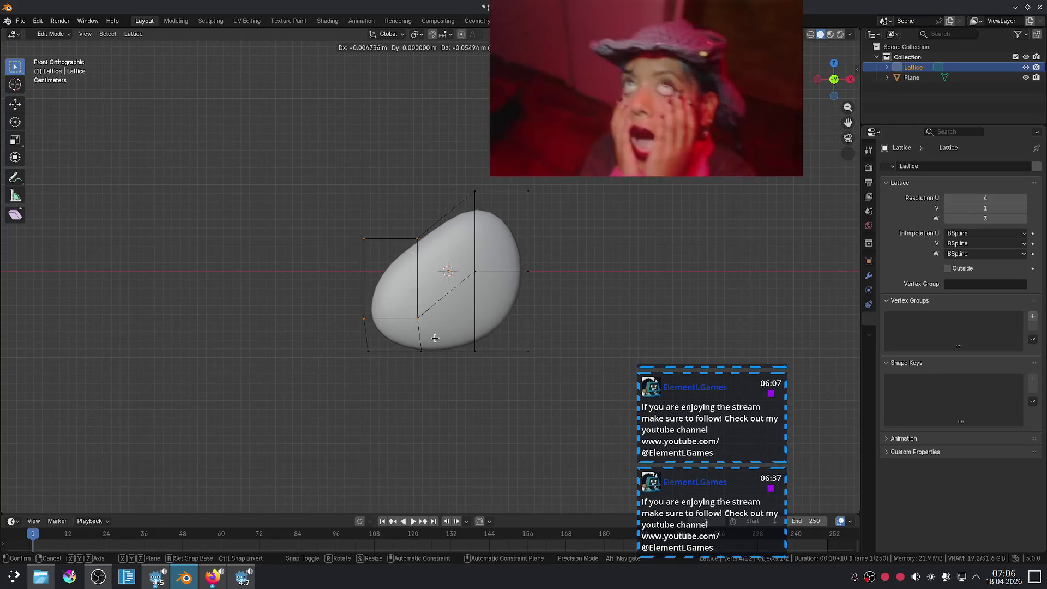
pyautogui.click(439, 339)
pyautogui.press('Tab')
pyautogui.click(547, 260)
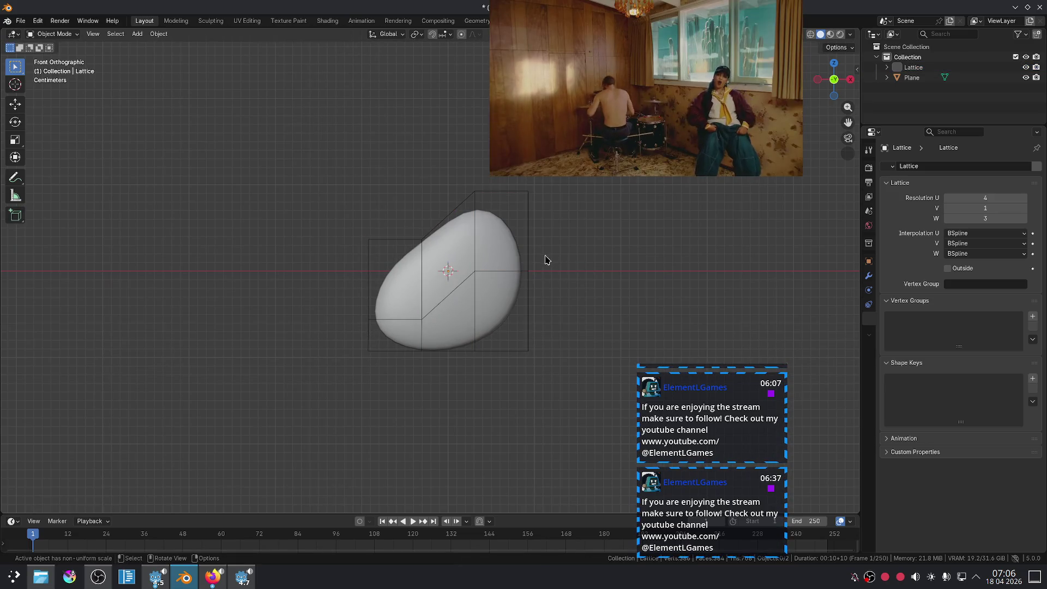
pyautogui.click(510, 252)
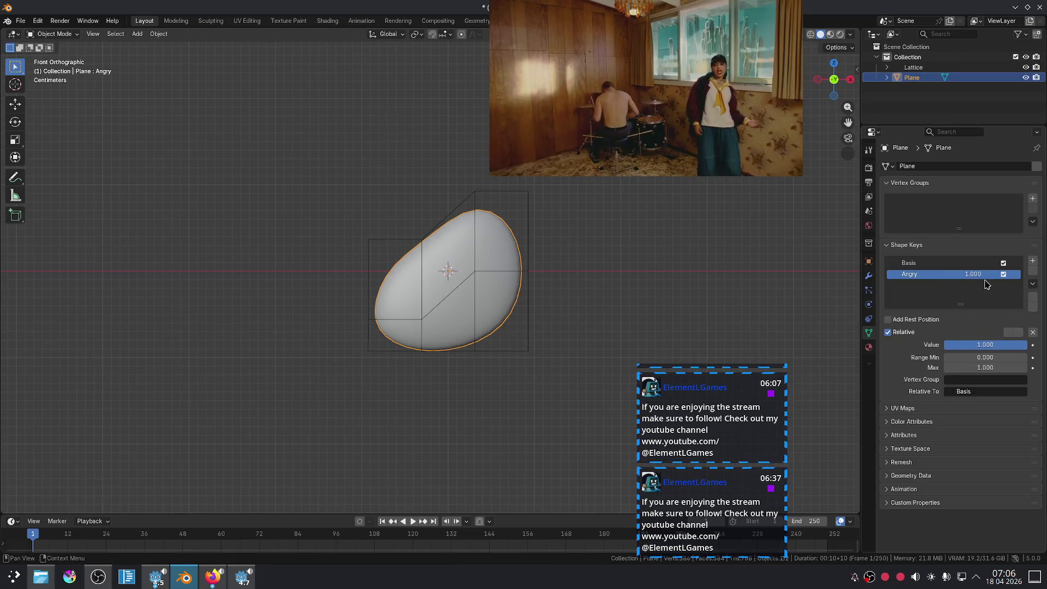
# Step: Try the Angry shape key at value 0, leave it at 1.000, and reselect the lattice
pyautogui.click(971, 263)
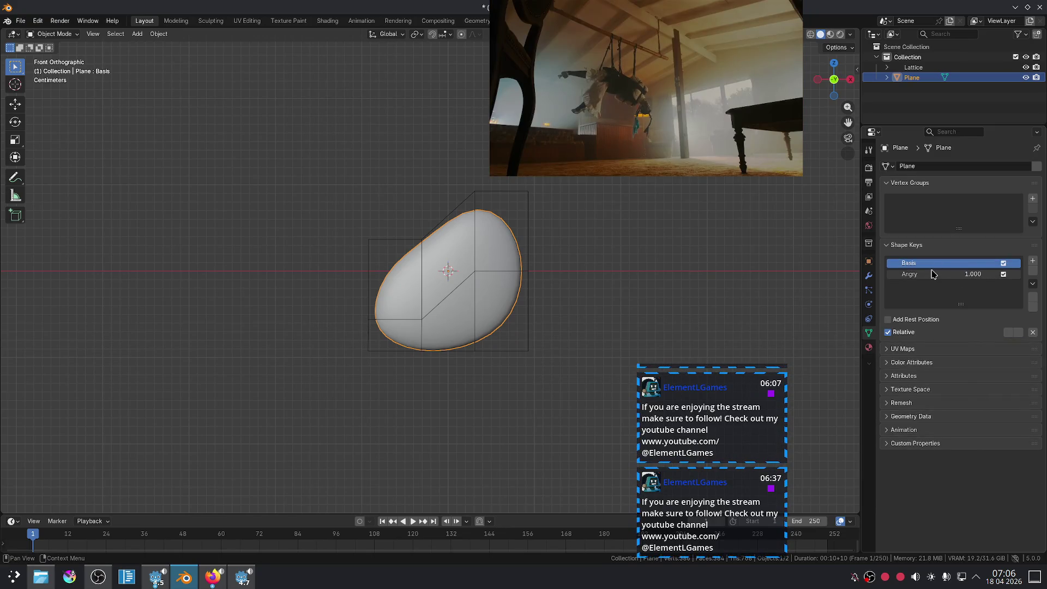
pyautogui.click(933, 274)
pyautogui.moveTo(986, 345); pyautogui.dragTo(949, 345)
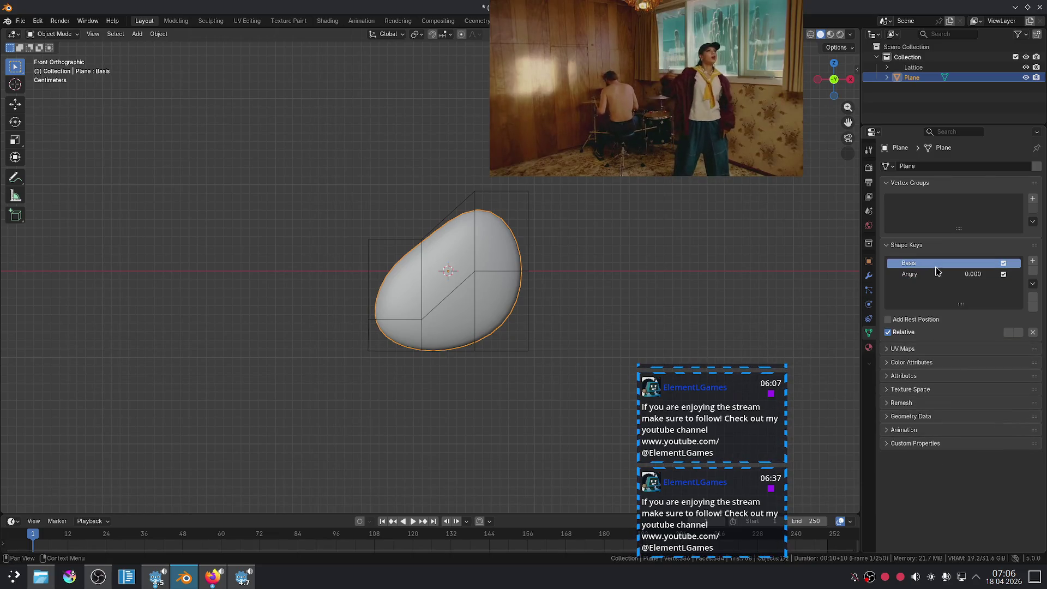
pyautogui.click(534, 254)
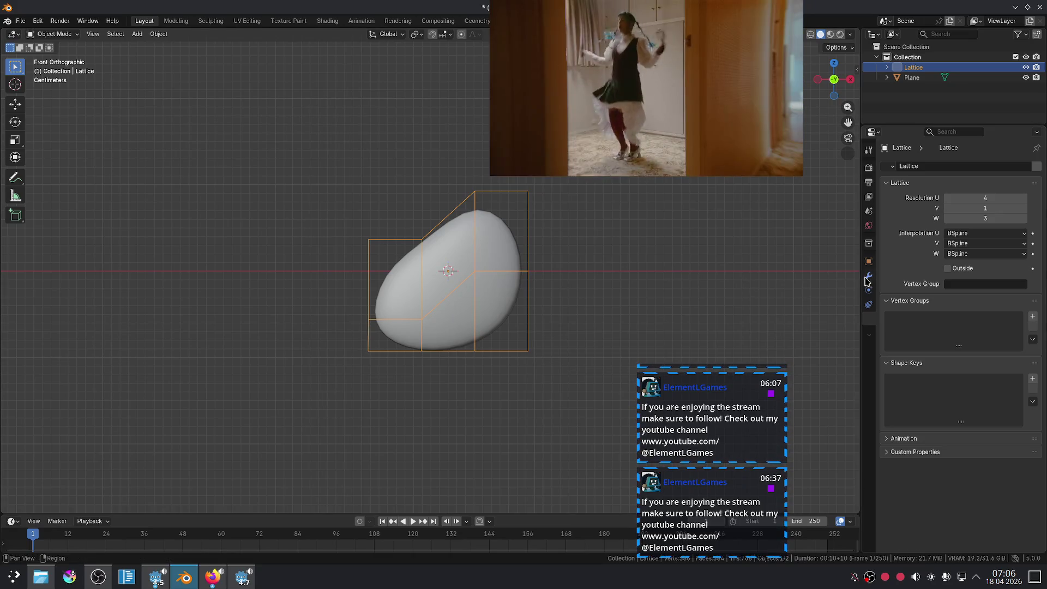
pyautogui.click(512, 246)
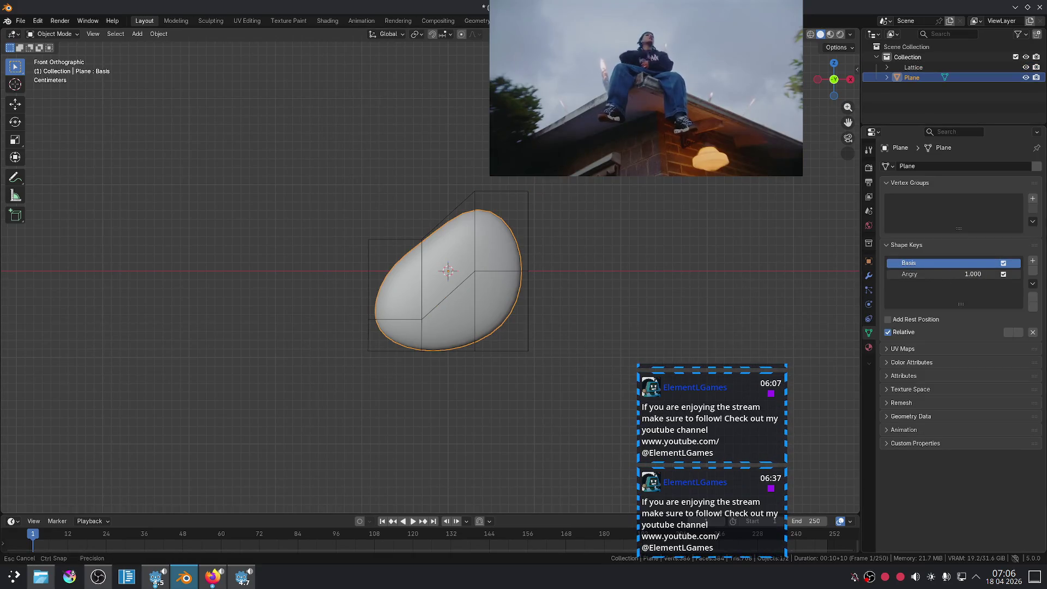
pyautogui.click(931, 275)
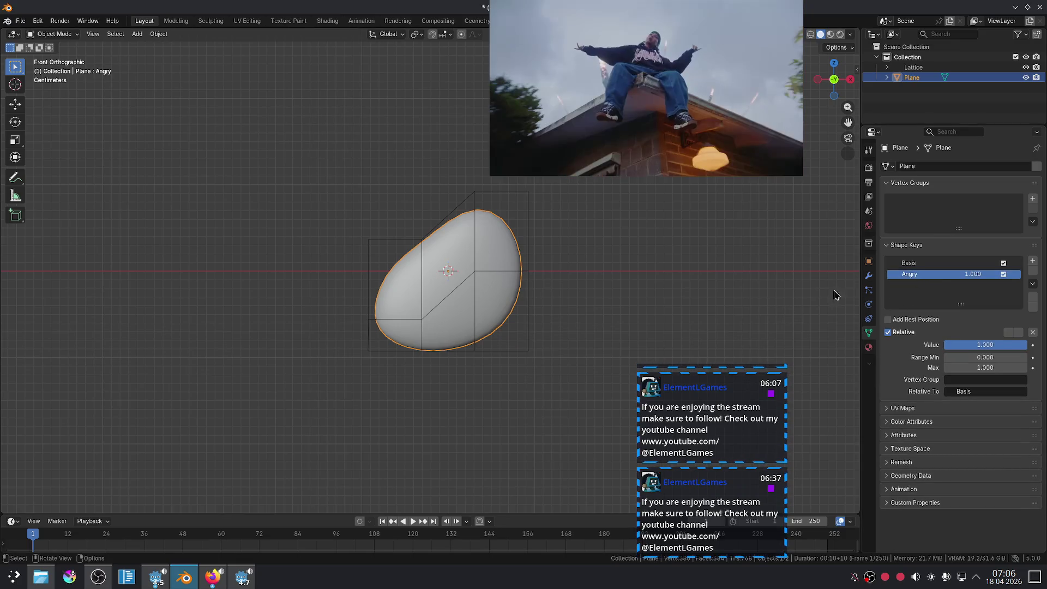
pyautogui.click(528, 276)
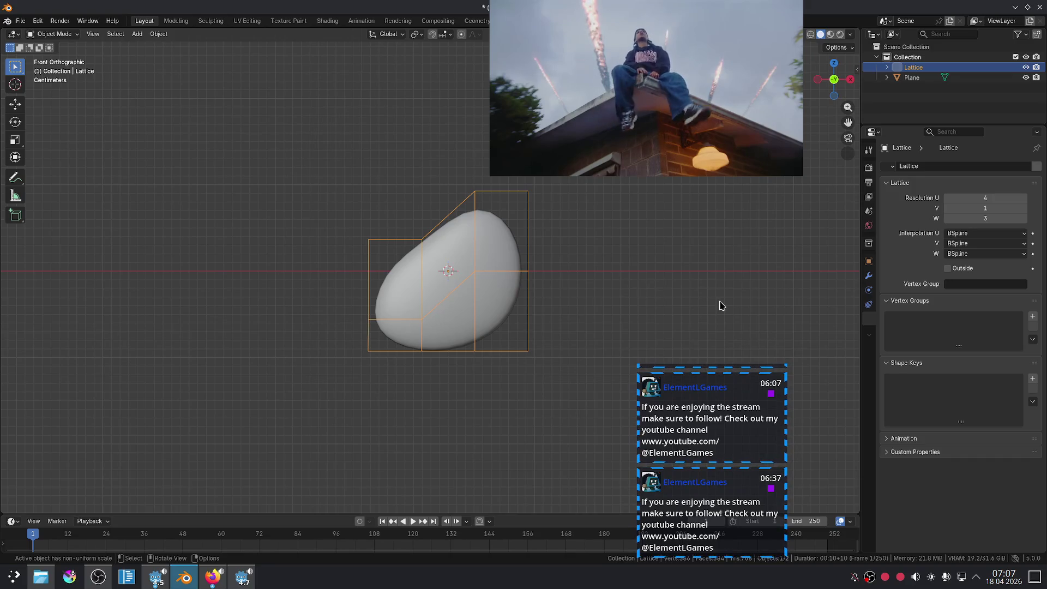
# Step: Select the disc mesh, cycling the selection between it and the lattice
pyautogui.moveTo(671, 376)
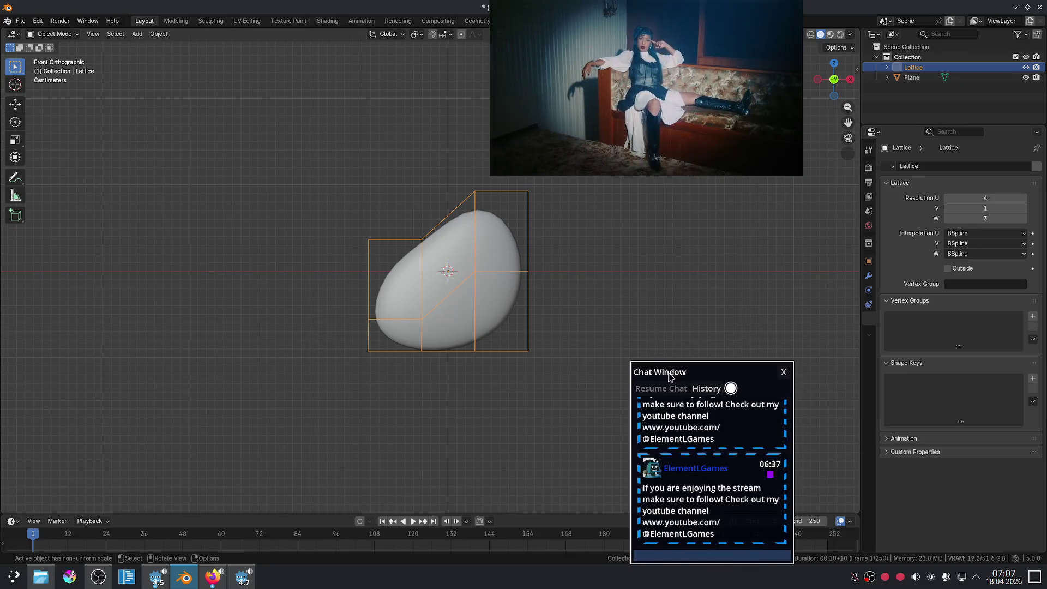
pyautogui.click(537, 280)
pyautogui.click(504, 263)
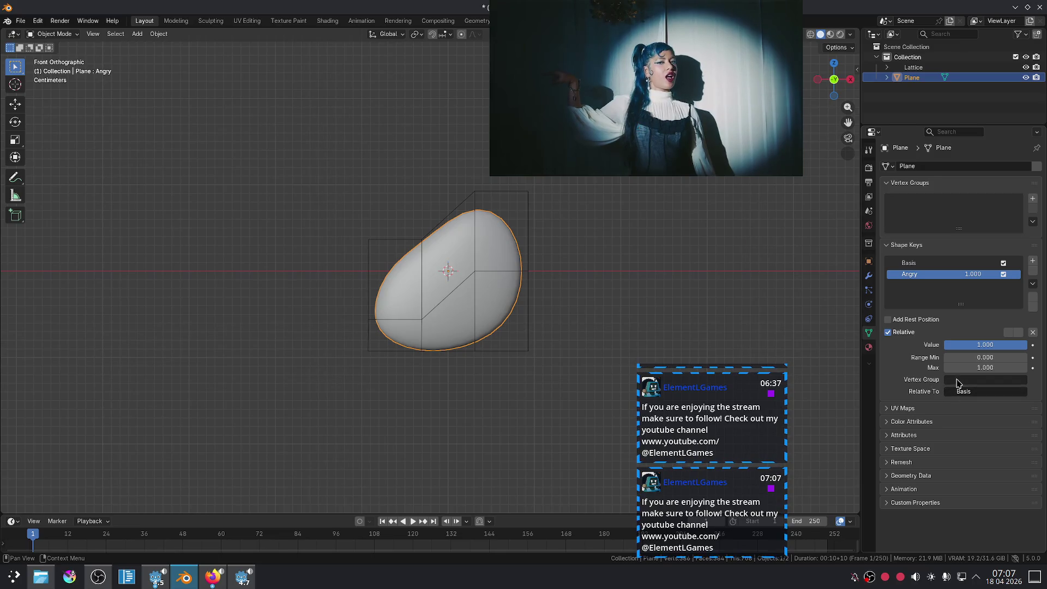
pyautogui.click(528, 290)
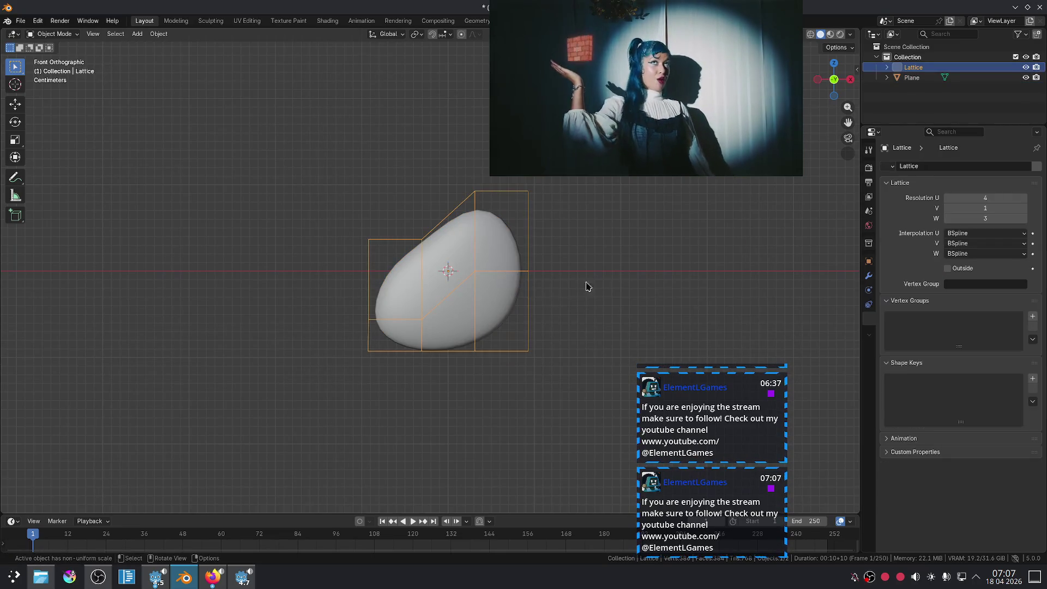
pyautogui.click(512, 268)
pyautogui.click(511, 266)
pyautogui.click(511, 265)
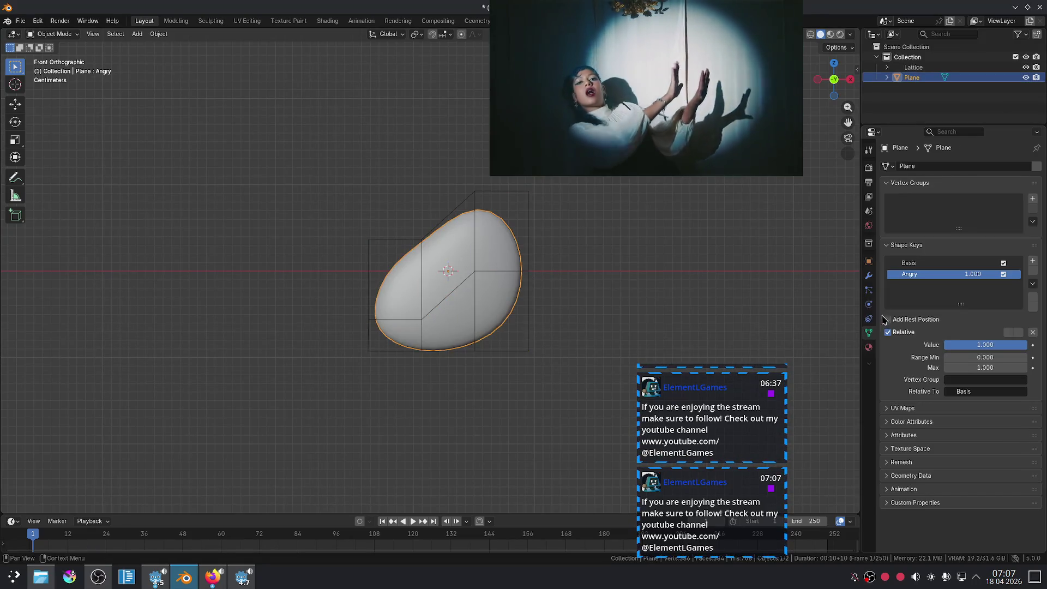
# Step: Show the disc's modifiers and try applying the Lattice modifier with Ctrl+A
pyautogui.click(869, 321)
pyautogui.click(869, 304)
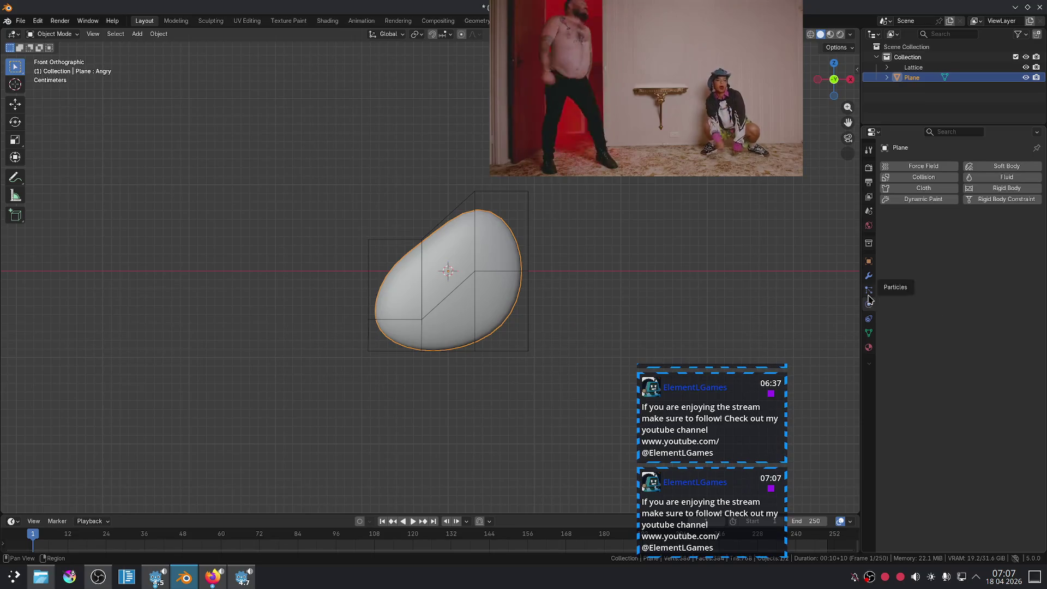
pyautogui.click(868, 276)
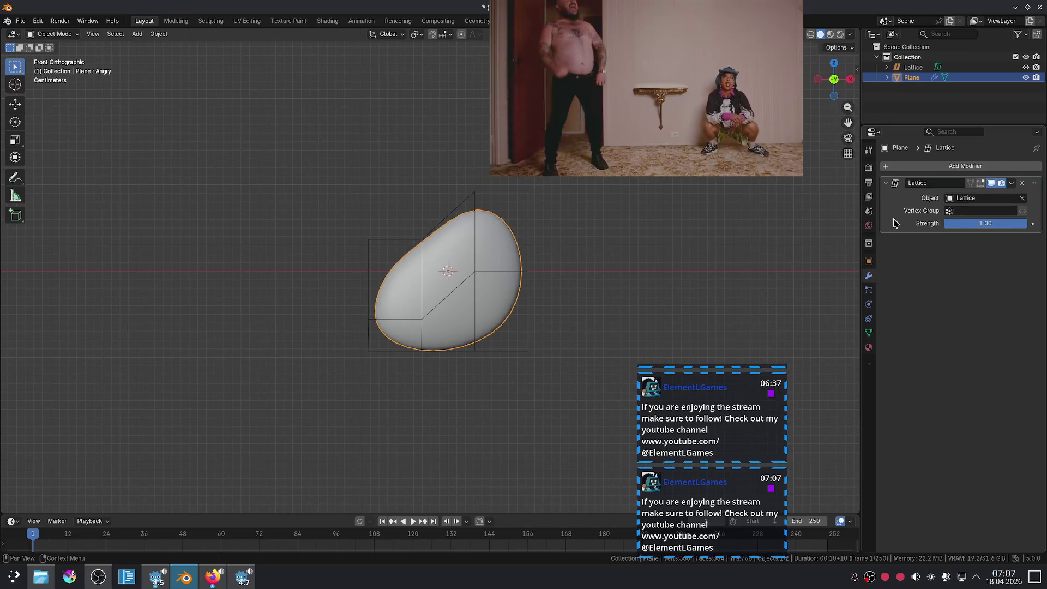
pyautogui.hotkey('ctrl', 'a')
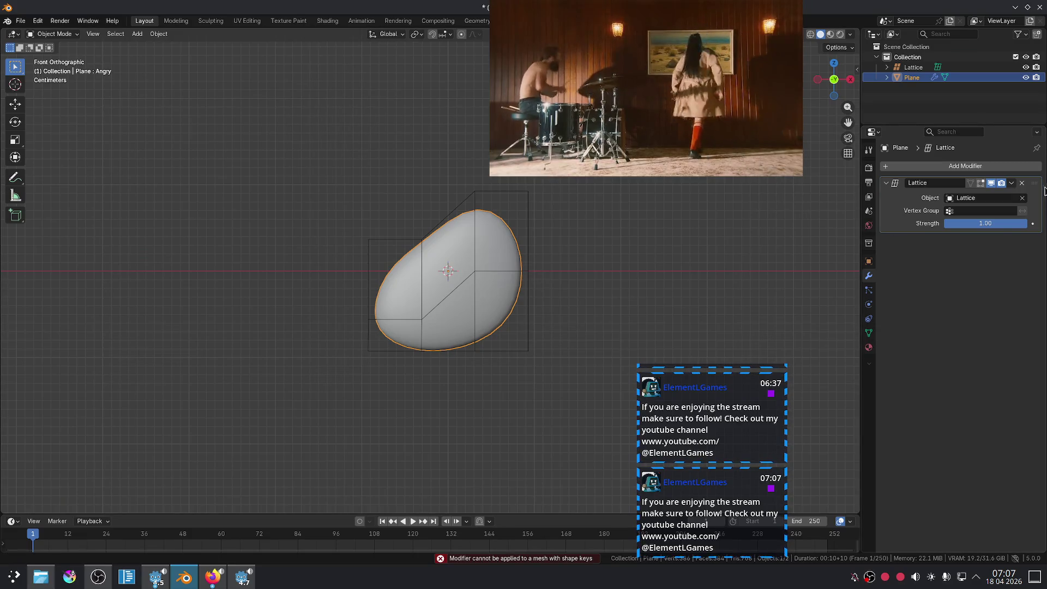
# Step: Remove the disc's Lattice modifier, set the Angry key value to 0, and make Angry active
pyautogui.click(1022, 183)
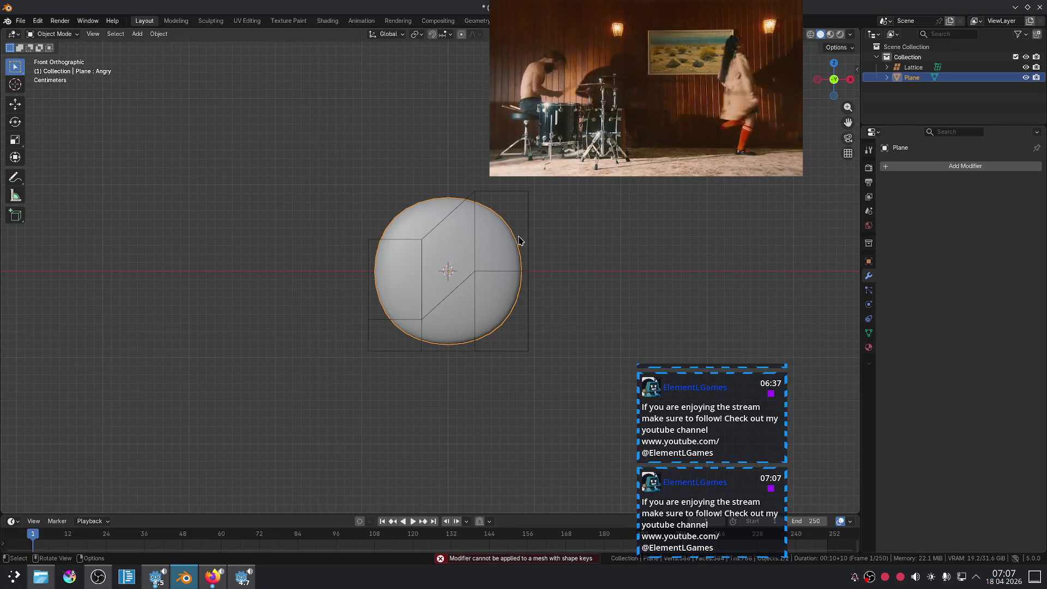
pyautogui.click(531, 263)
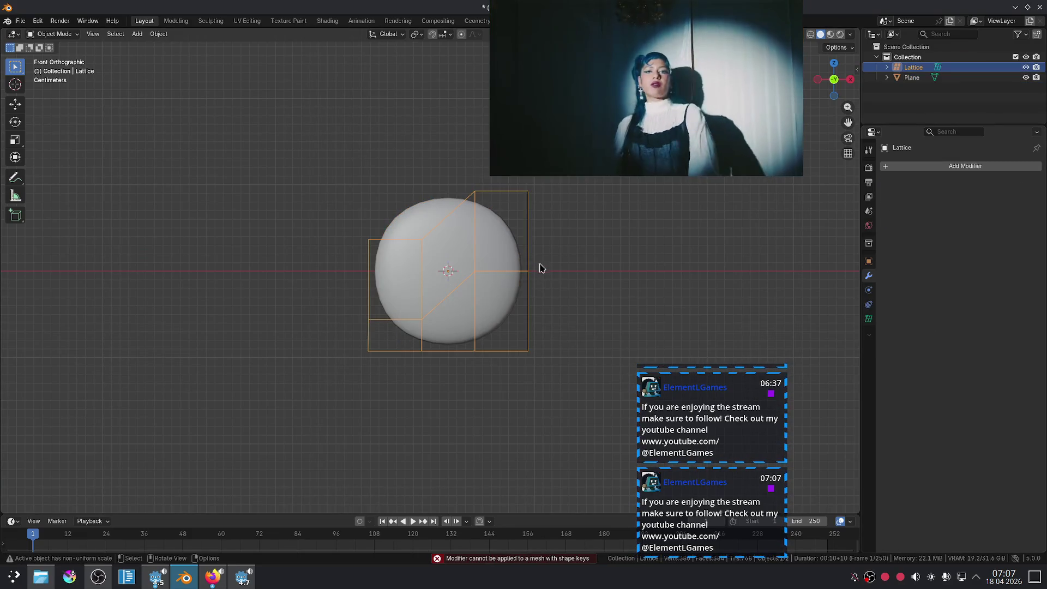
pyautogui.click(489, 231)
pyautogui.click(869, 333)
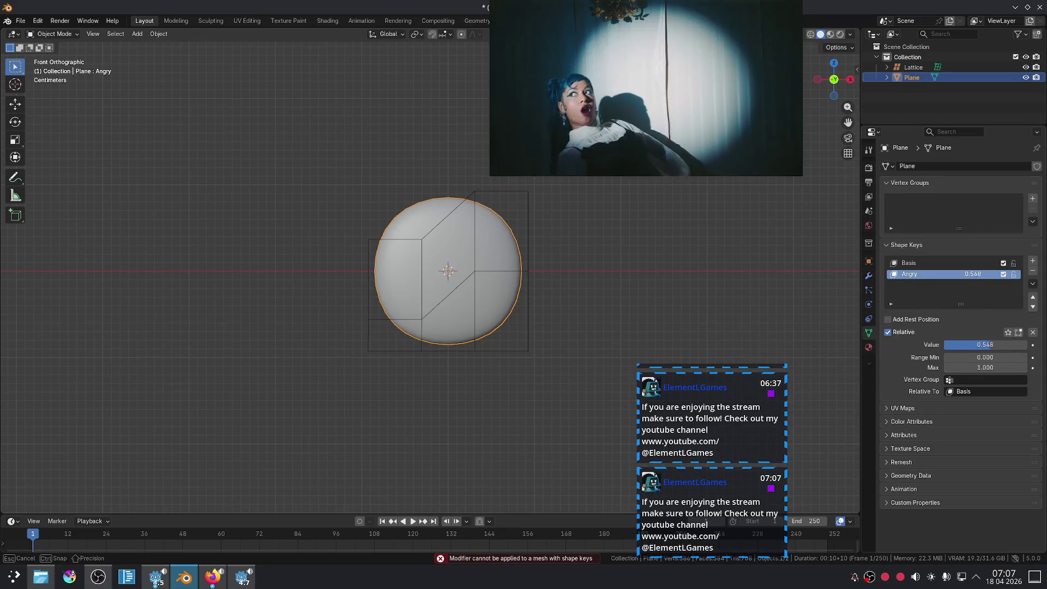
pyautogui.moveTo(985, 345); pyautogui.dragTo(948, 345)
pyautogui.press('Up')
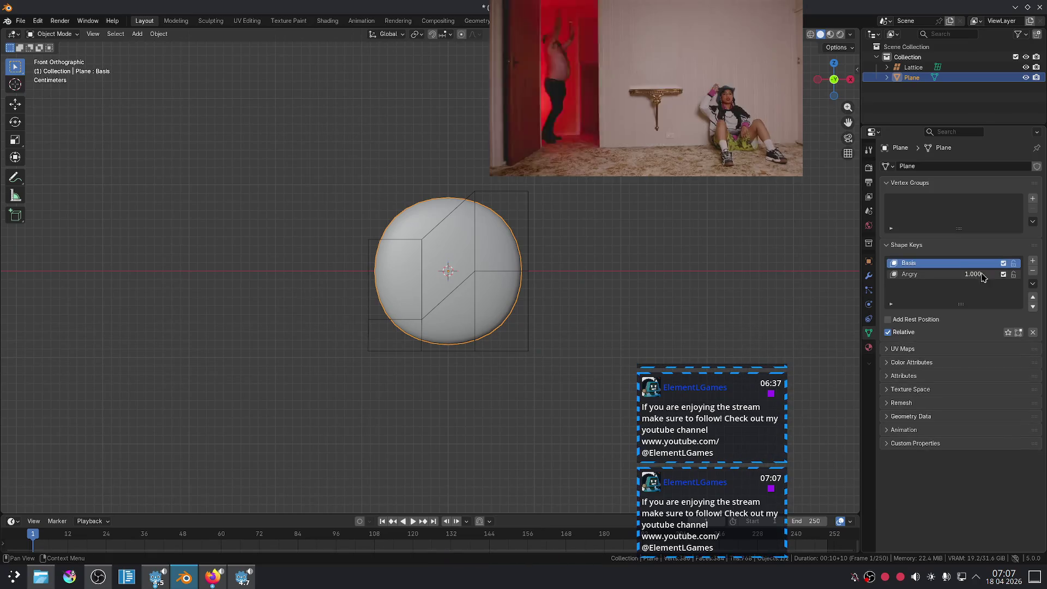
pyautogui.press('Return')
pyautogui.click(927, 274)
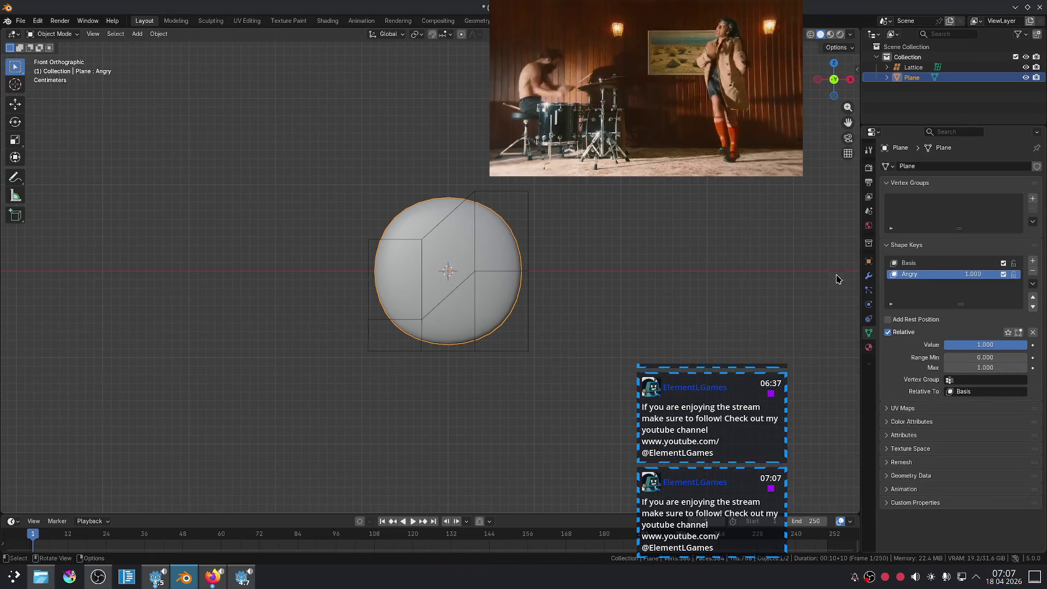
# Step: On the Angry key, scale the disc's upper-left vertices inward into a dent
pyautogui.press('Tab')
pyautogui.moveTo(332, 162); pyautogui.dragTo(449, 258)
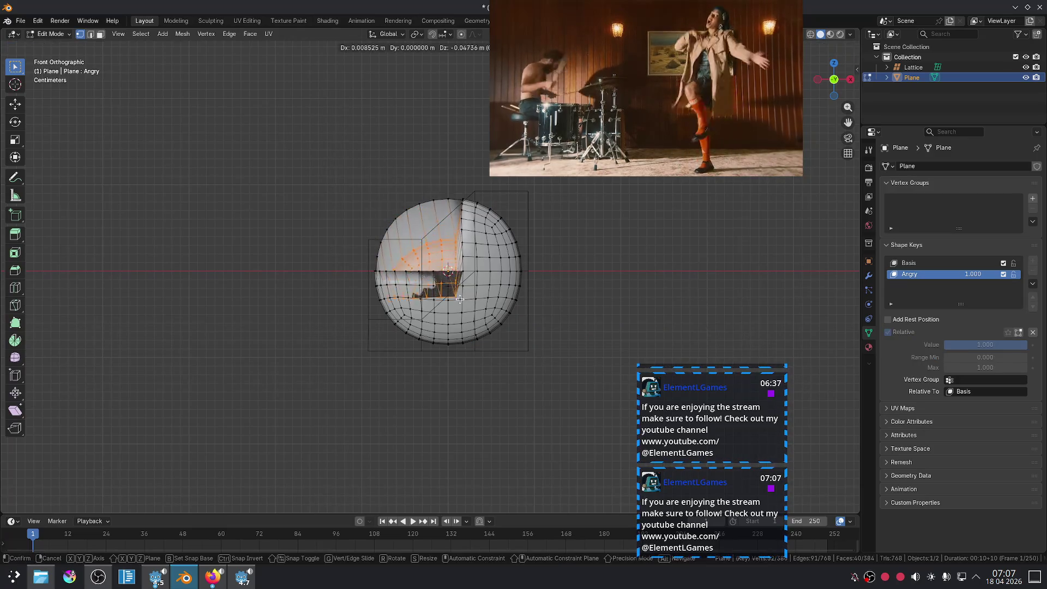
pyautogui.moveTo(342, 145)
pyautogui.mouseDown()
pyautogui.moveTo(457, 266)
pyautogui.moveTo(355, 176)
pyautogui.moveTo(454, 263)
pyautogui.mouseUp()
pyautogui.press('s')
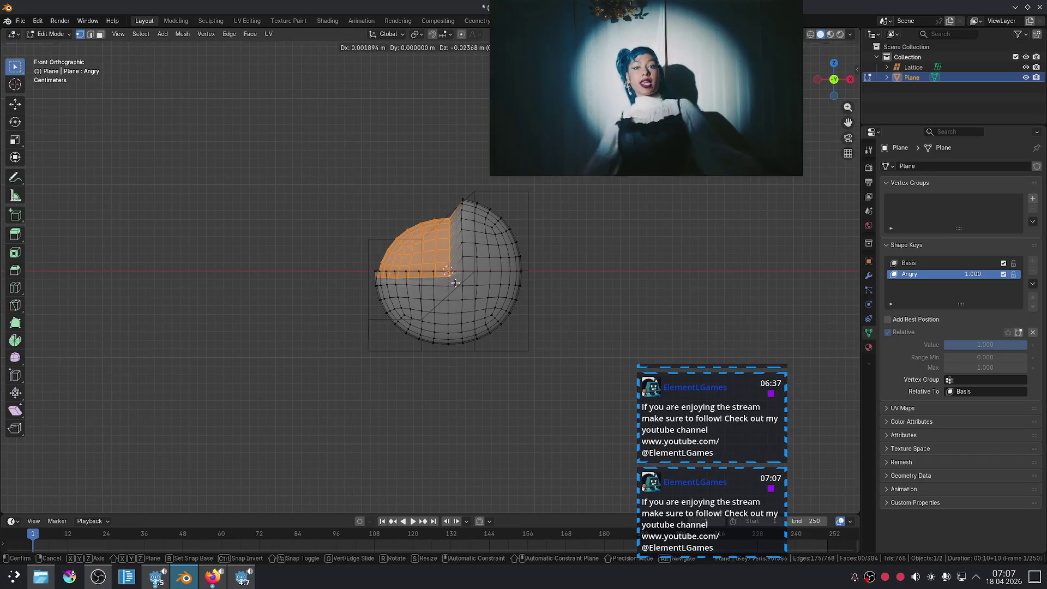
pyautogui.press('Return')
pyautogui.press('Tab')
# Step: Preview the Angry key's value and inspect the dented mesh, then select the lattice cage
pyautogui.moveTo(985, 345)
pyautogui.mouseDown()
pyautogui.moveTo(945, 345)
pyautogui.moveTo(985, 345)
pyautogui.mouseUp()
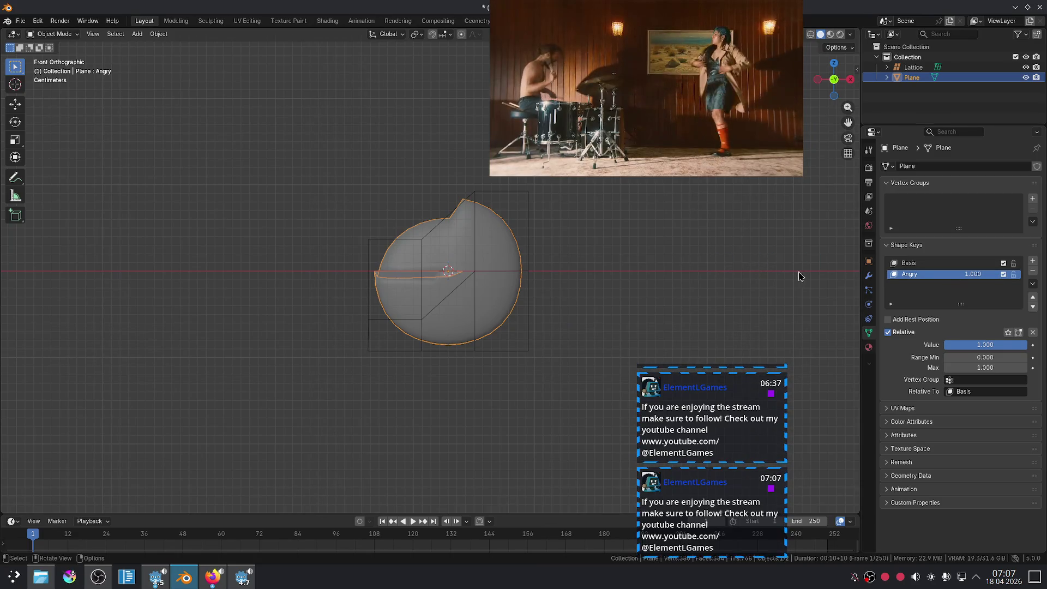
pyautogui.moveTo(695, 270)
pyautogui.mouseDown(button='middle')
pyautogui.moveTo(629, 264)
pyautogui.moveTo(582, 283)
pyautogui.moveTo(607, 287)
pyautogui.moveTo(515, 306)
pyautogui.mouseUp(button='middle')
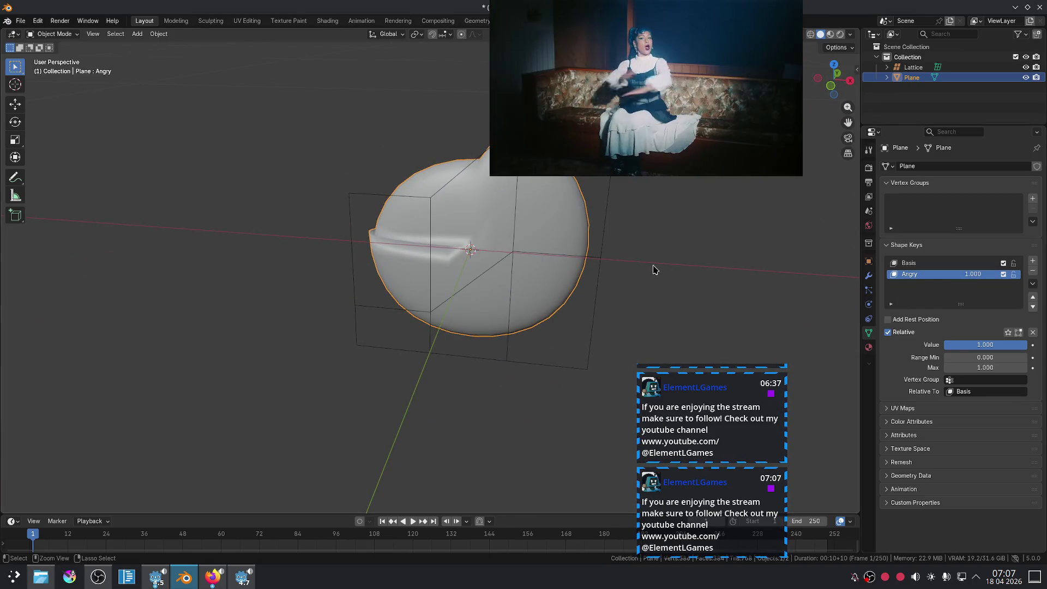
pyautogui.press('Tab')
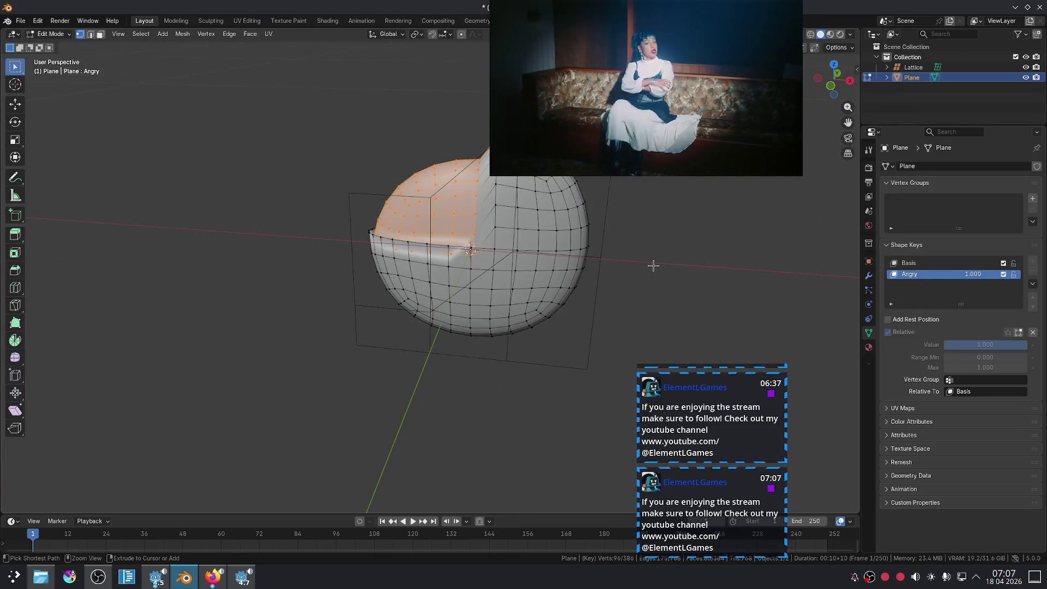
pyautogui.press('Tab')
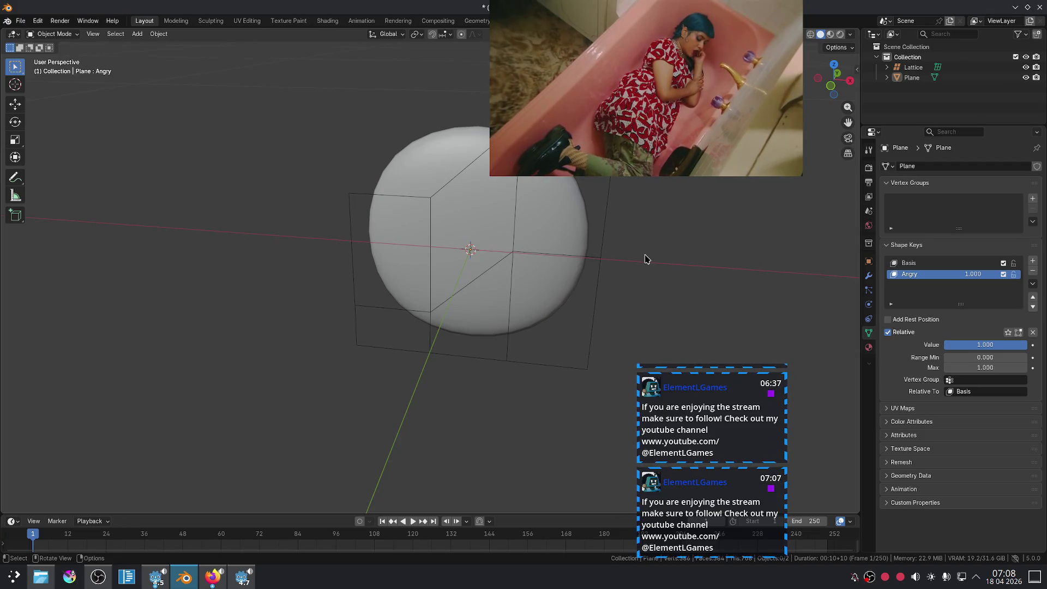
pyautogui.click(601, 251)
# Step: Lock the sphere's Basis shape key and reselect the sphere
pyautogui.click(557, 233)
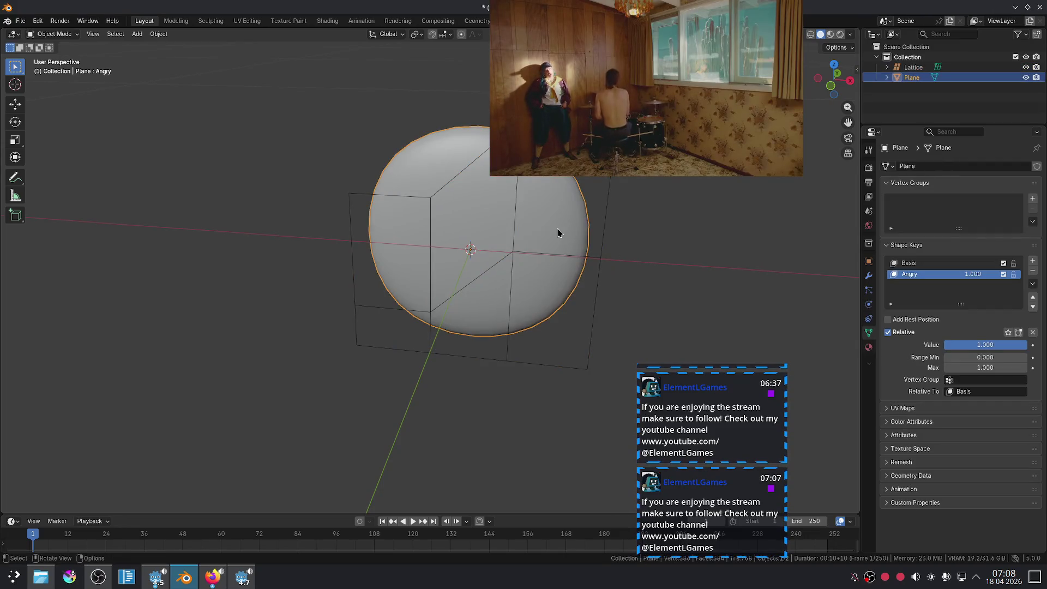
pyautogui.click(1013, 263)
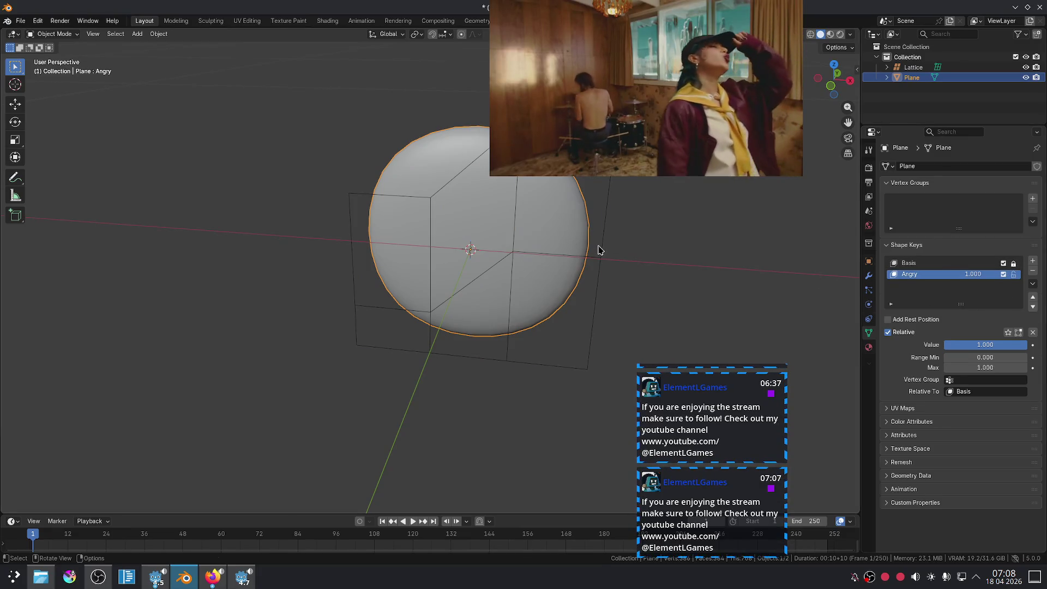
pyautogui.click(601, 252)
pyautogui.click(572, 234)
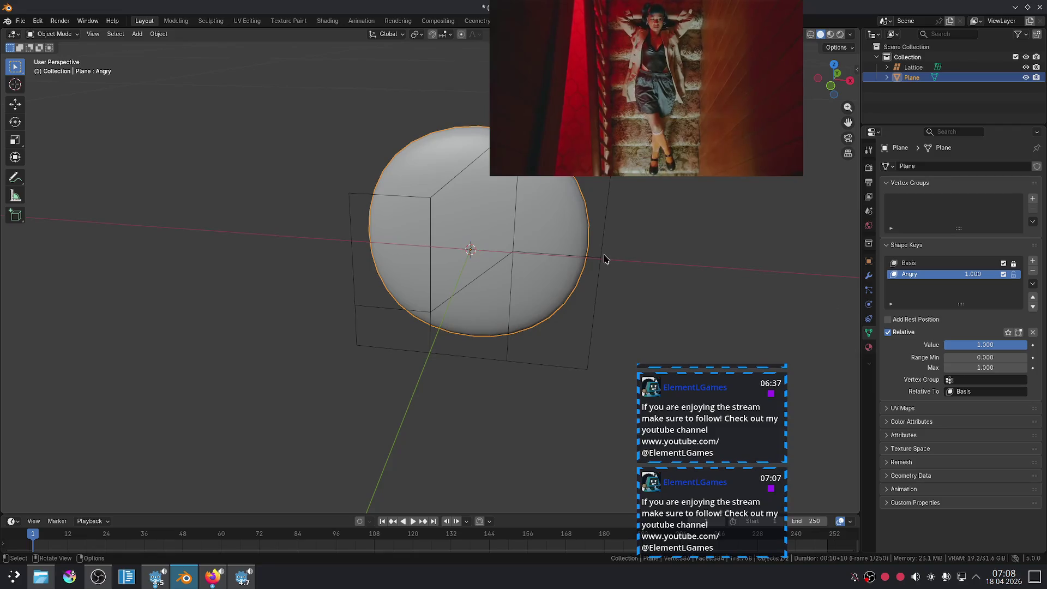
# Step: Add a Lattice modifier targeting the Lattice object and view the egg shape from the front
pyautogui.click(604, 258)
pyautogui.click(869, 276)
pyautogui.click(928, 167)
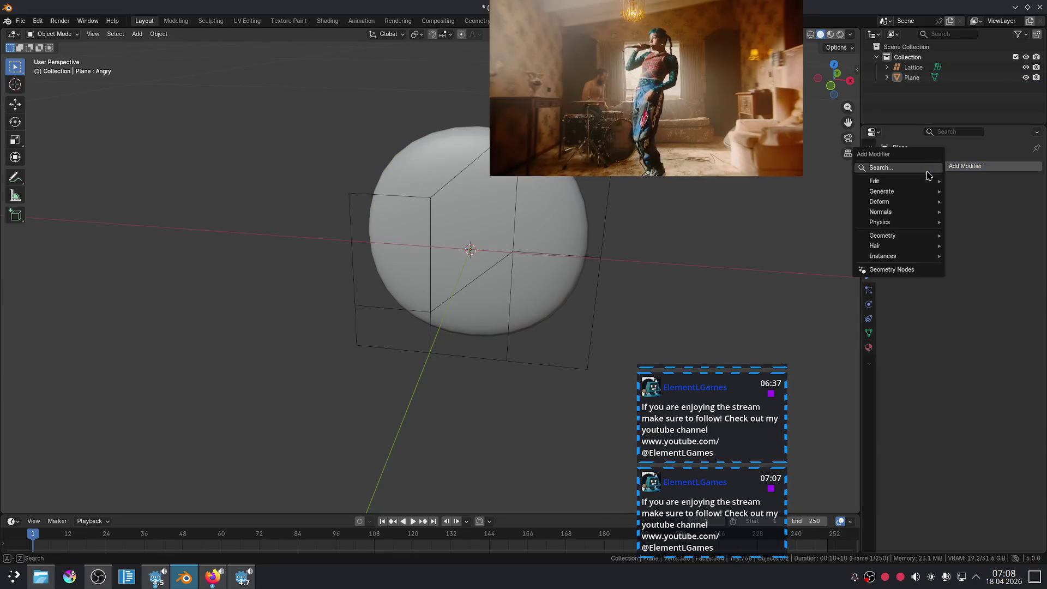
pyautogui.moveTo(916, 208)
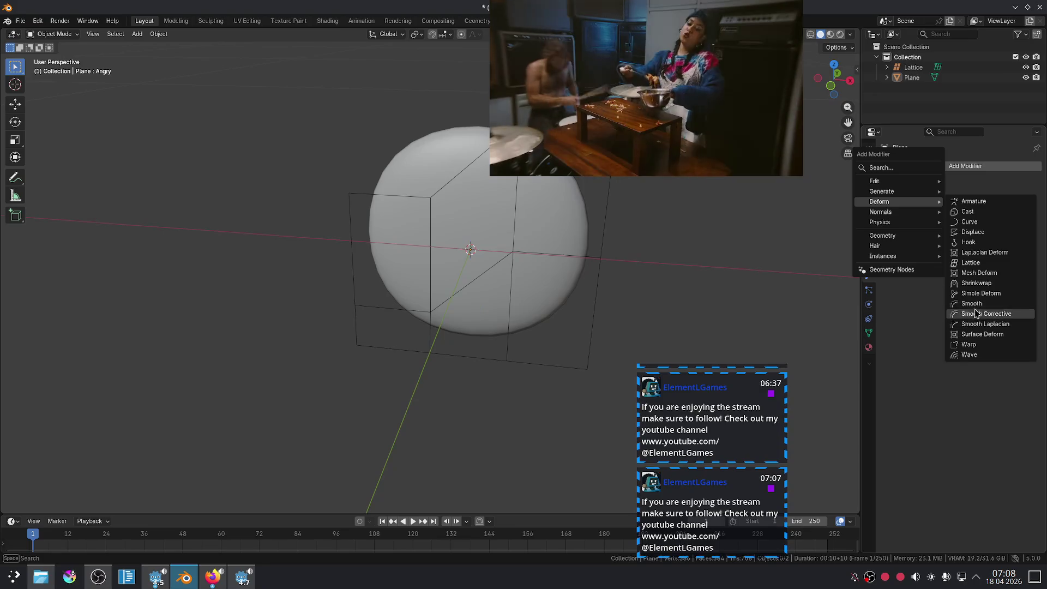
pyautogui.click(975, 262)
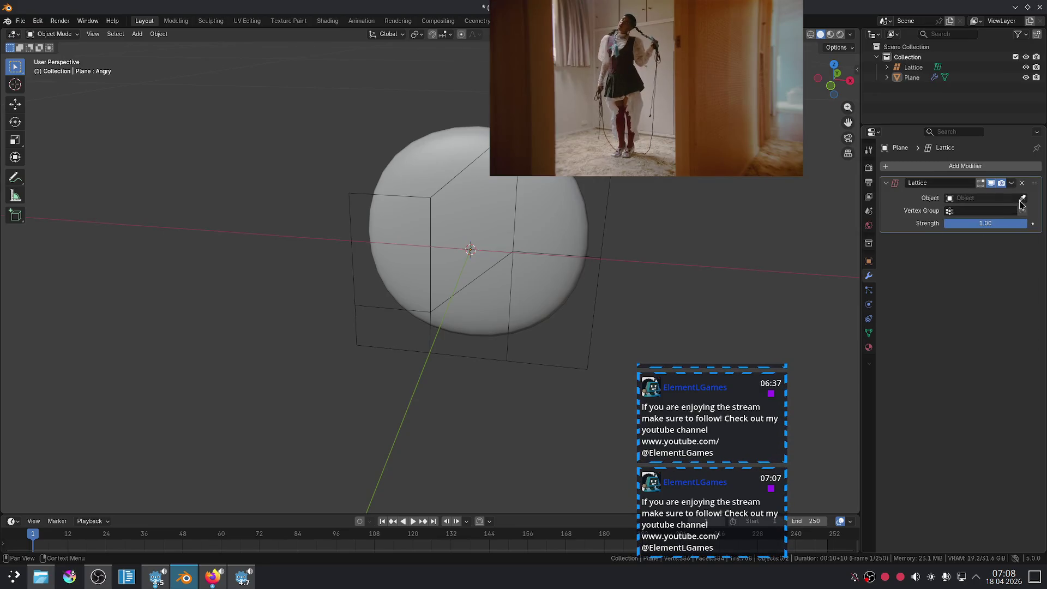
pyautogui.click(608, 228)
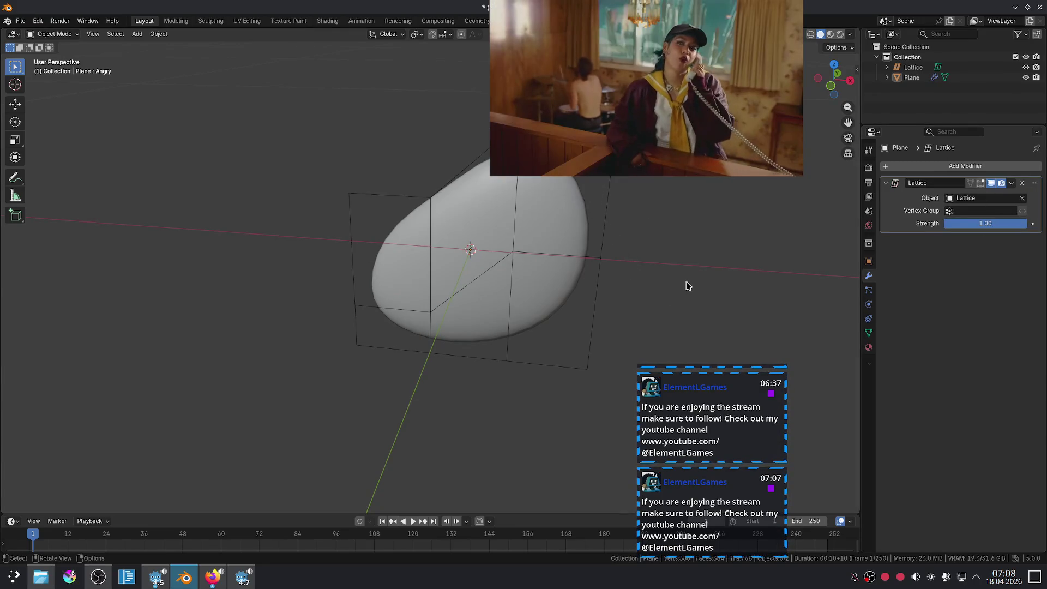
pyautogui.press('KP_1')
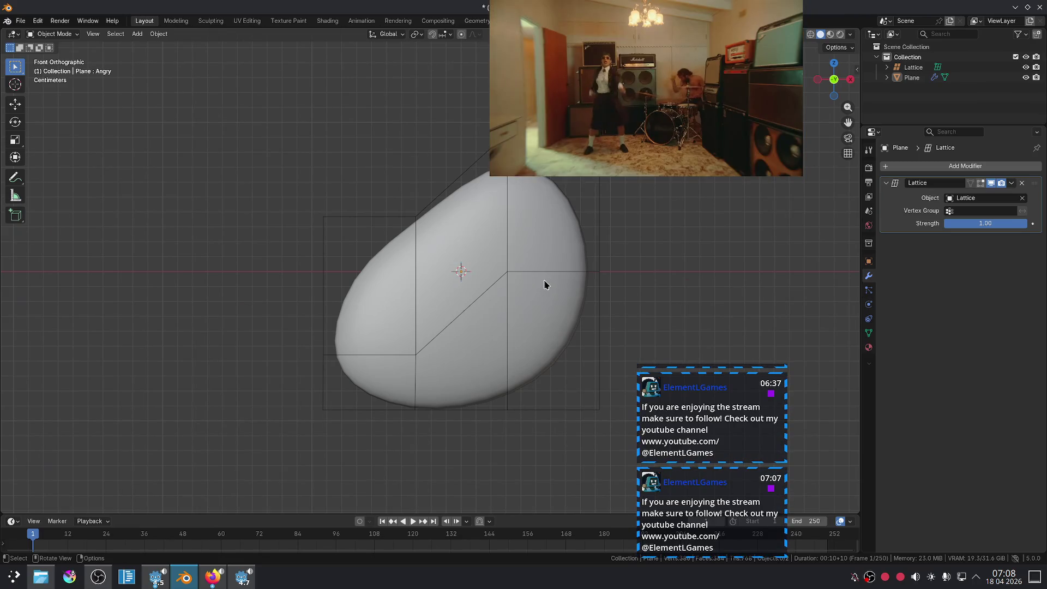
pyautogui.moveTo(386, 262)
pyautogui.mouseDown(button='middle')
pyautogui.moveTo(529, 306)
pyautogui.moveTo(521, 335)
pyautogui.mouseUp(button='middle')
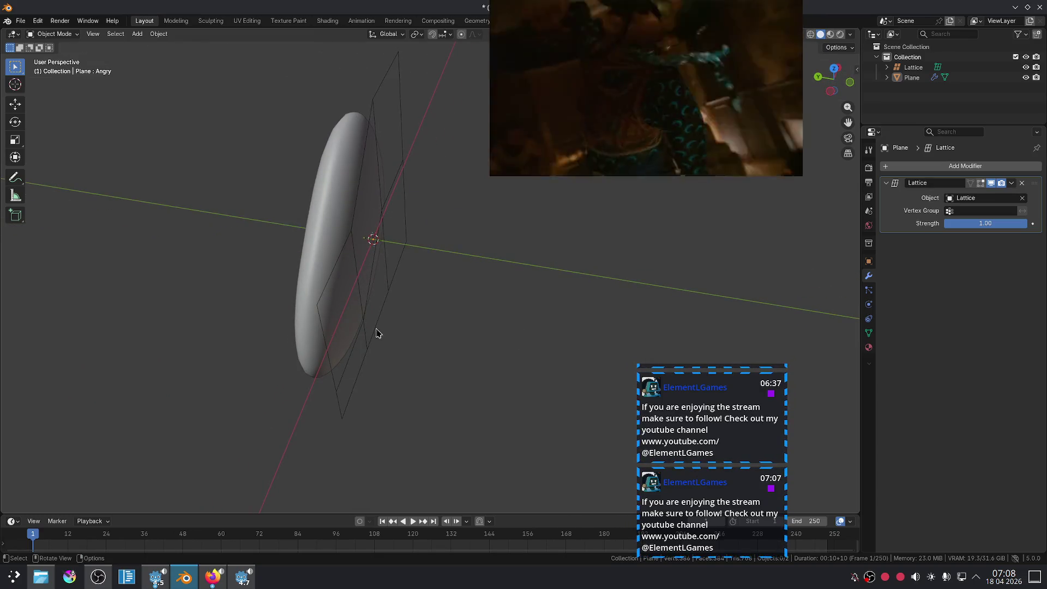
pyautogui.click(312, 309)
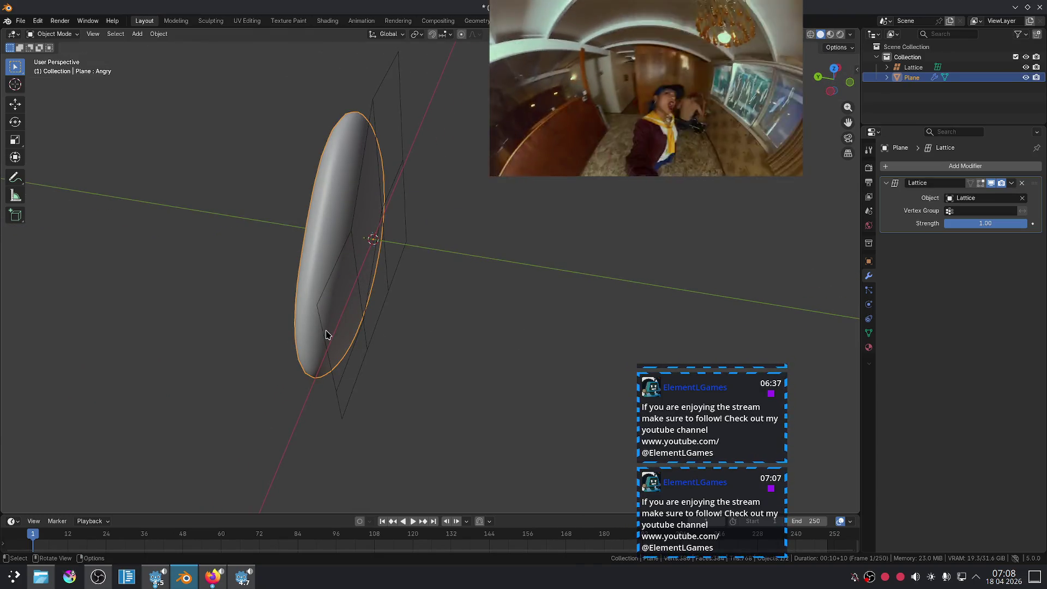
pyautogui.press('Tab')
pyautogui.press('Tab')
pyautogui.click(320, 316)
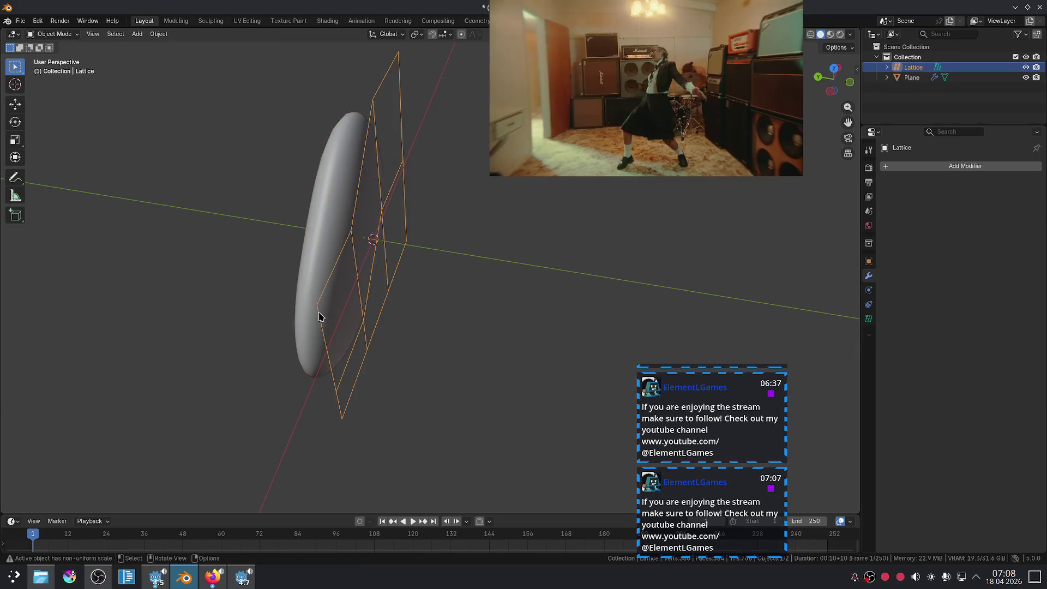
pyautogui.moveTo(418, 262)
pyautogui.mouseDown(button='middle')
pyautogui.moveTo(435, 276)
pyautogui.moveTo(411, 293)
pyautogui.moveTo(418, 267)
pyautogui.mouseUp(button='middle')
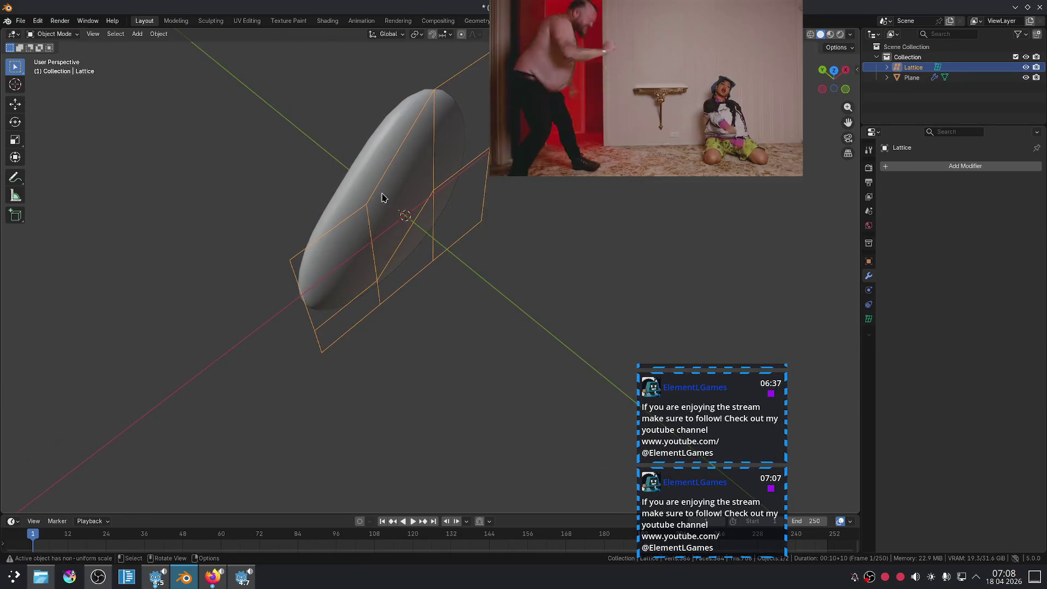
pyautogui.click(383, 194)
pyautogui.press('Tab')
pyautogui.click(392, 300)
pyautogui.press('Tab')
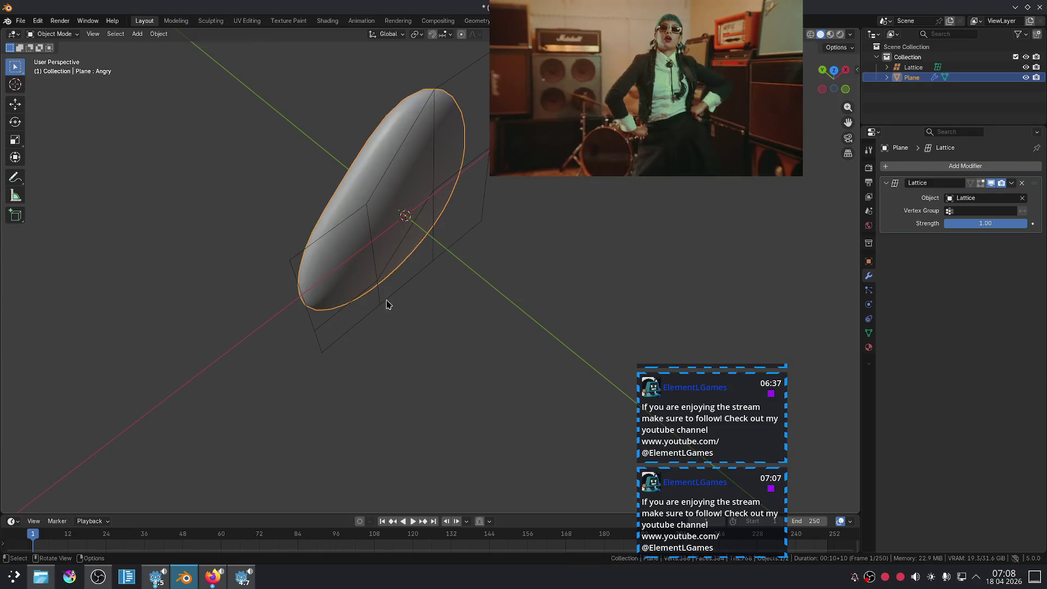
pyautogui.click(561, 309)
pyautogui.moveTo(561, 309)
pyautogui.mouseDown(button='middle')
pyautogui.moveTo(539, 287)
pyautogui.moveTo(525, 313)
pyautogui.mouseUp(button='middle')
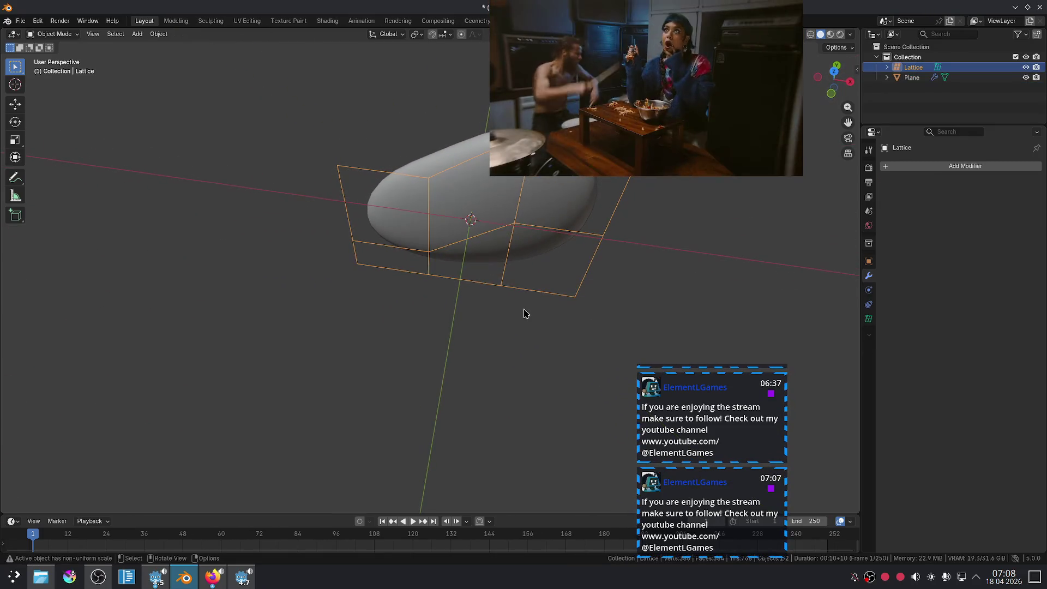
pyautogui.press('KP_1')
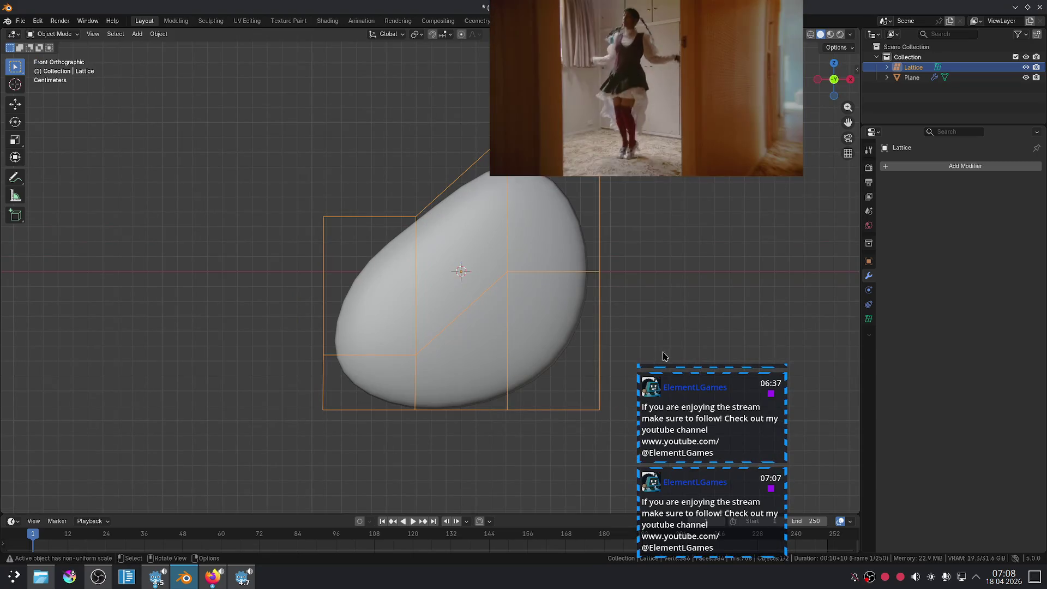
pyautogui.scroll(2, 541, 275)
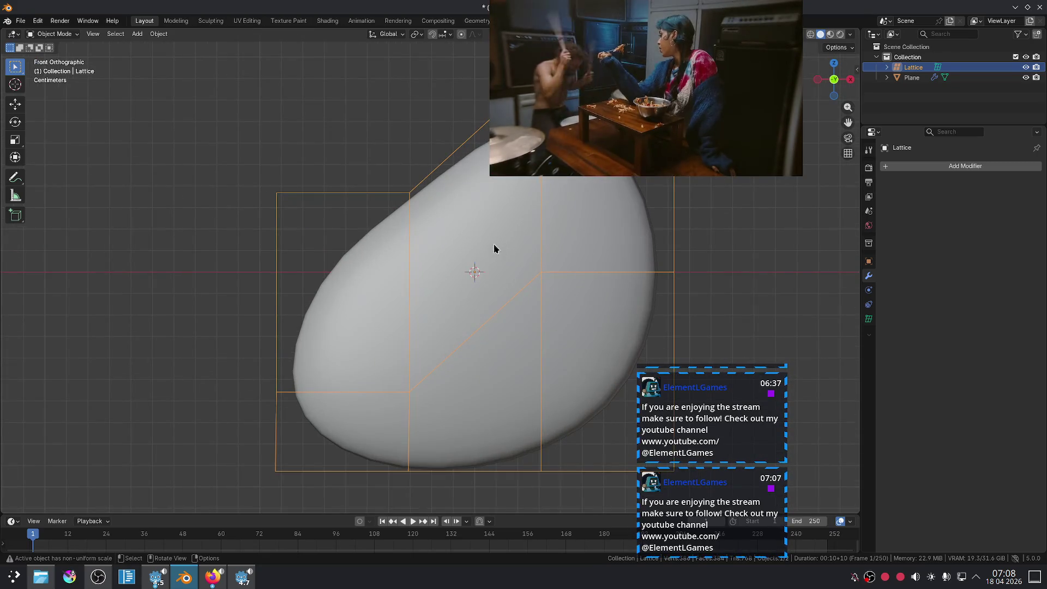
pyautogui.click(870, 319)
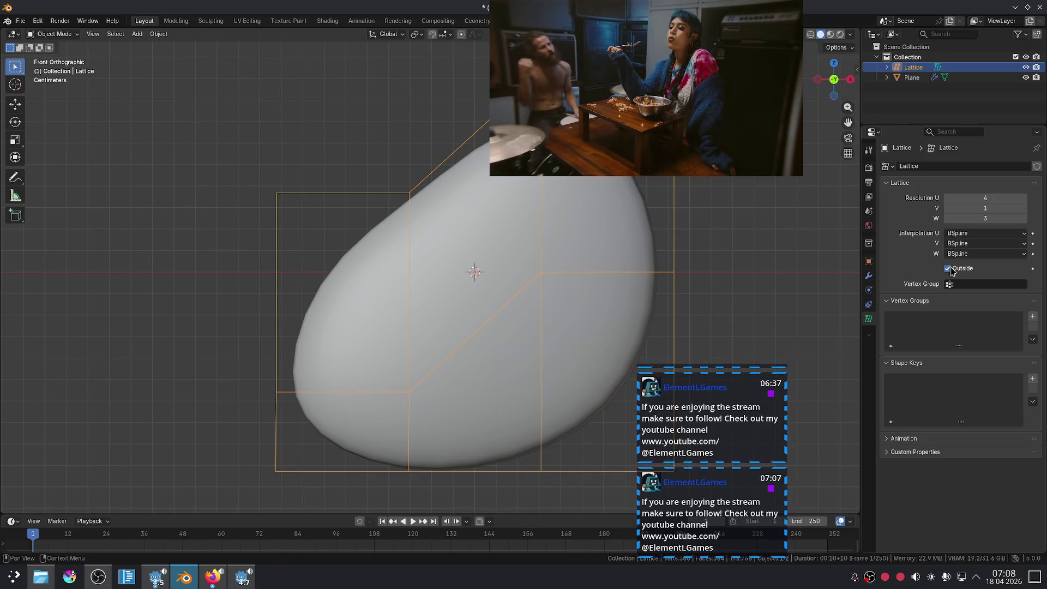
# Step: Browse the Properties tabs, ending on the plane's modifier stack showing its Lattice modifier
pyautogui.click(868, 294)
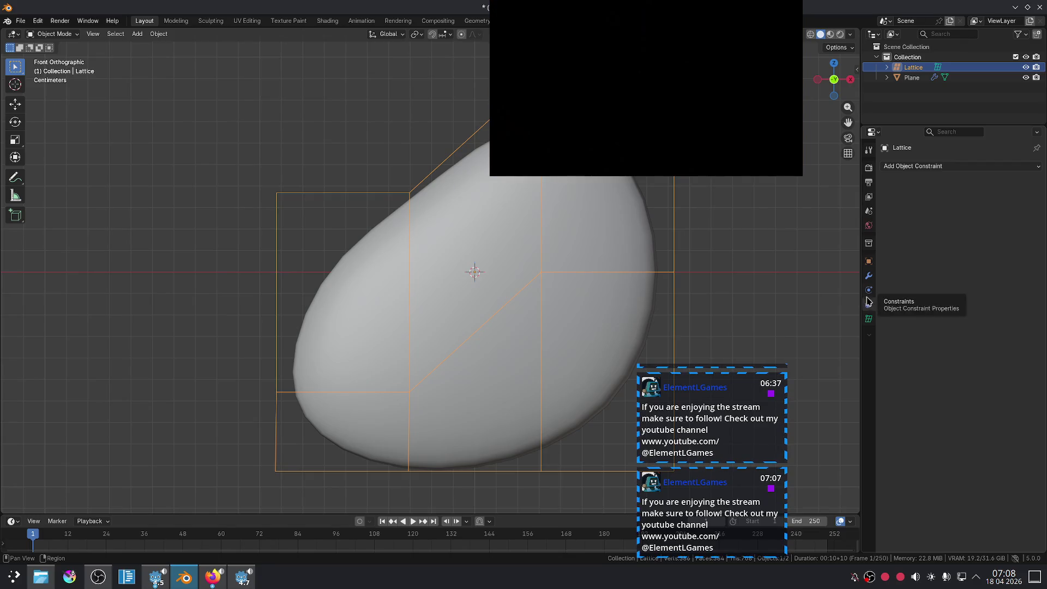
pyautogui.click(865, 281)
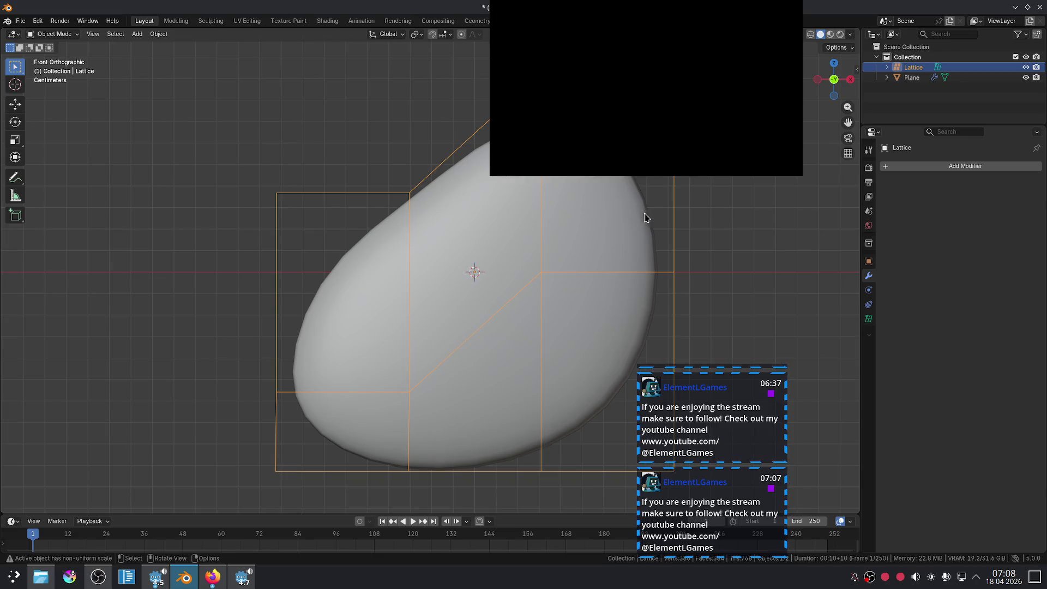
pyautogui.click(580, 248)
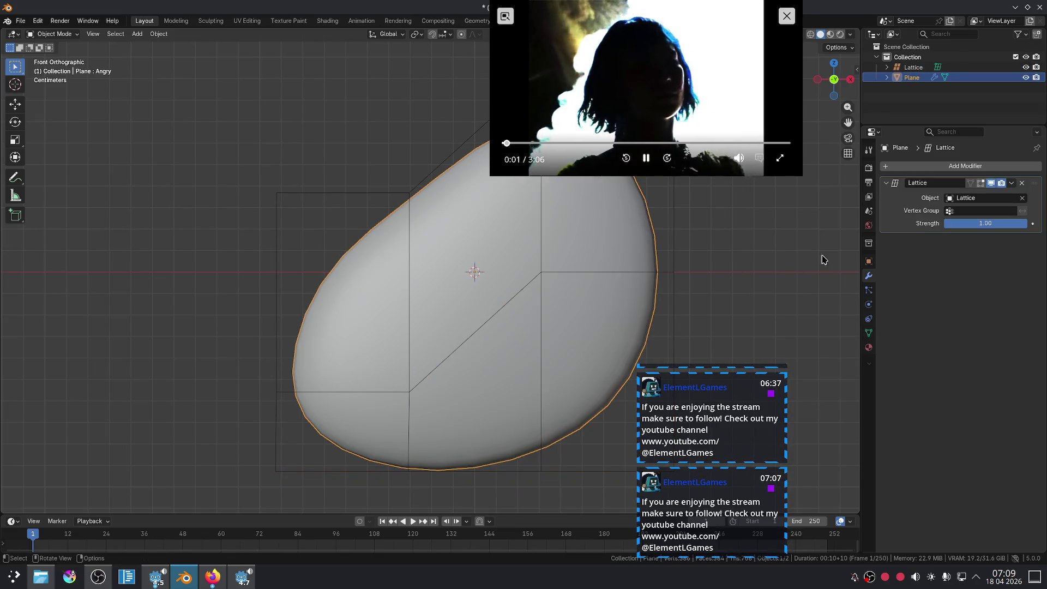
pyautogui.click(886, 183)
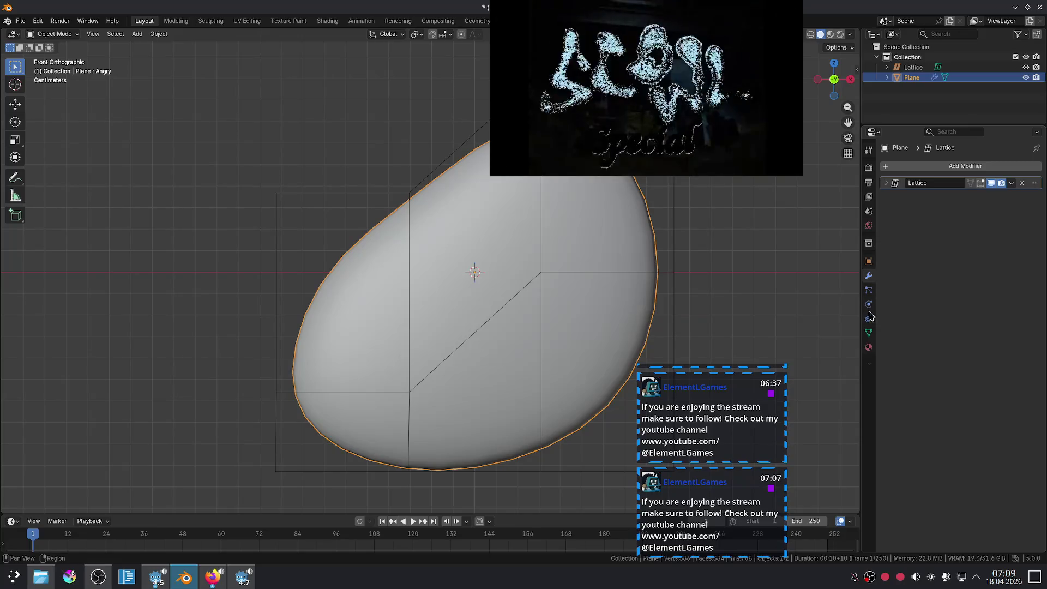
pyautogui.click(869, 332)
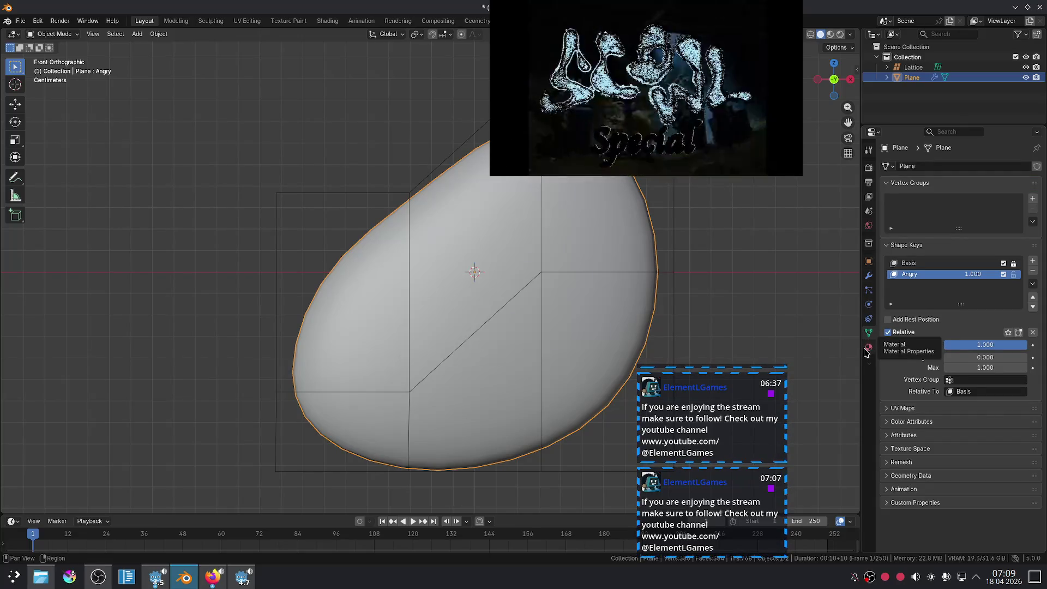
pyautogui.click(869, 318)
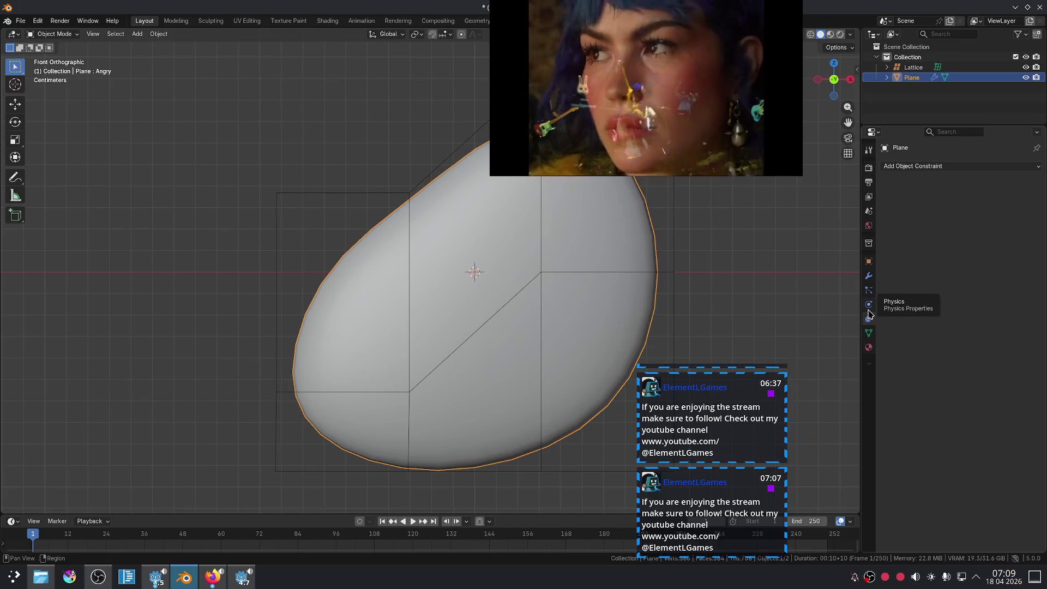
pyautogui.click(868, 304)
pyautogui.click(868, 292)
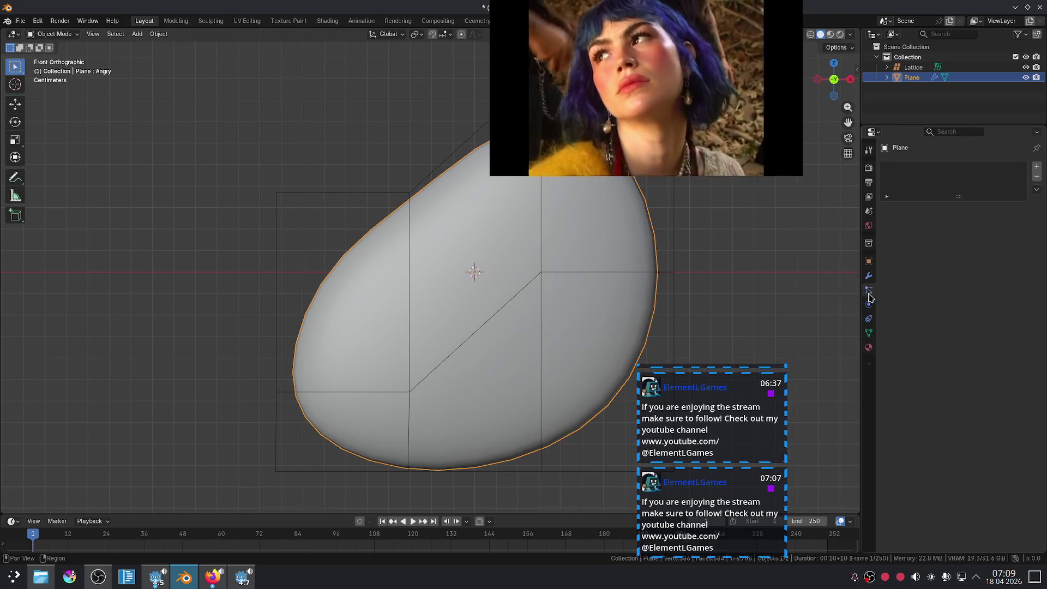
pyautogui.click(869, 276)
# Step: Select the lattice cage and begin moving it off the disc
pyautogui.click(686, 267)
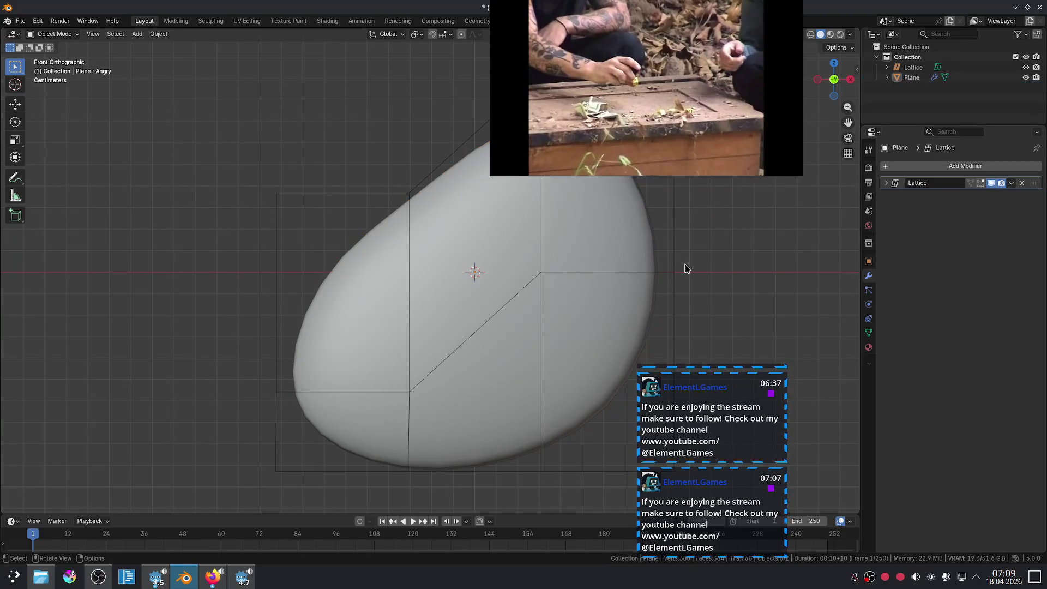
pyautogui.click(683, 283)
pyautogui.scroll(-5, 682, 284)
pyautogui.moveTo(623, 285); pyautogui.dragTo(677, 311, button='middle')
pyautogui.press('g')
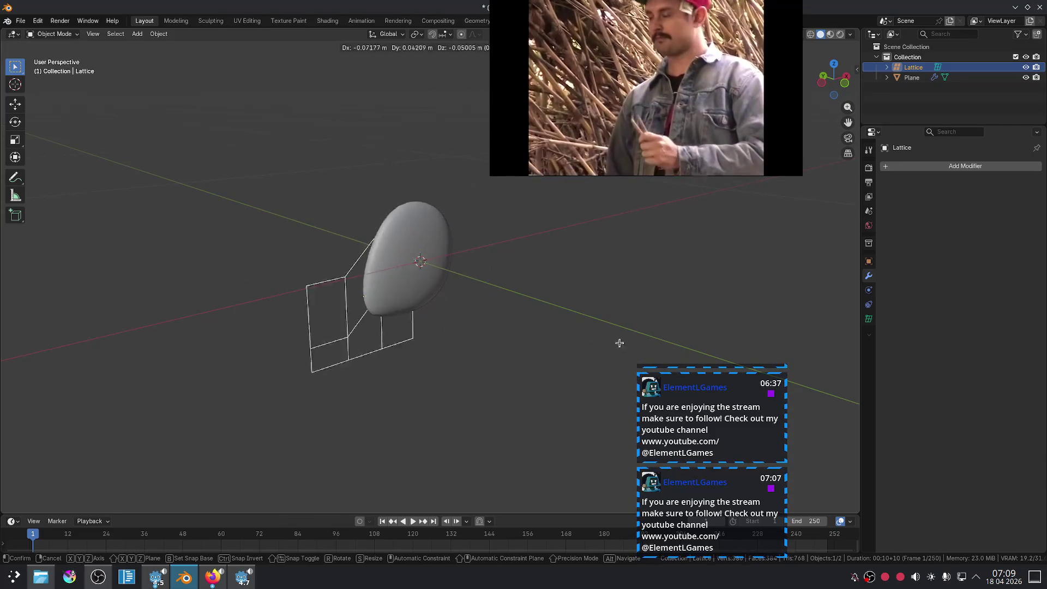
pyautogui.moveTo(560, 310)
pyautogui.keyDown('alt'); pyautogui.mouseDown(button='middle')
pyautogui.moveTo(520, 303)
pyautogui.moveTo(558, 311)
pyautogui.mouseUp(button='middle'); pyautogui.keyUp('alt')
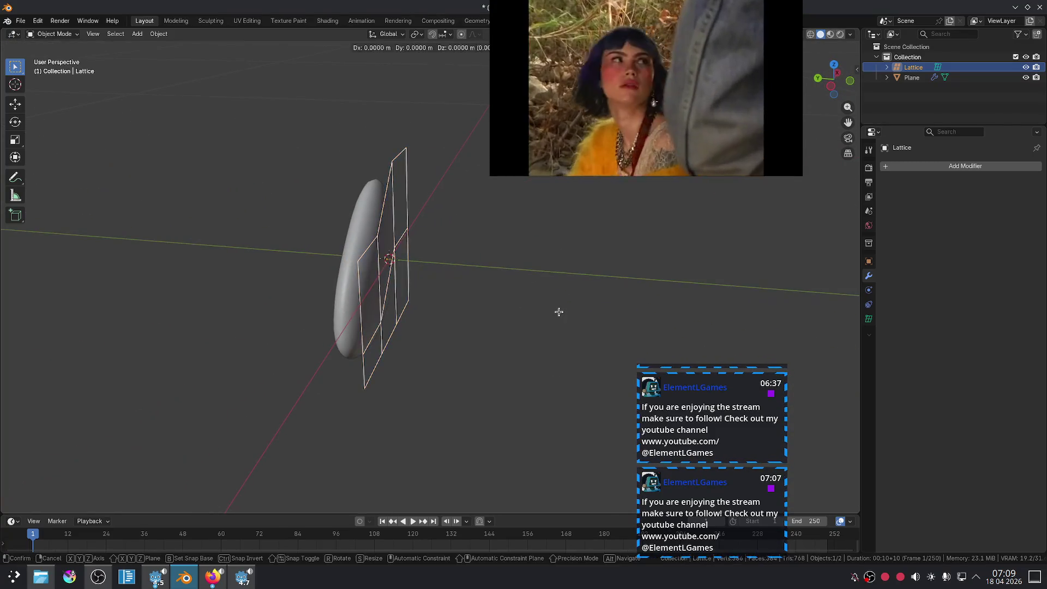
pyautogui.rightClick(546, 319)
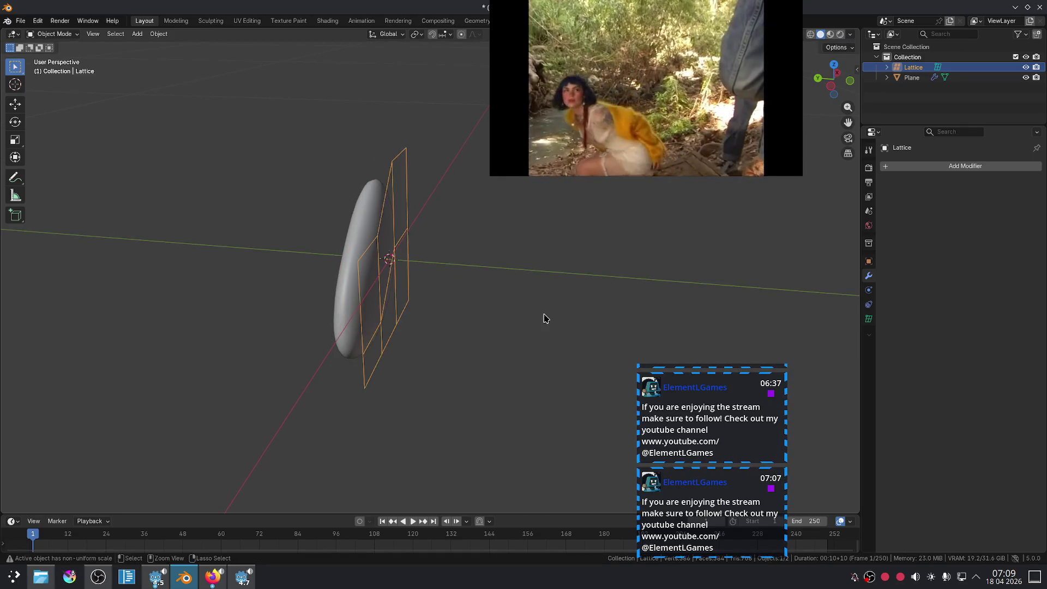
pyautogui.click(537, 334)
pyautogui.moveTo(519, 346)
pyautogui.mouseDown(button='middle')
pyautogui.moveTo(523, 388)
pyautogui.moveTo(433, 287)
pyautogui.mouseUp(button='middle')
pyautogui.click(404, 297)
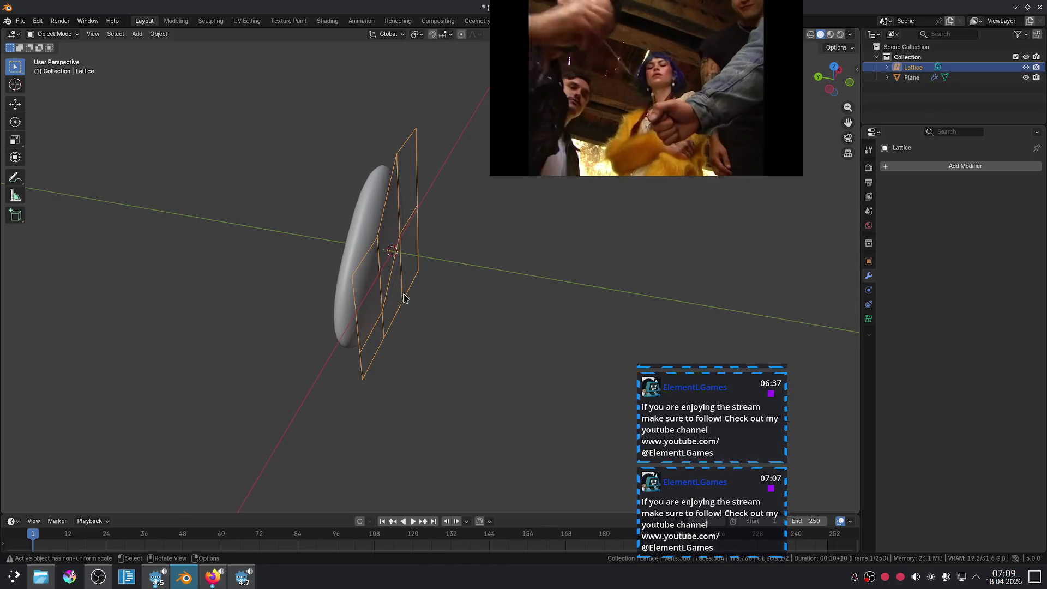
pyautogui.press('g')
pyautogui.press('y')
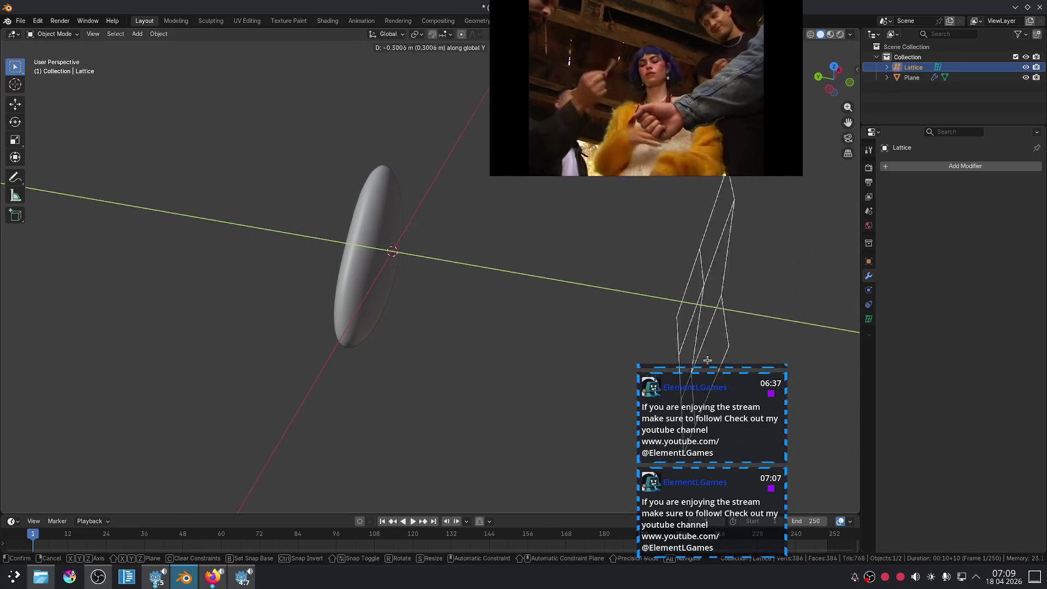
pyautogui.press('z')
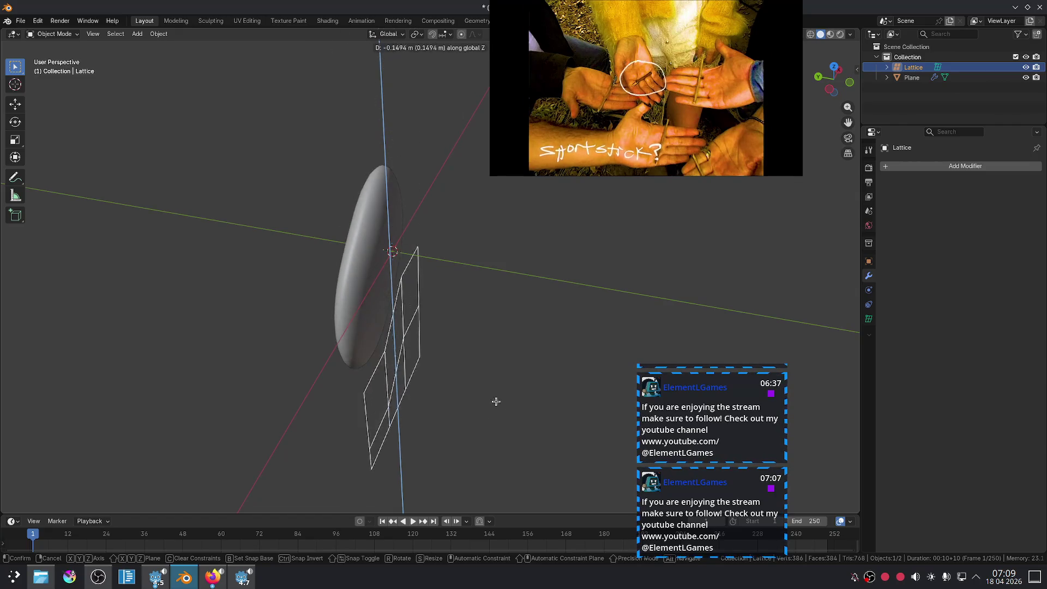
pyautogui.rightClick(451, 320)
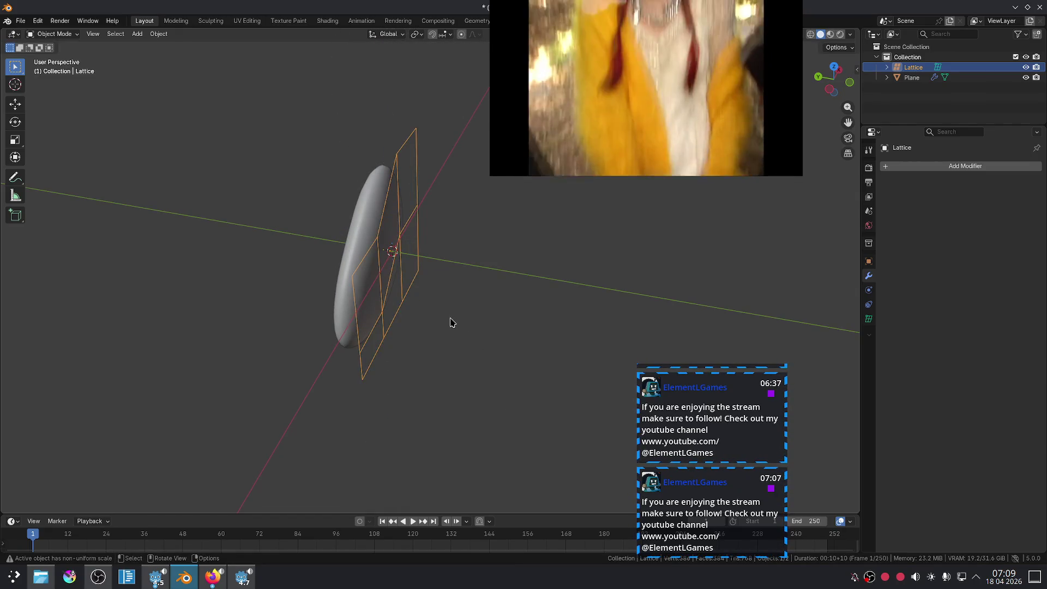
pyautogui.press('KP_1')
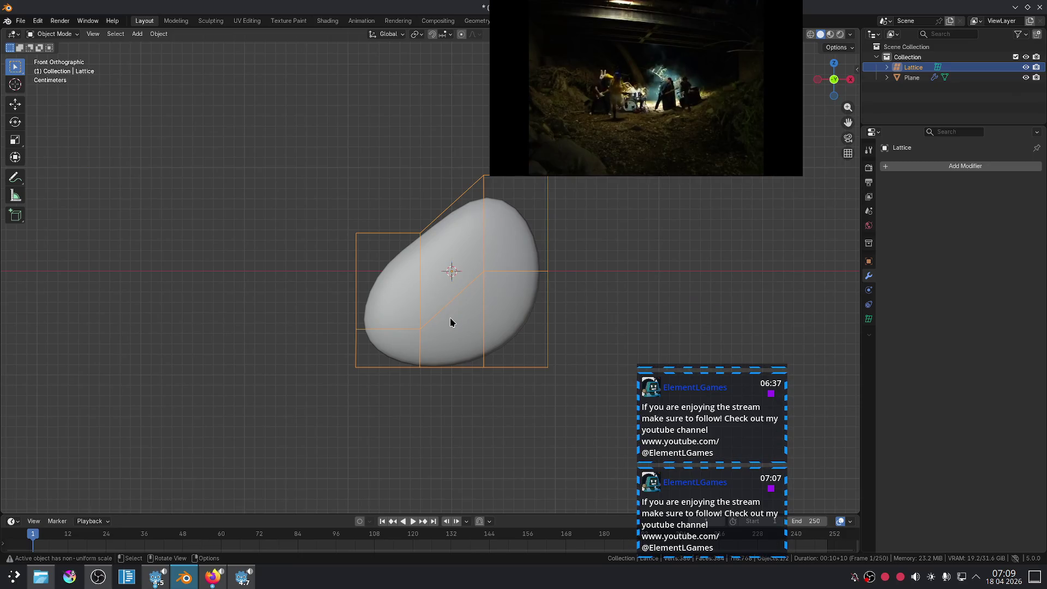
pyautogui.click(213, 577)
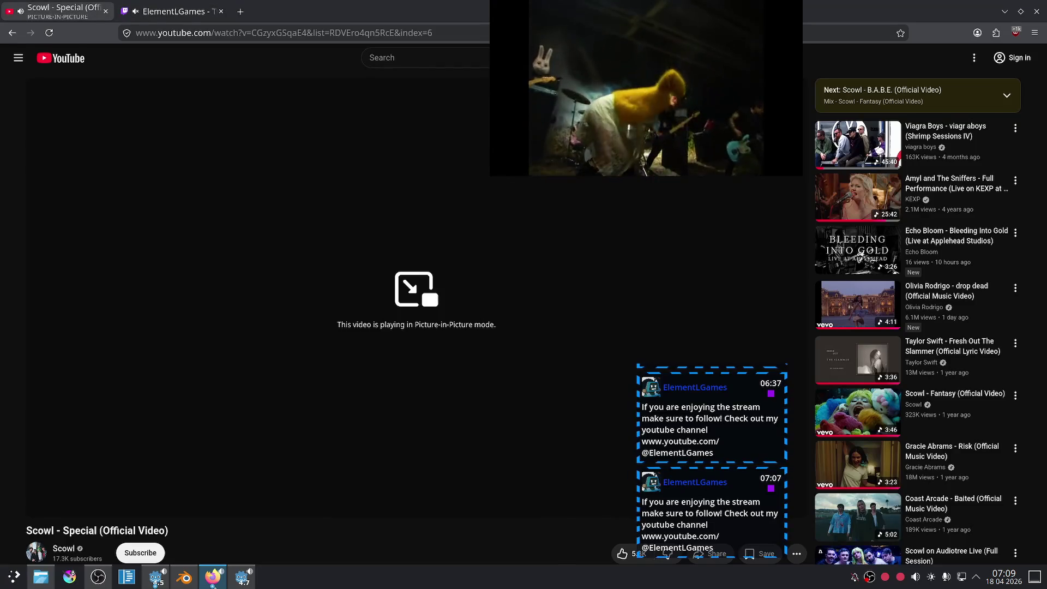
# Step: Browse live channels tagged Godot on the stream page, then remove the Godot tag filter
pyautogui.click(198, 4)
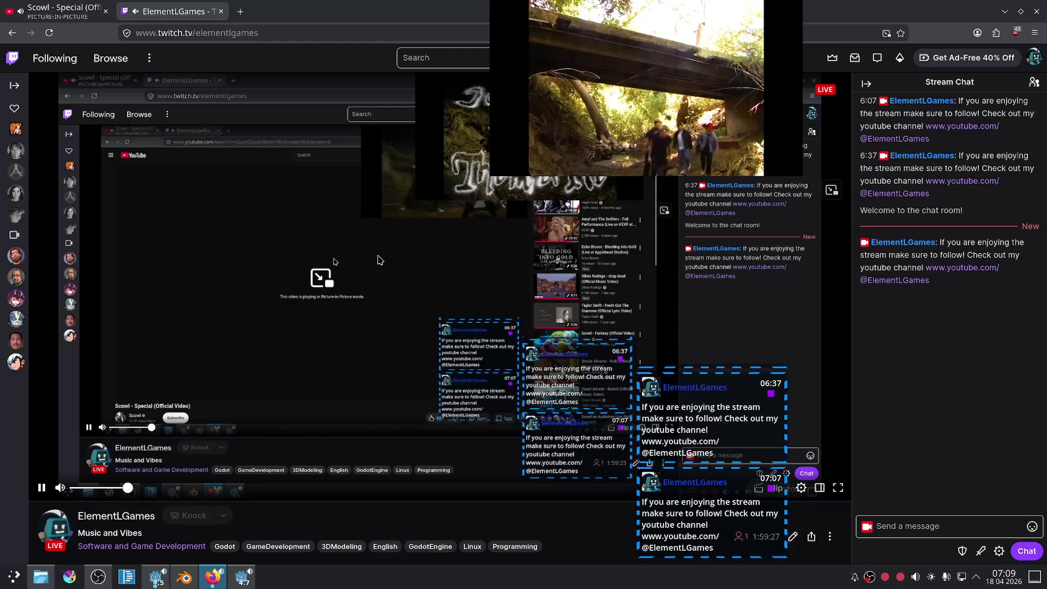
pyautogui.scroll(-3, 202, 421)
pyautogui.click(224, 429)
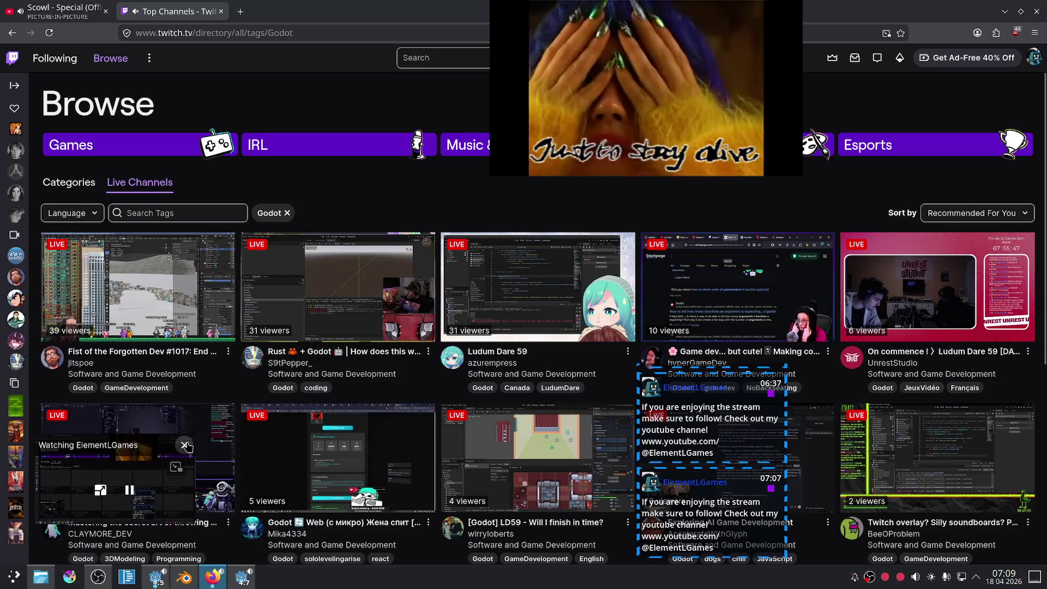
pyautogui.click(184, 445)
pyautogui.scroll(-5, 458, 365)
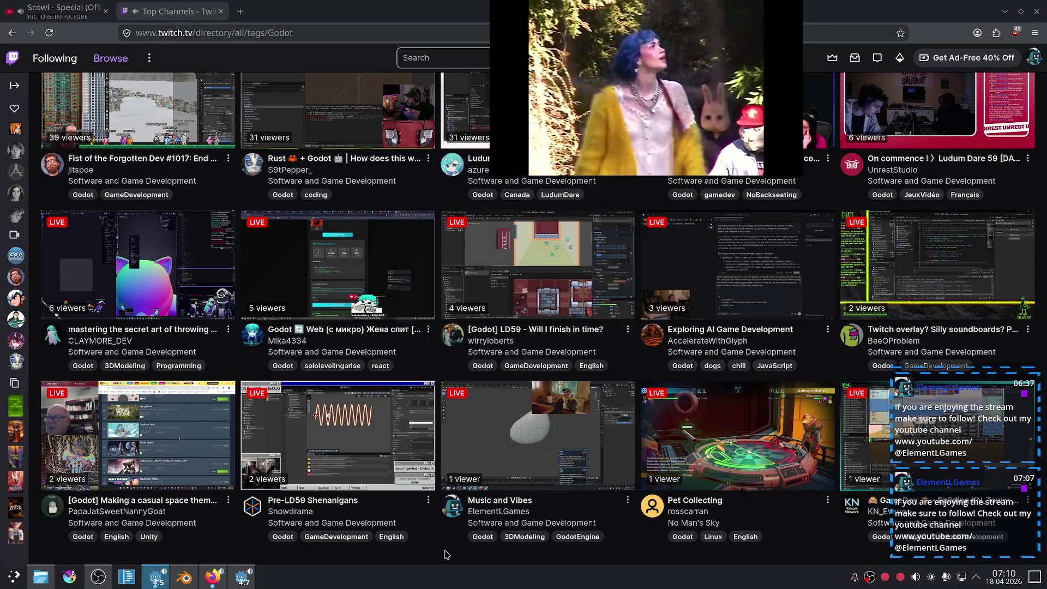
pyautogui.scroll(1, 445, 535)
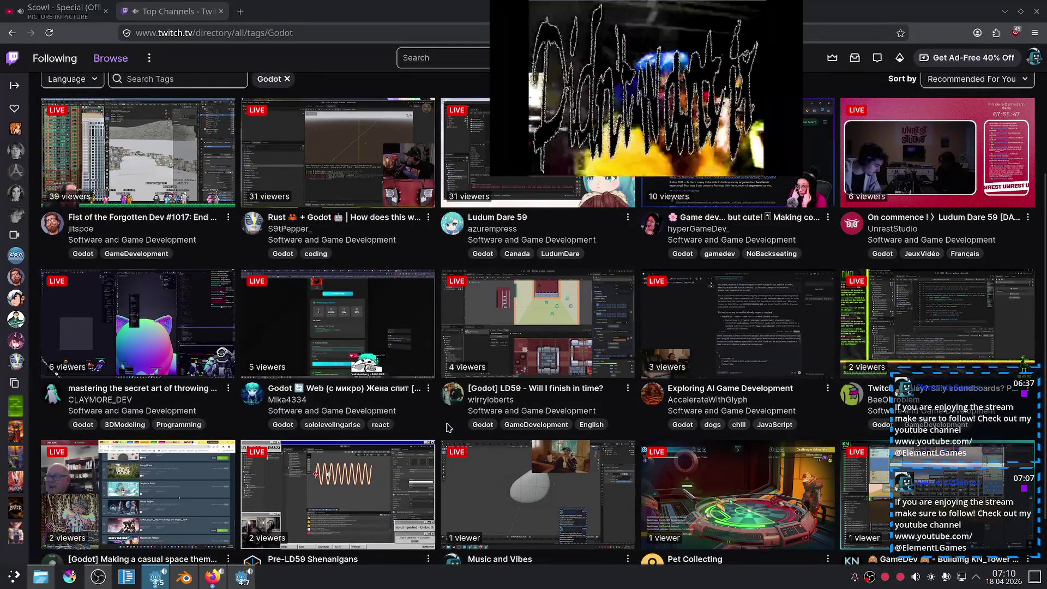
pyautogui.scroll(3, 446, 427)
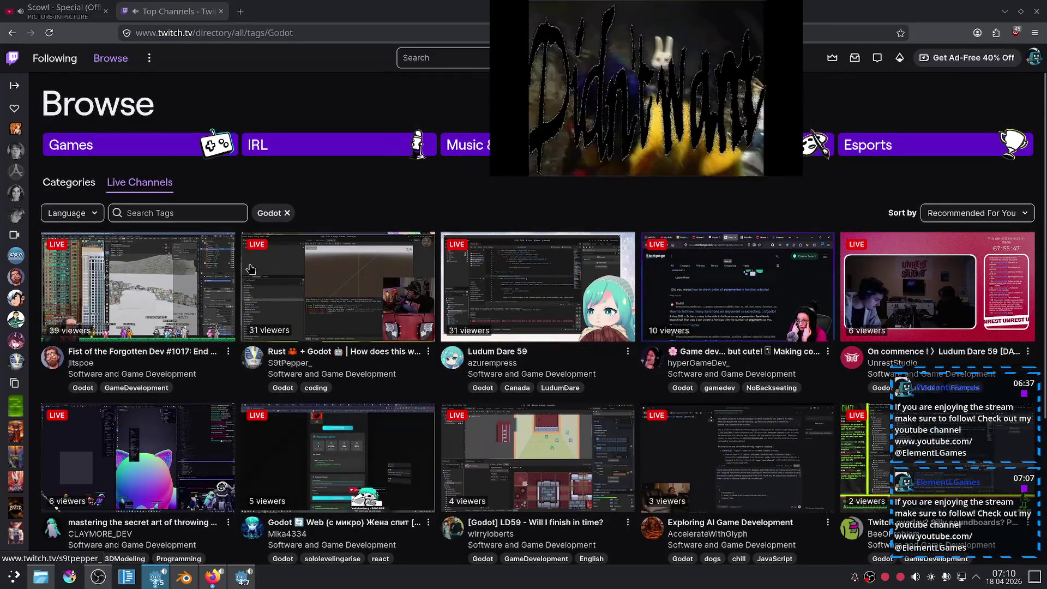
pyautogui.click(287, 213)
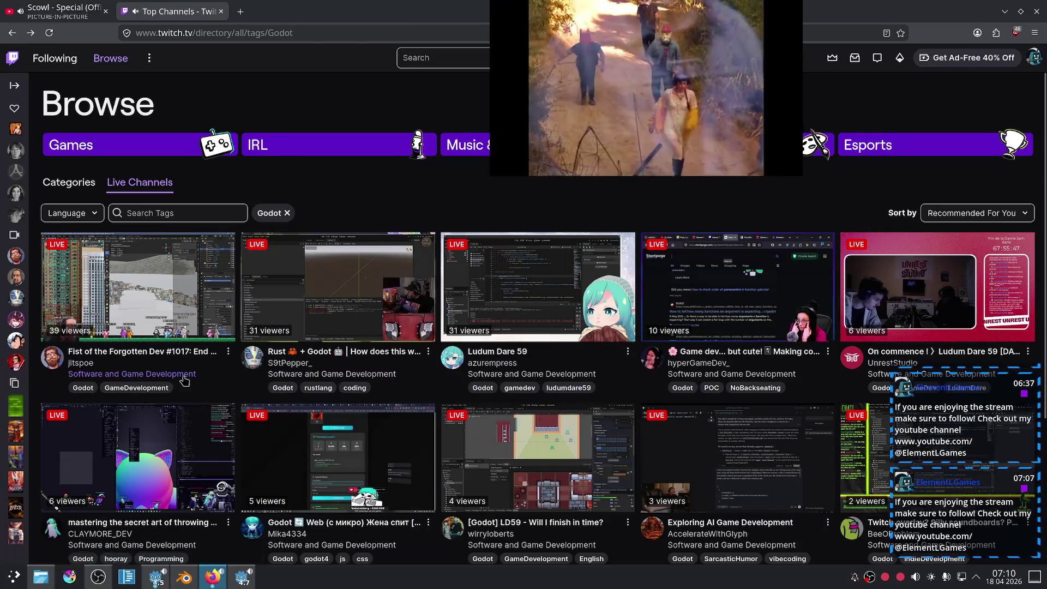
# Step: Open and reload the Software and Game Development category, reopening it from the channel tab
pyautogui.click(489, 372)
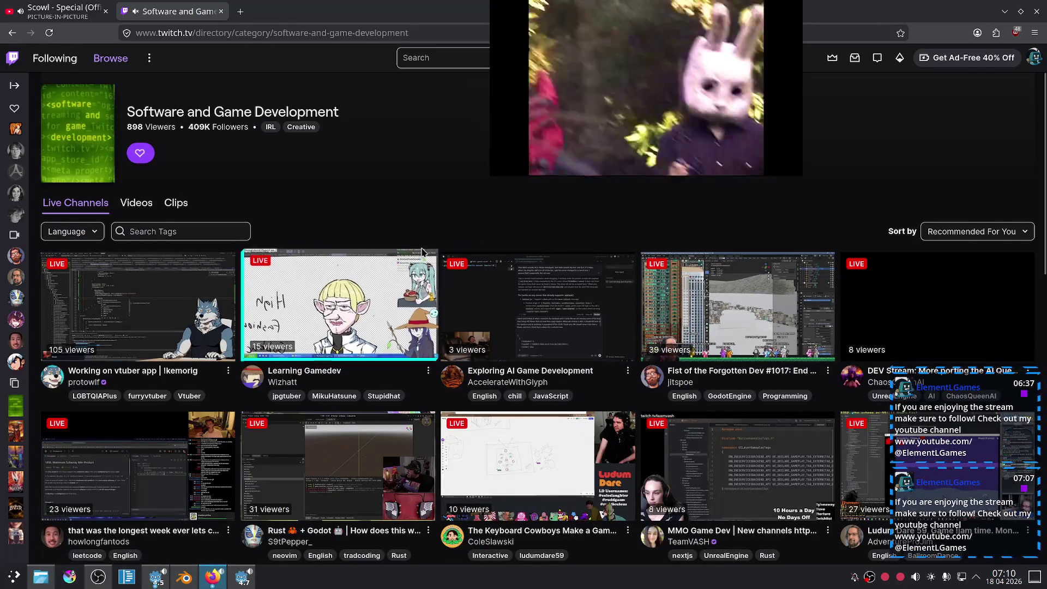
pyautogui.scroll(-10, 422, 252)
pyautogui.scroll(-10, 422, 256)
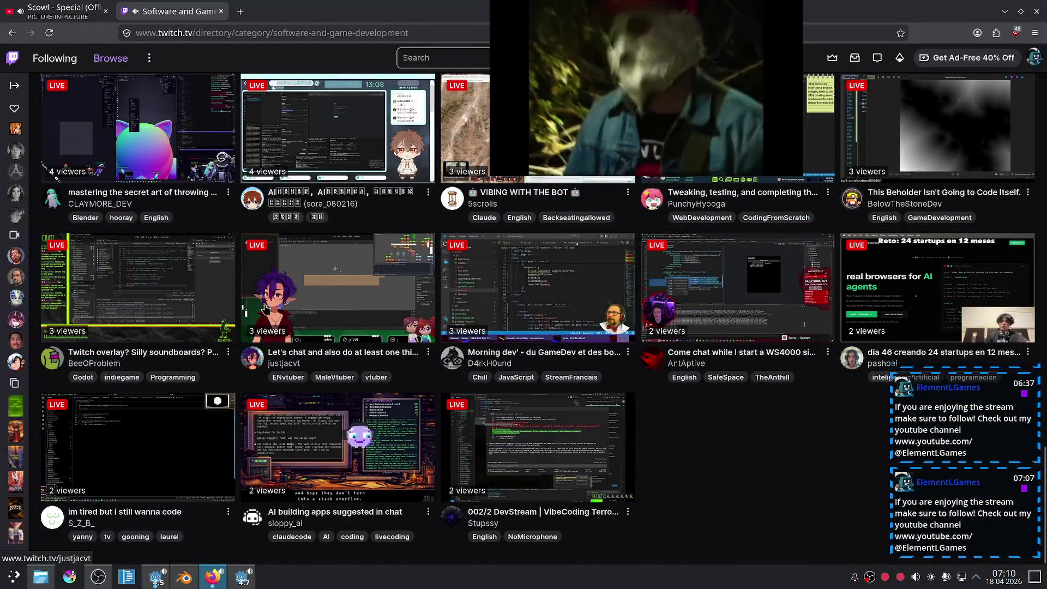
pyautogui.scroll(20, 710, 434)
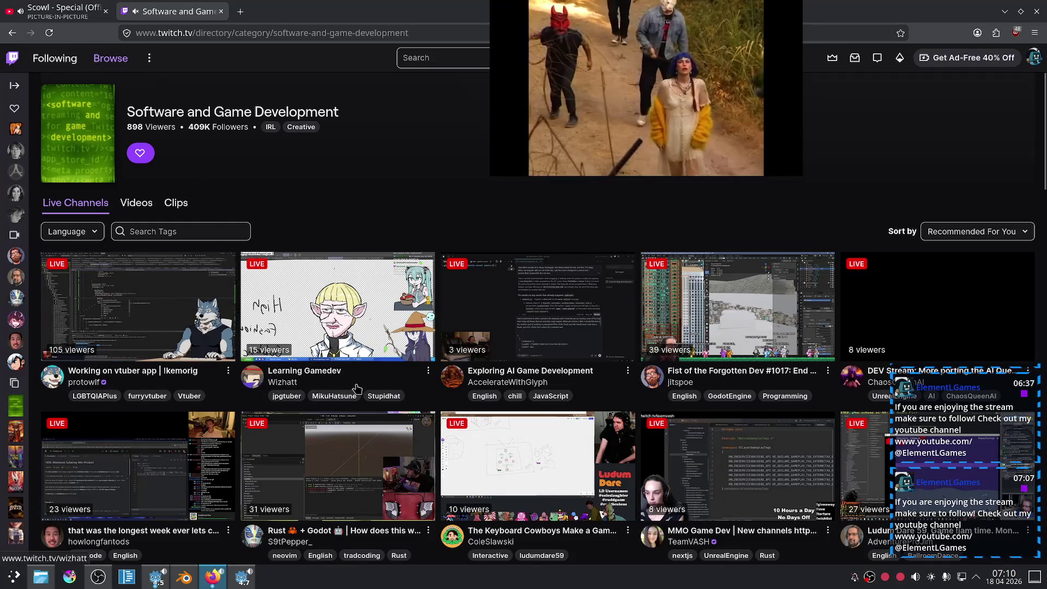
pyautogui.scroll(-20, 357, 388)
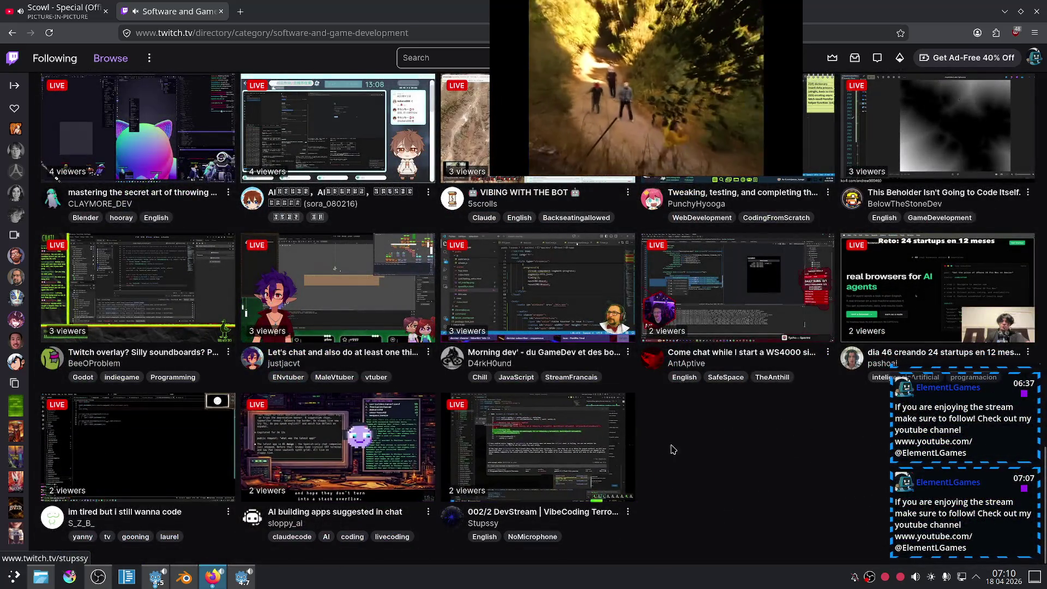
pyautogui.press('F5')
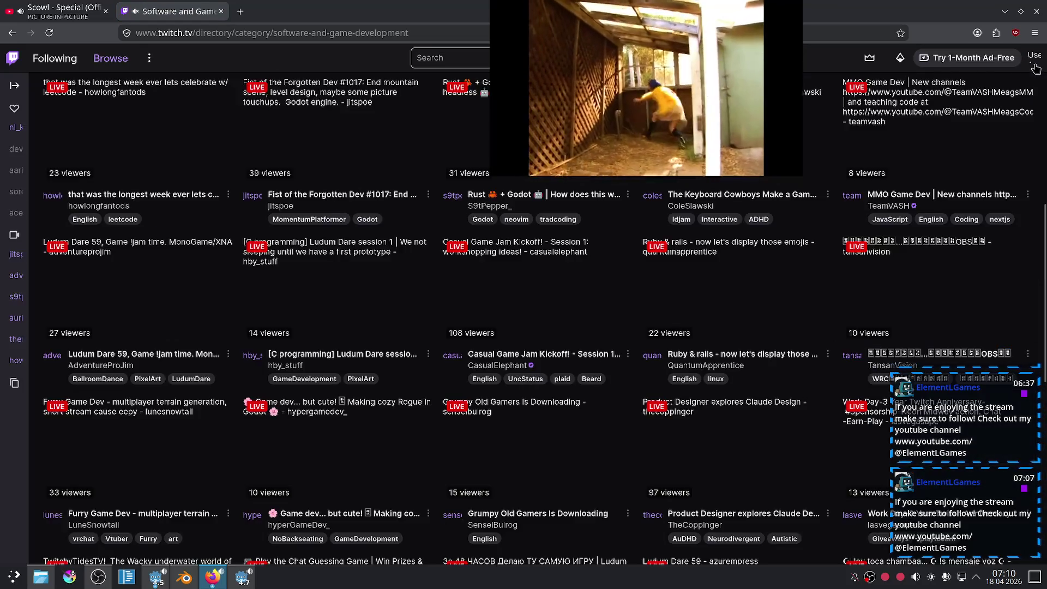
pyautogui.click(1033, 56)
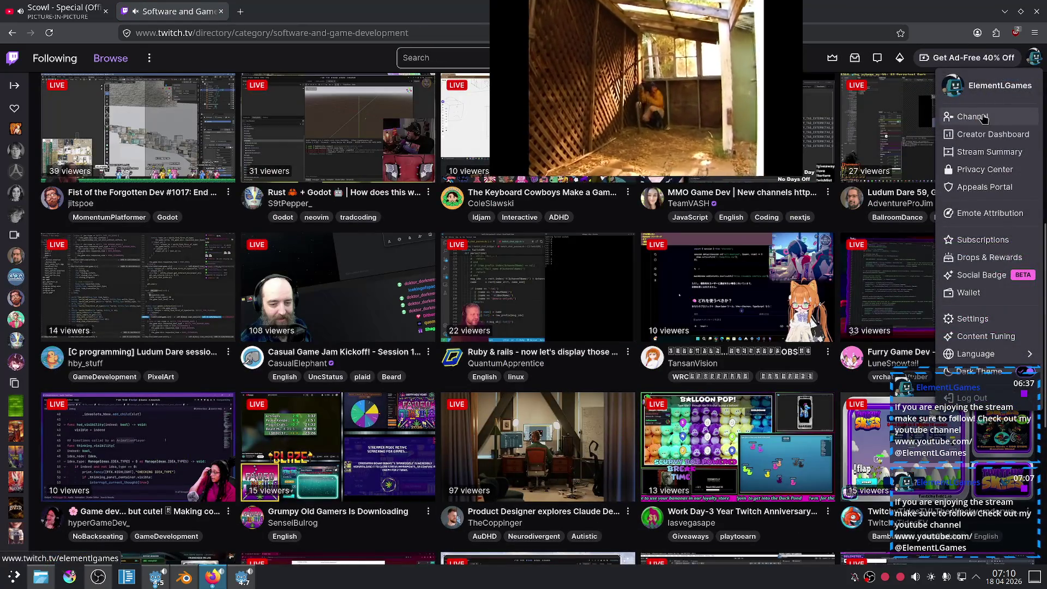
pyautogui.hotkey('ctrl', 'Tab')
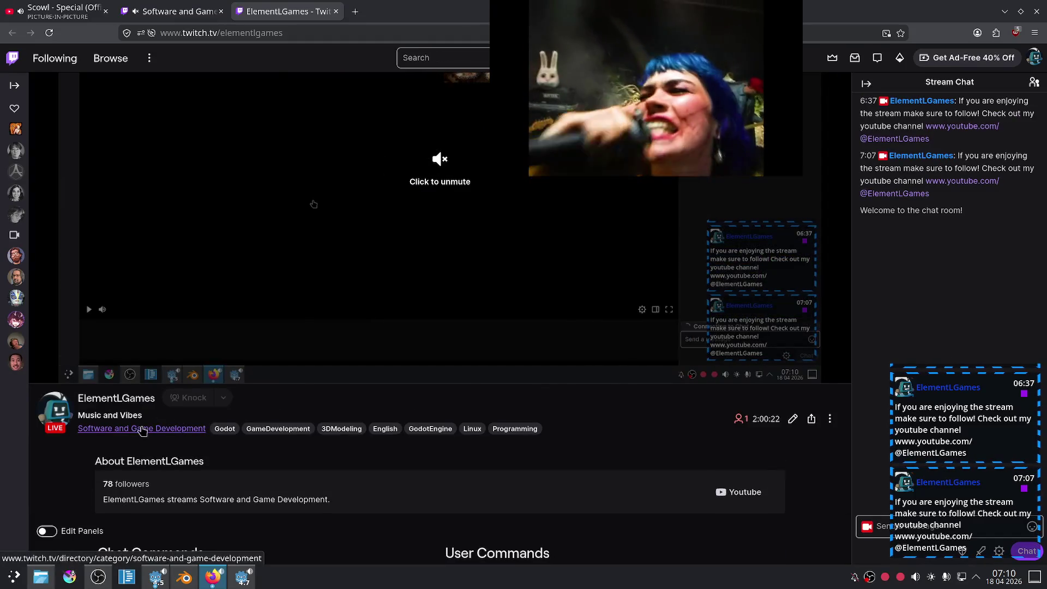
pyautogui.click(131, 431)
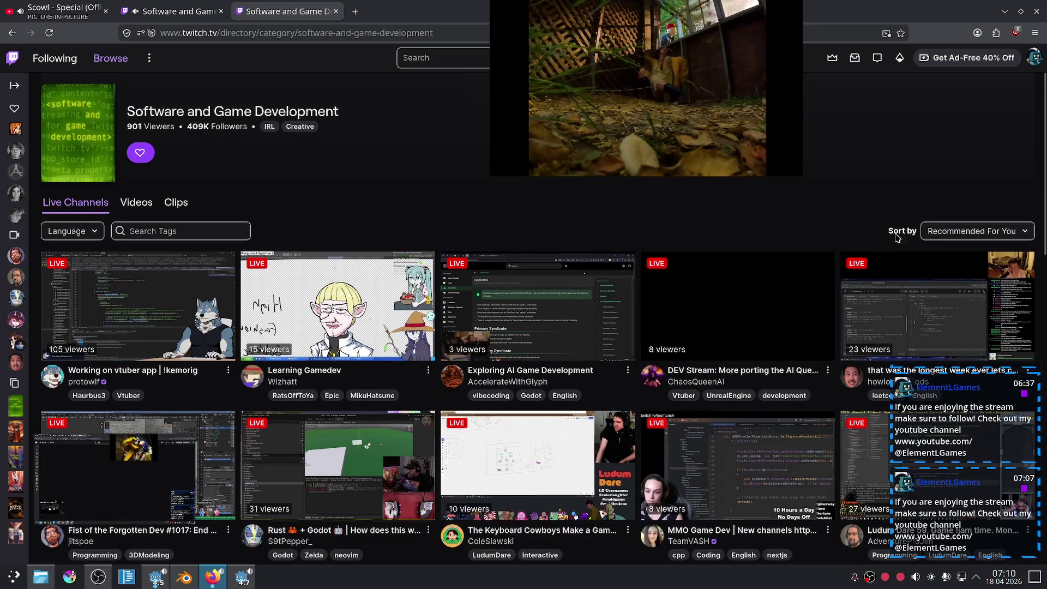
pyautogui.click(976, 231)
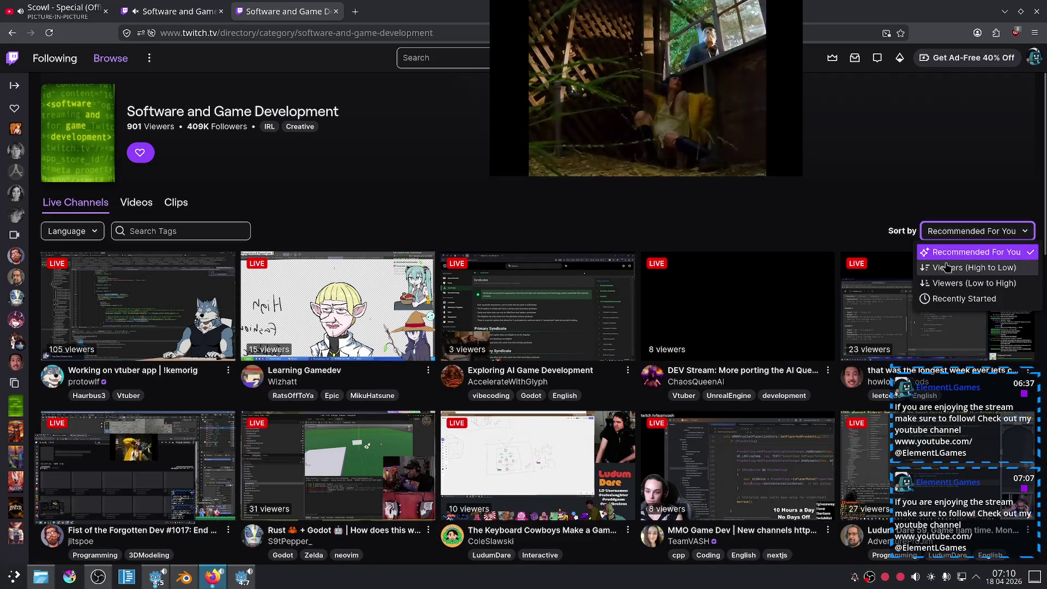
# Step: Sort the live channels by viewers, high to low, and scroll through them
pyautogui.click(959, 271)
pyautogui.scroll(-10, 409, 480)
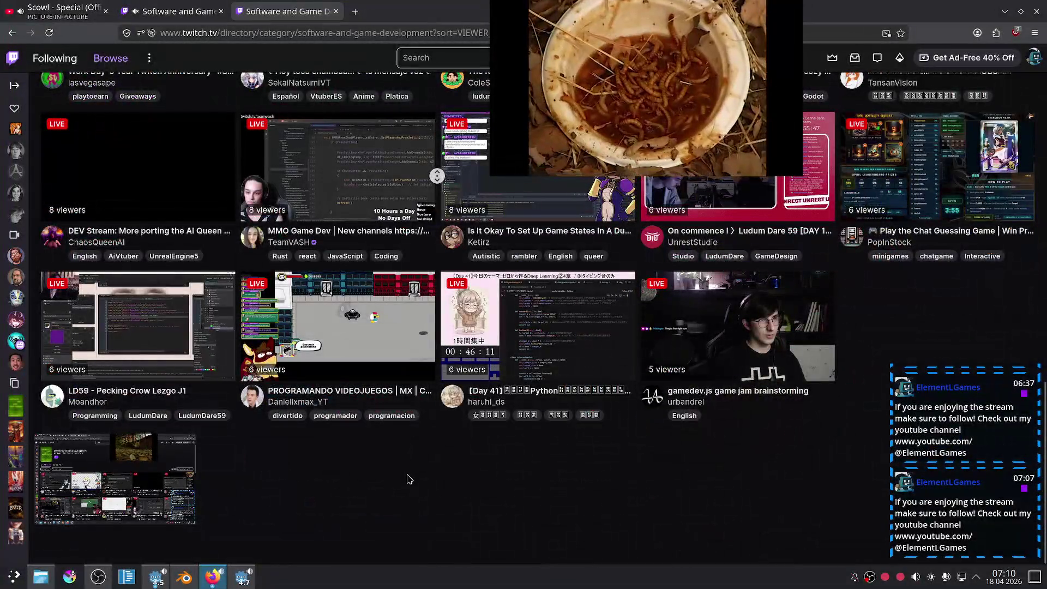
pyautogui.scroll(-10, 409, 519)
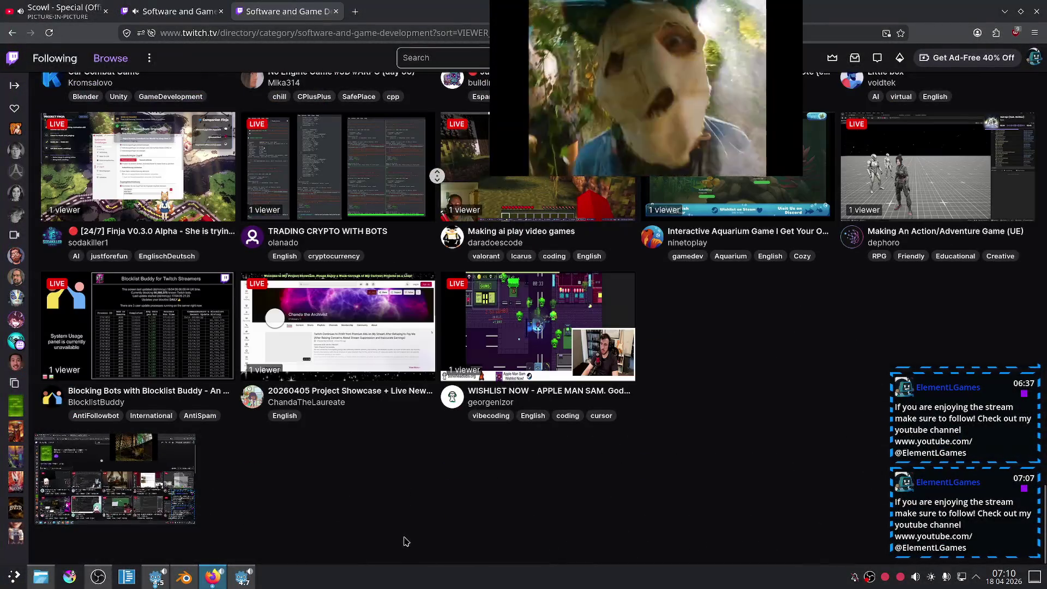
pyautogui.scroll(8, 478, 464)
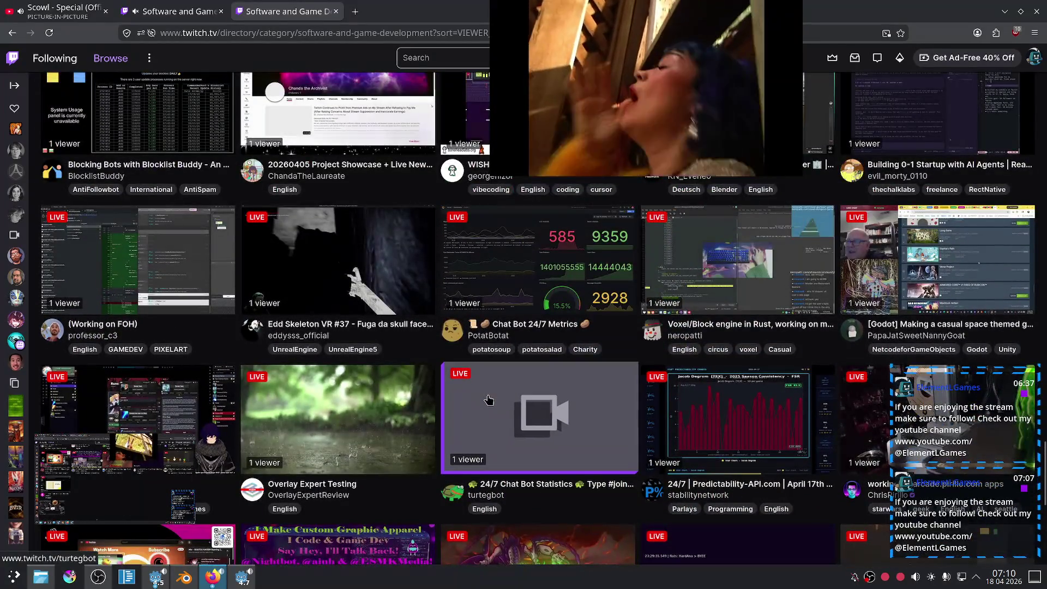
pyautogui.scroll(2, 489, 400)
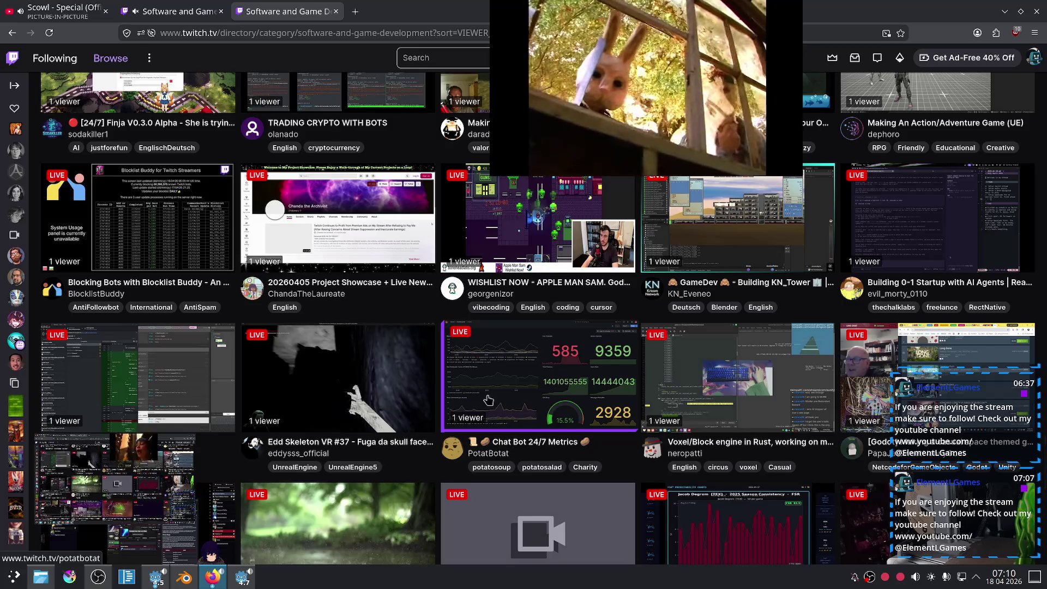
pyautogui.scroll(6, 488, 400)
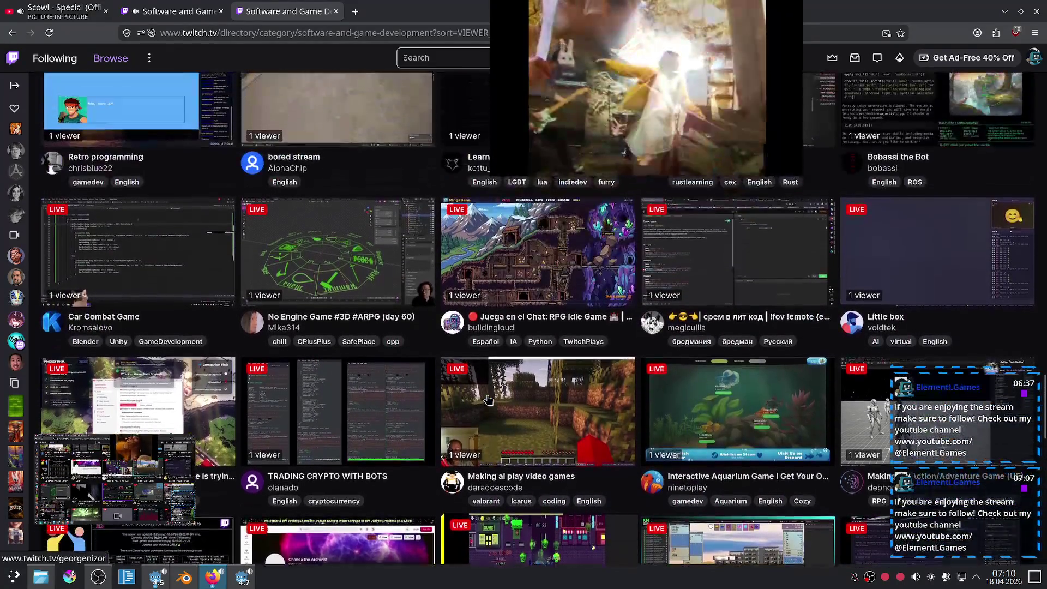
pyautogui.scroll(4, 488, 399)
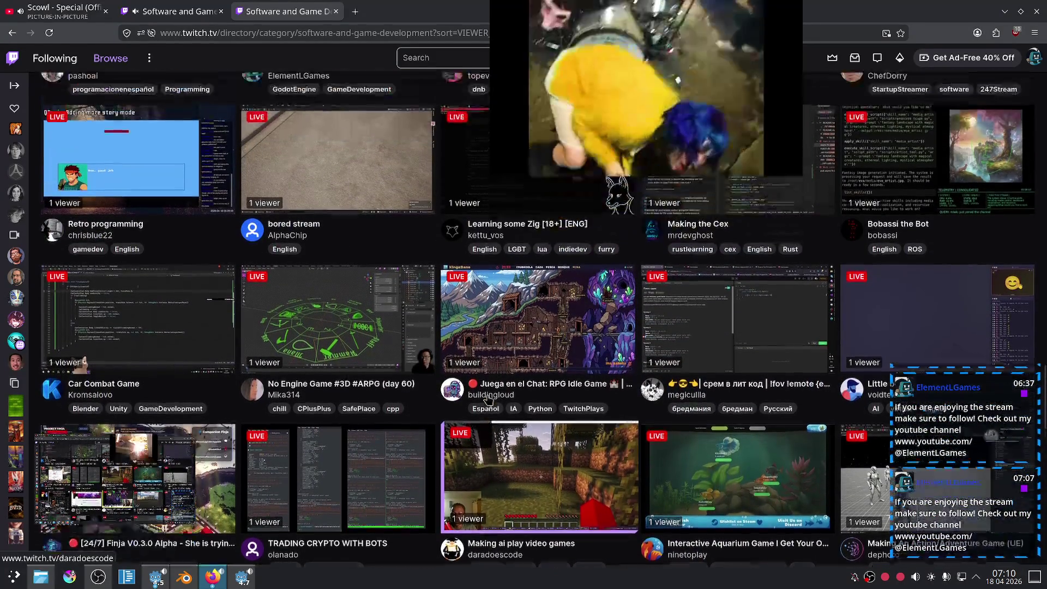
pyautogui.scroll(2, 488, 401)
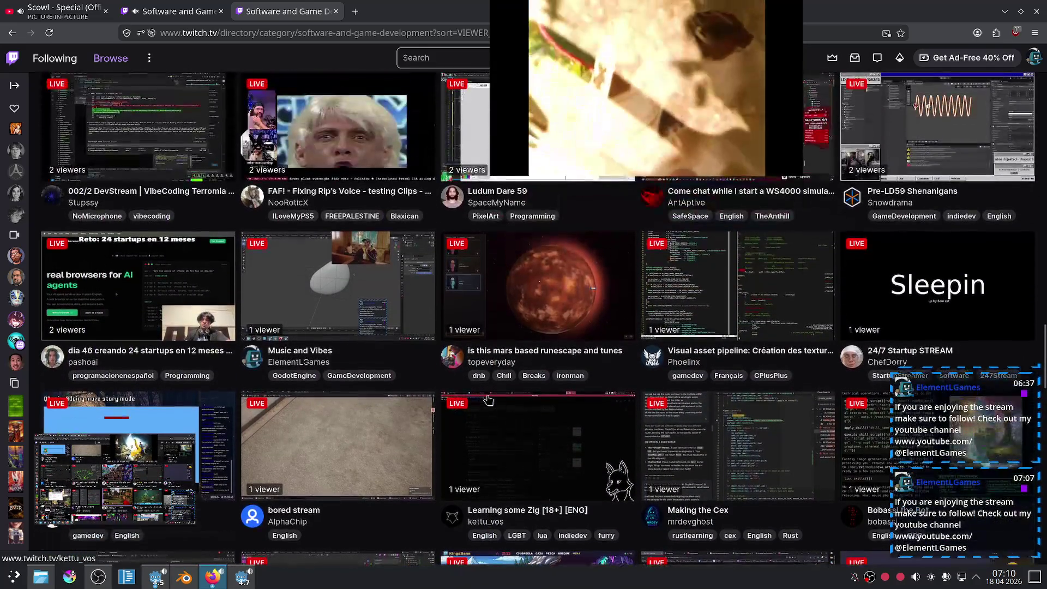
pyautogui.scroll(-2, 313, 185)
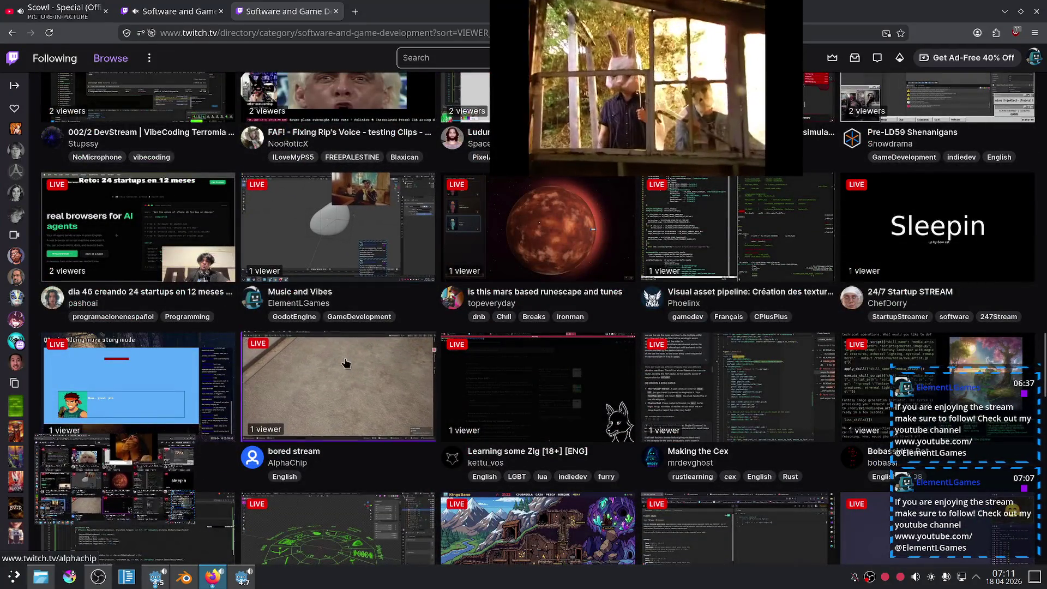
pyautogui.scroll(4, 437, 406)
pyautogui.scroll(10, 437, 406)
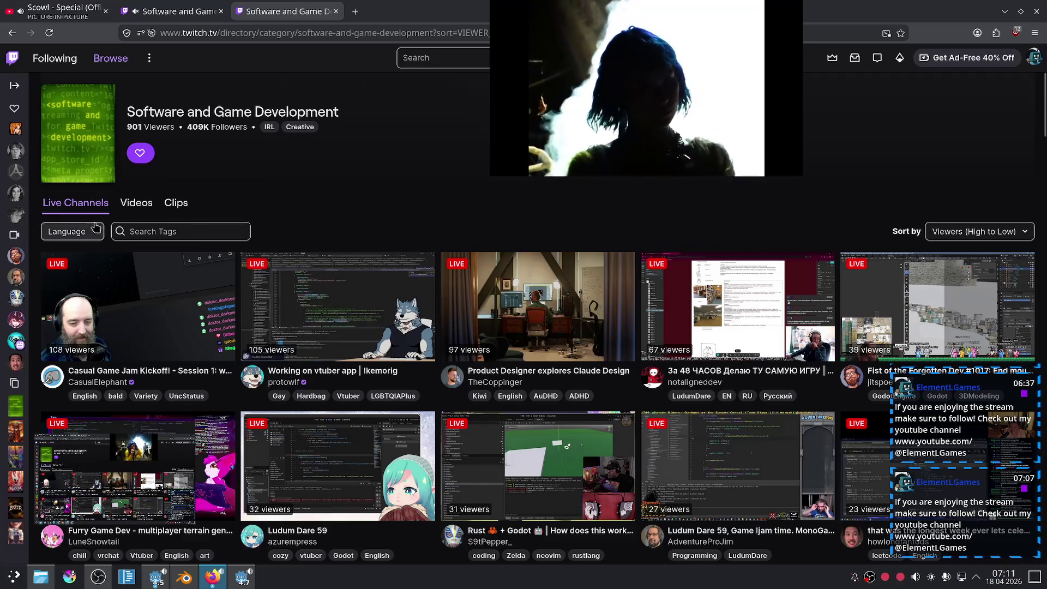
# Step: Filter the channels to English-language streams and browse the results
pyautogui.click(79, 233)
pyautogui.click(74, 257)
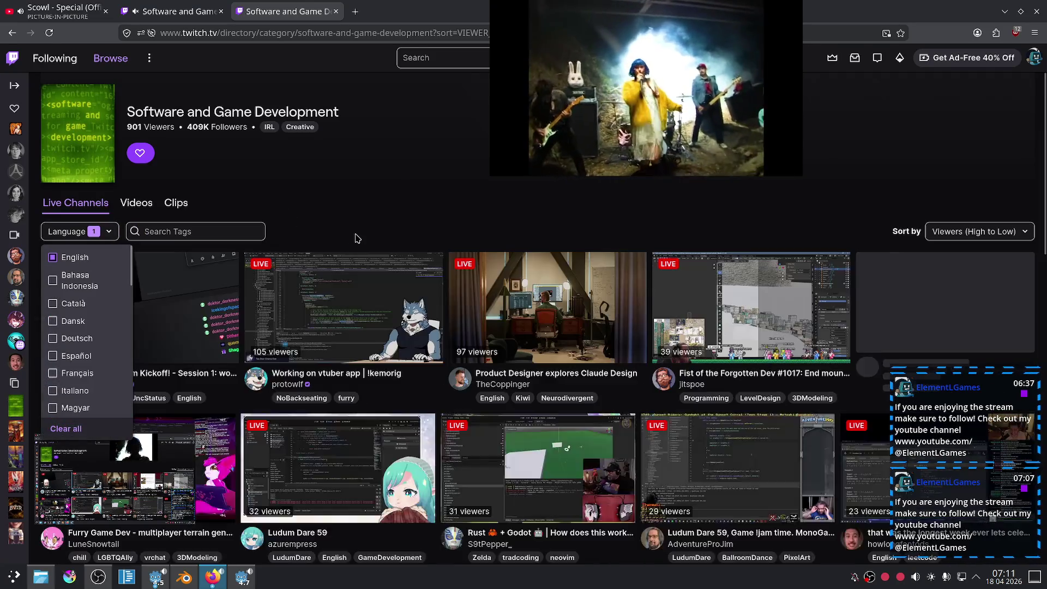
pyautogui.click(359, 228)
pyautogui.scroll(-9, 363, 220)
pyautogui.scroll(-9, 372, 202)
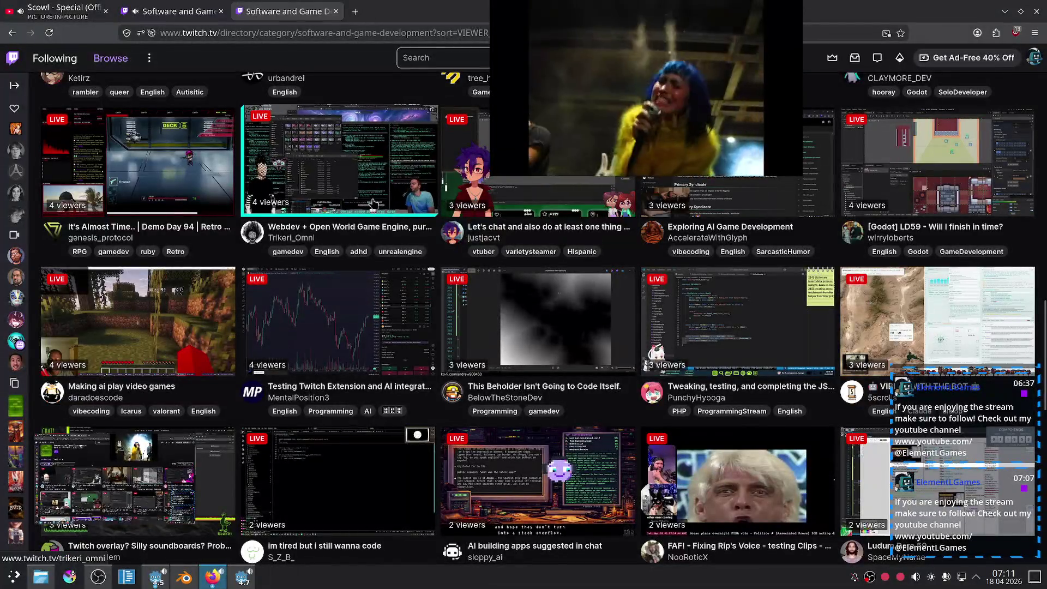
pyautogui.scroll(-7, 372, 203)
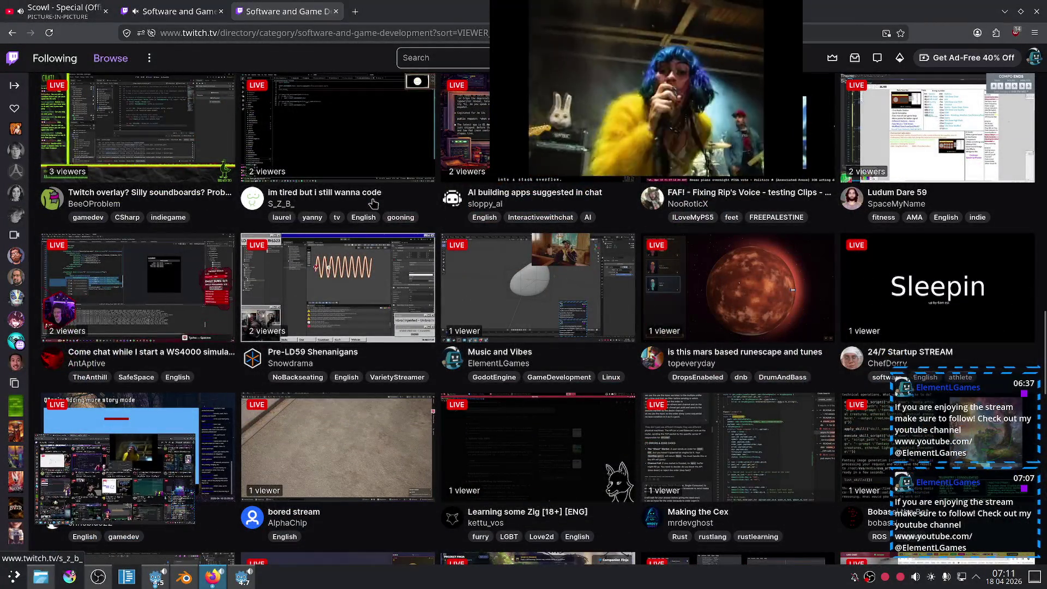
pyautogui.scroll(1, 373, 203)
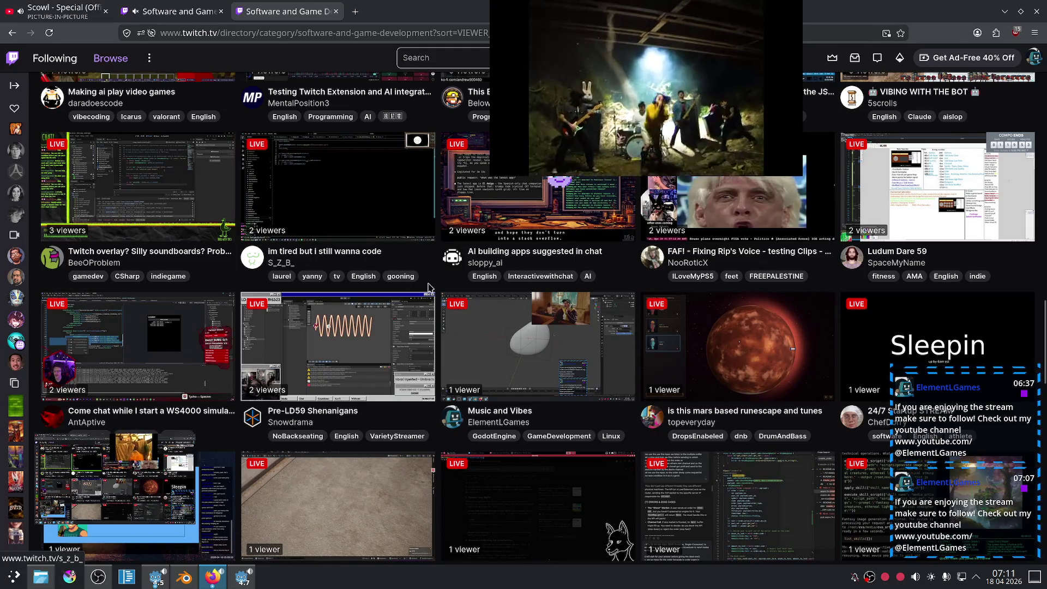
pyautogui.scroll(10, 428, 288)
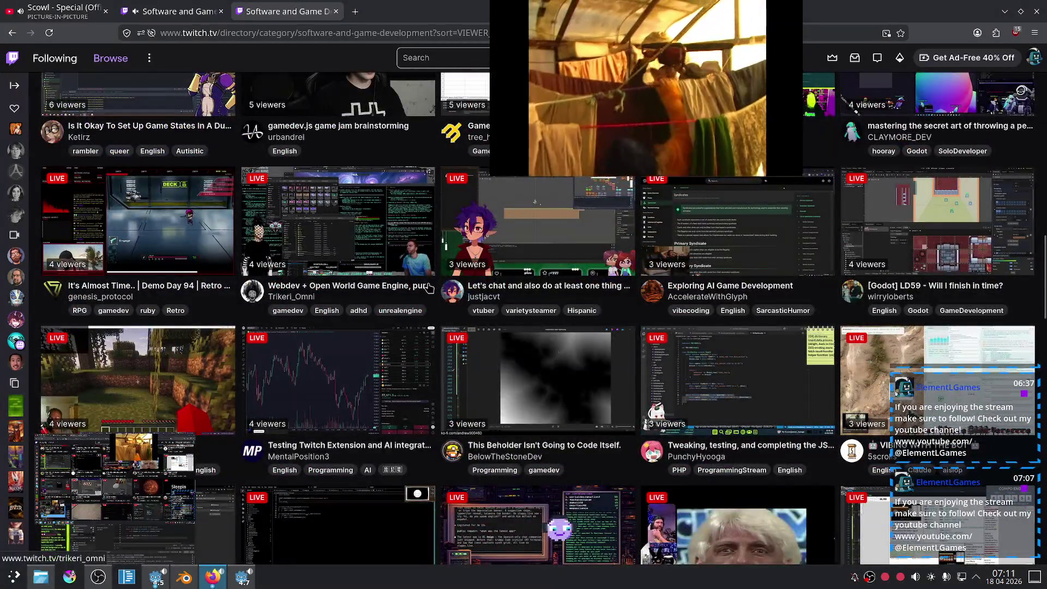
pyautogui.scroll(1, 428, 287)
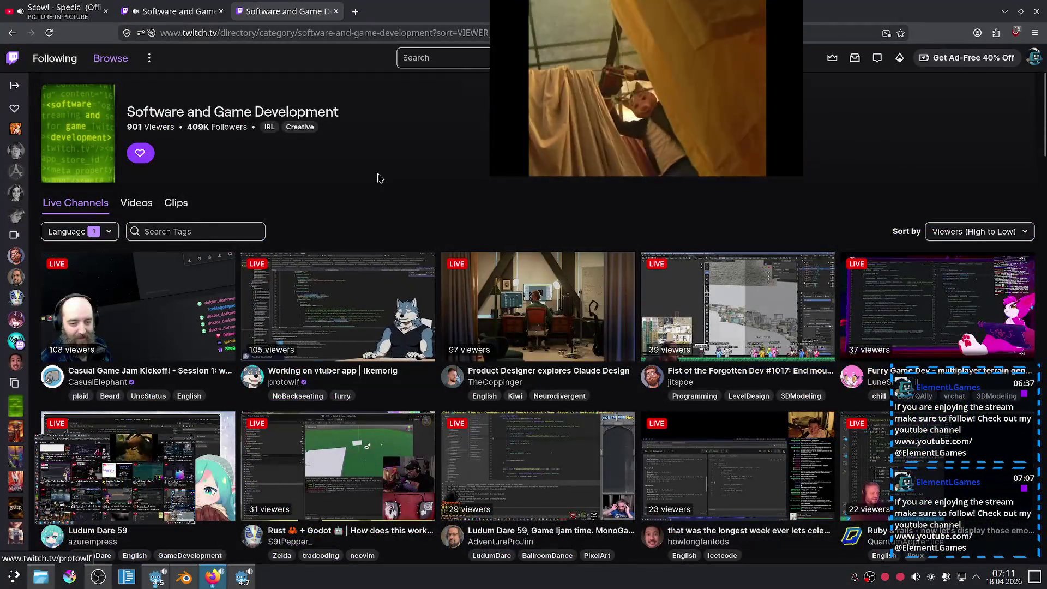
# Step: Close the directory tab, open the streamer's channel via the Godot tag, and return to YouTube
pyautogui.hotkey('ctrl', 'w')
pyautogui.click(282, 217)
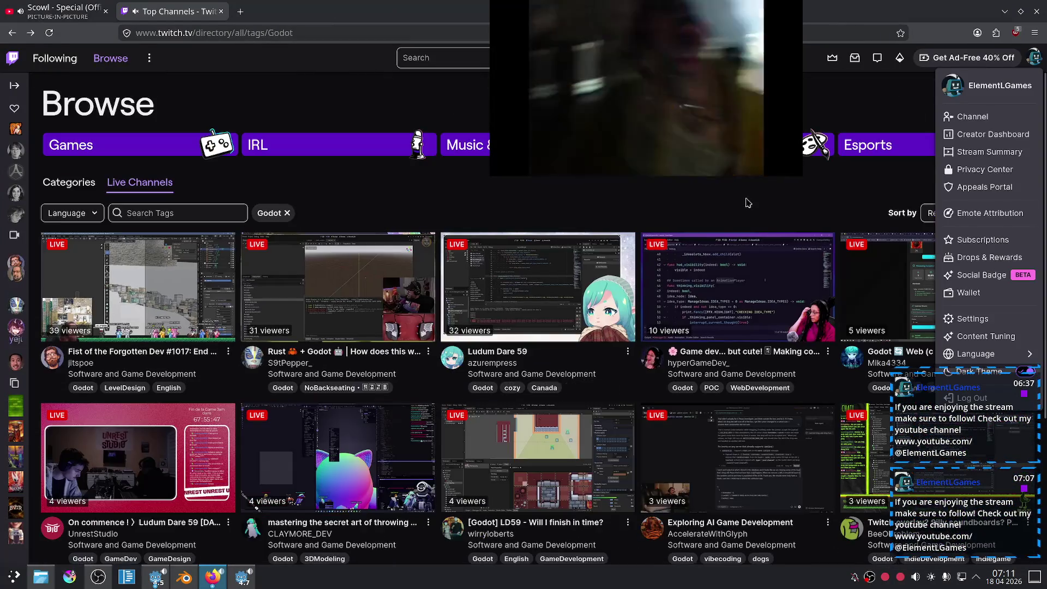
pyautogui.click(755, 205)
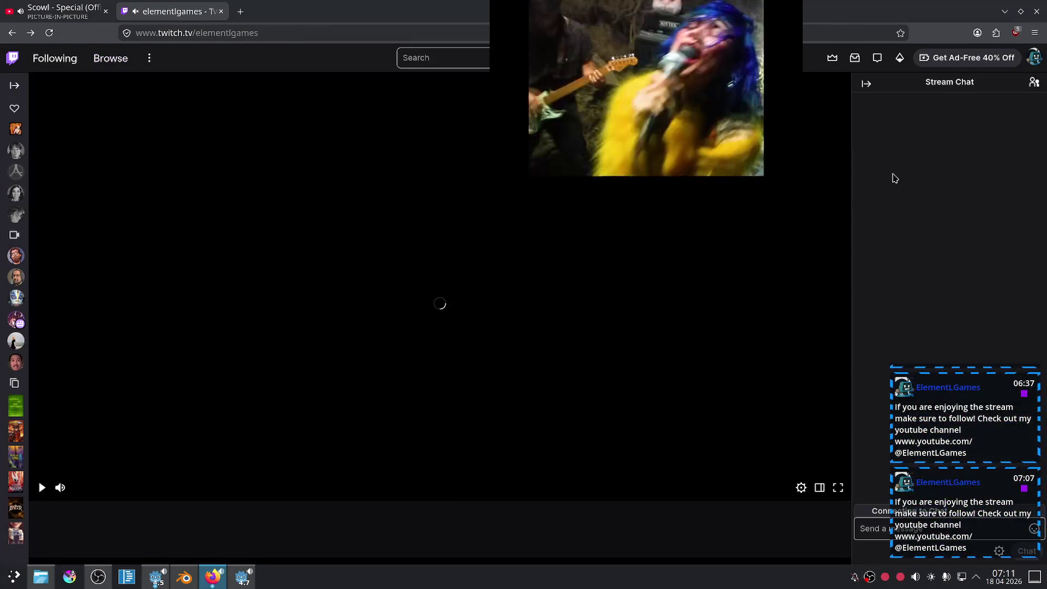
pyautogui.hotkey('ctrl', 'shift', 'Tab')
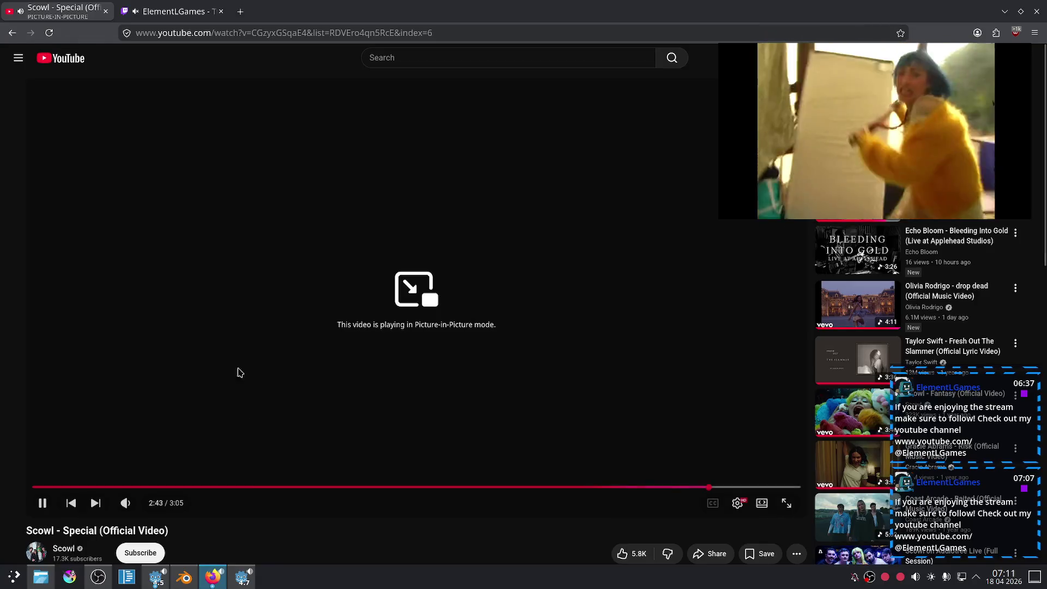
# Step: In Godot, orbit the eye scene and select the Eye_L mesh, then the Eyelids mesh, in the viewport
pyautogui.hotkey('alt', 'Tab')
pyautogui.scroll(1, 355, 342)
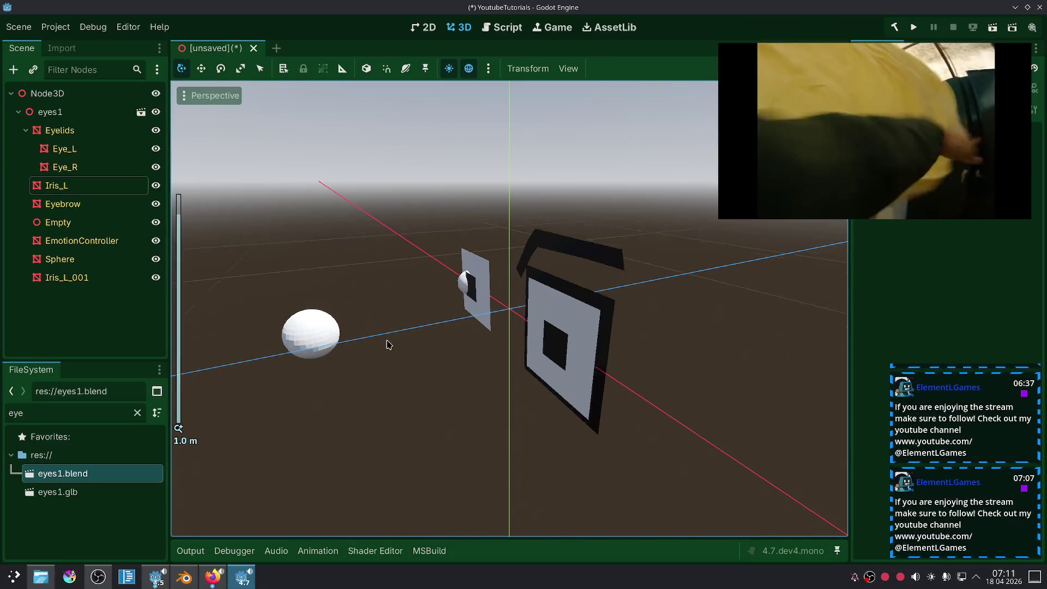
pyautogui.scroll(-1, 491, 354)
pyautogui.scroll(2, 514, 358)
pyautogui.scroll(-1, 517, 359)
pyautogui.moveTo(518, 359); pyautogui.dragTo(451, 366, button='middle')
pyautogui.scroll(3, 480, 364)
pyautogui.click(449, 365)
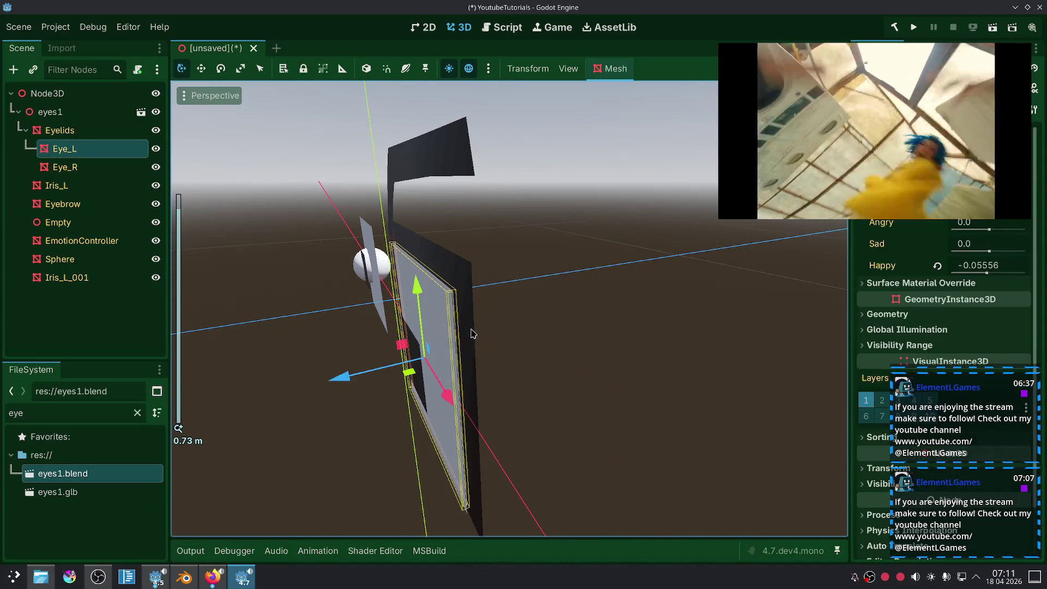
pyautogui.click(478, 302)
pyautogui.click(473, 301)
# Step: Orbit to face the Eyelids plane and select the Eye_L and Eyelids nodes in the scene tree
pyautogui.scroll(5, 470, 310)
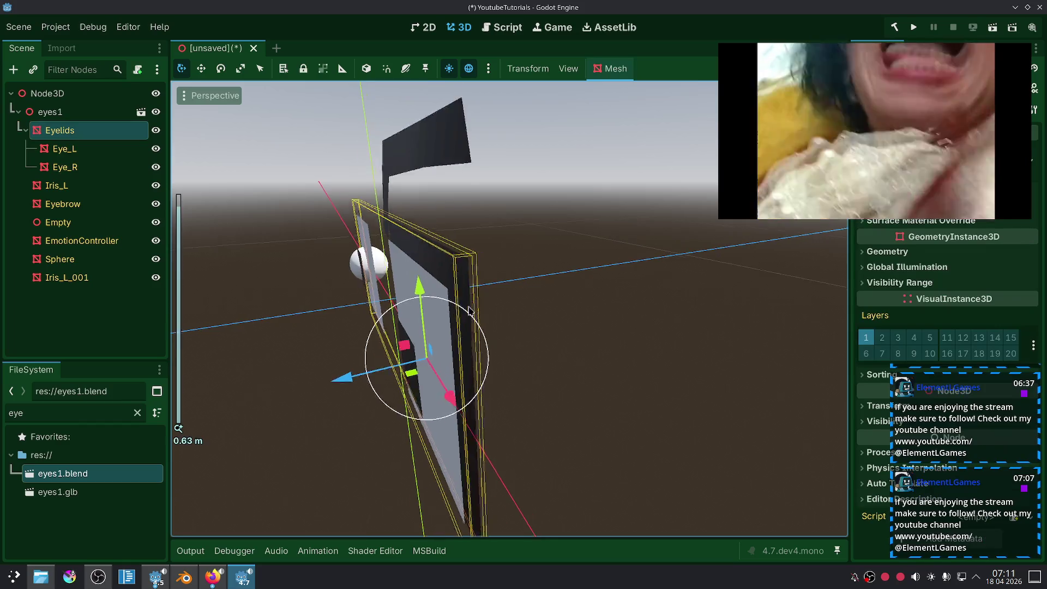
pyautogui.scroll(-3, 470, 311)
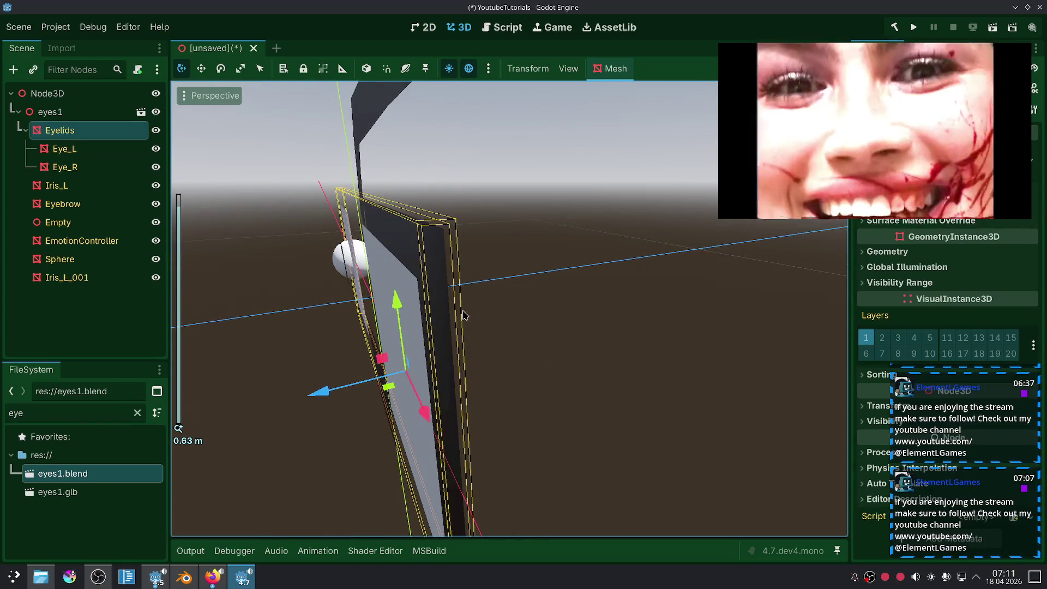
pyautogui.moveTo(435, 322)
pyautogui.mouseDown(button='middle')
pyautogui.moveTo(538, 304)
pyautogui.moveTo(579, 311)
pyautogui.mouseUp(button='middle')
pyautogui.scroll(2, 475, 320)
pyautogui.scroll(-3, 467, 315)
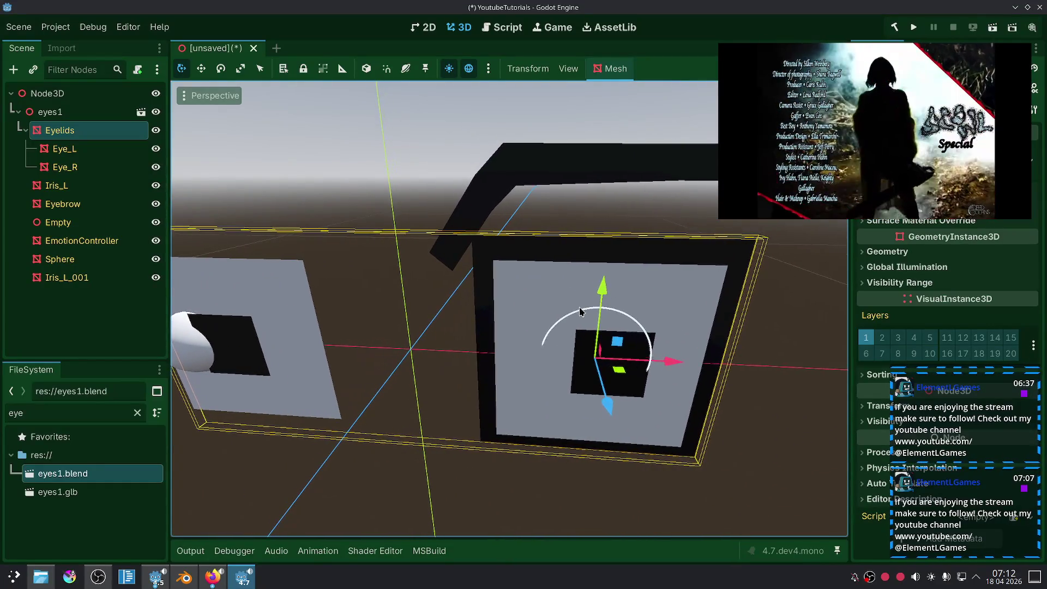
pyautogui.click(65, 149)
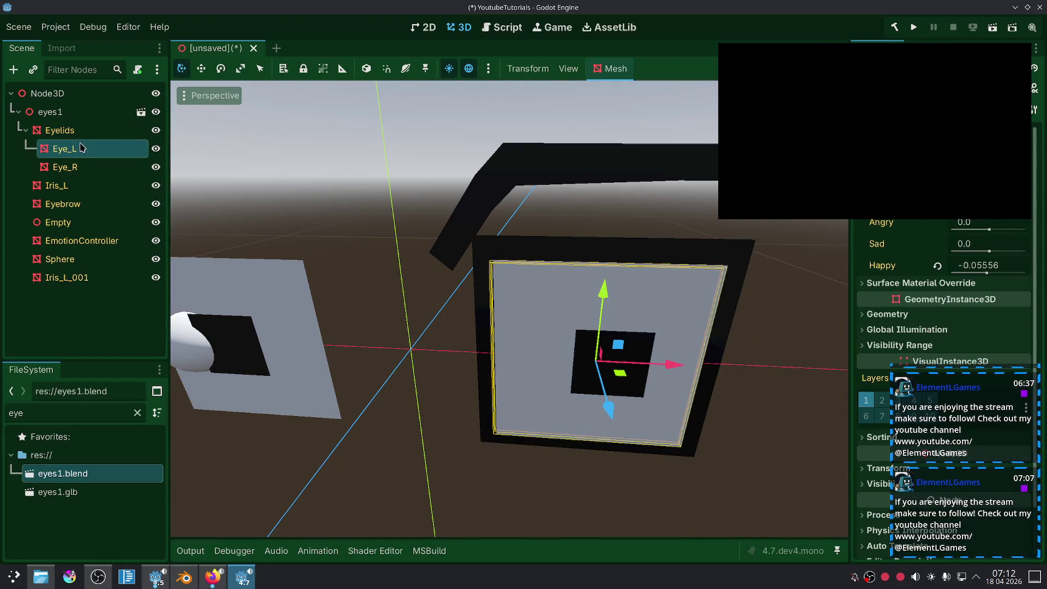
pyautogui.click(84, 137)
pyautogui.moveTo(549, 318)
pyautogui.mouseDown(button='middle')
pyautogui.moveTo(533, 355)
pyautogui.moveTo(541, 362)
pyautogui.moveTo(620, 315)
pyautogui.moveTo(580, 374)
pyautogui.moveTo(570, 365)
pyautogui.mouseUp(button='middle')
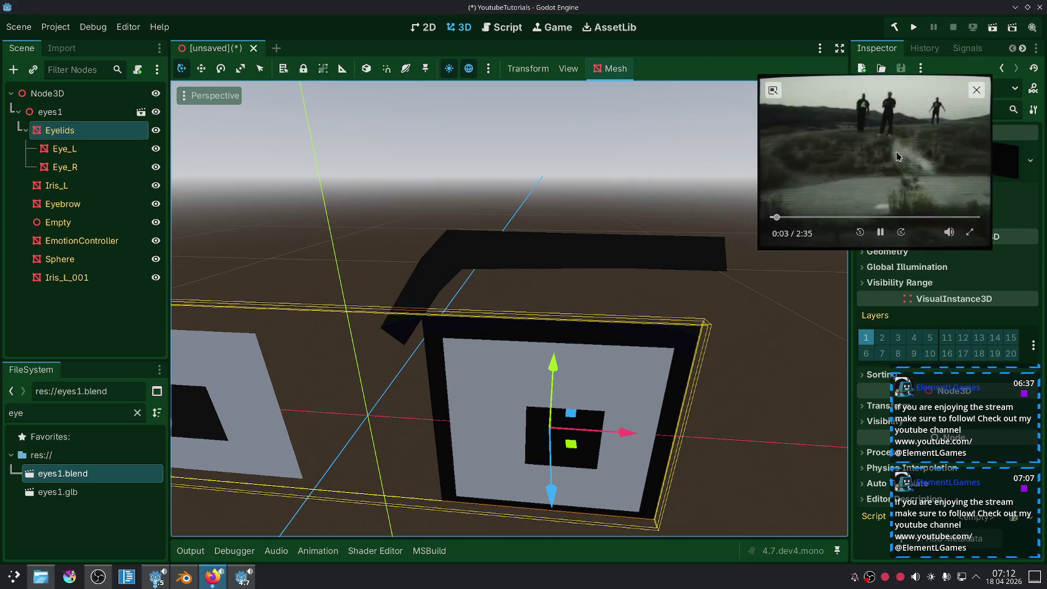
# Step: Quit the unsaved scene to the Project List, answer the save prompt, and return to Blender
pyautogui.click(56, 27)
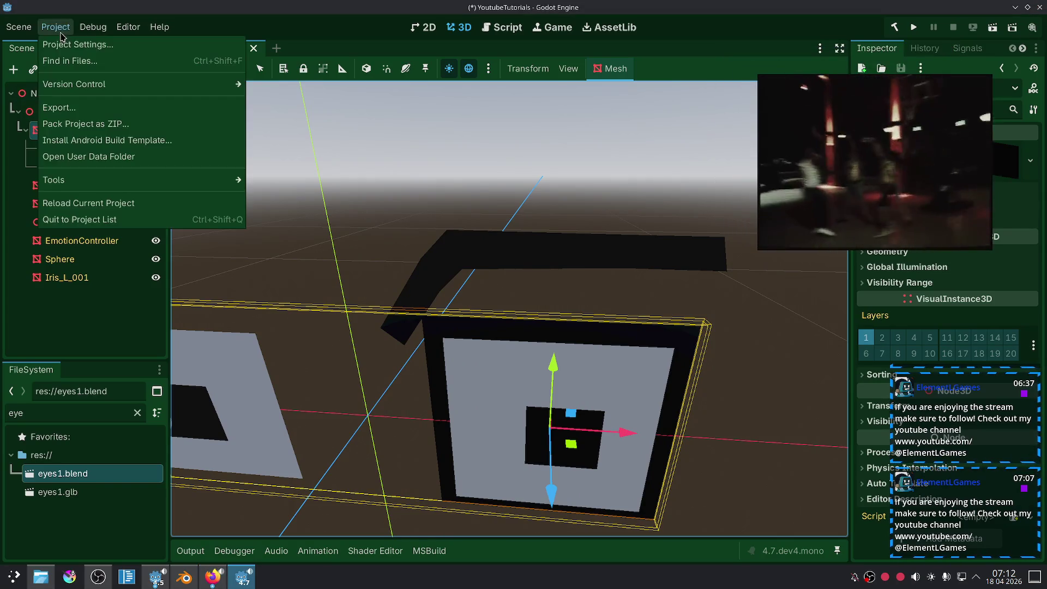
pyautogui.click(79, 219)
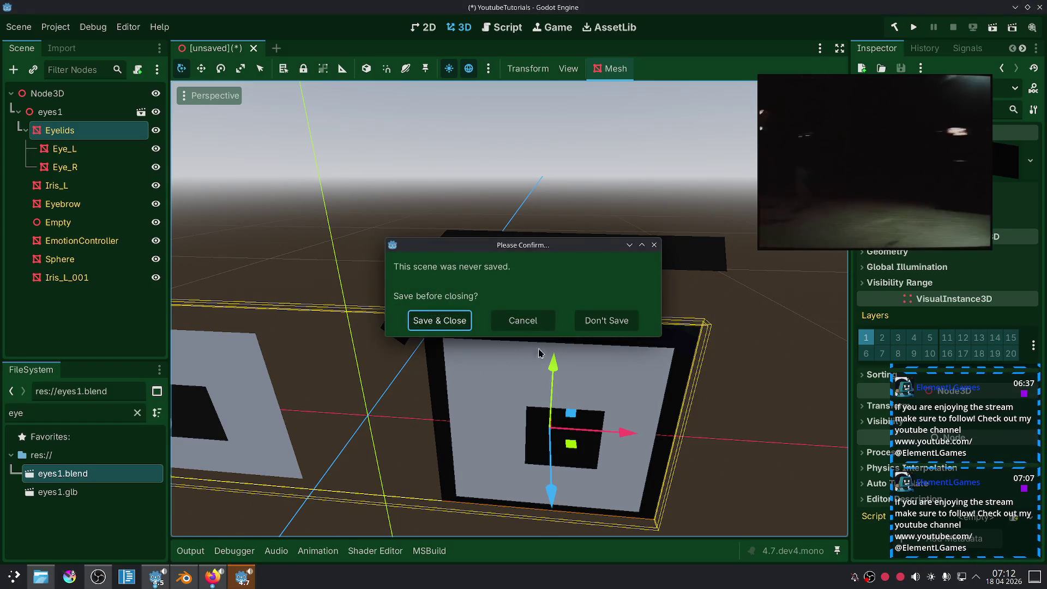
pyautogui.click(606, 320)
pyautogui.hotkey('alt', 'Tab')
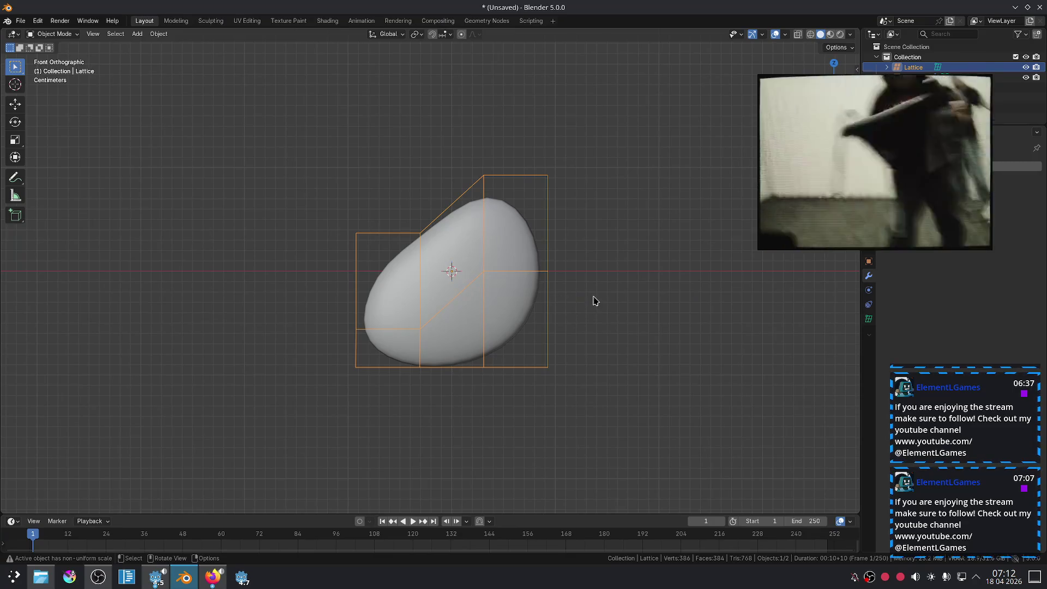
# Step: In lattice edit mode, raise the top-left cage points and lower the right-side points
pyautogui.press('Tab')
pyautogui.press('Tab')
pyautogui.press('Tab')
pyautogui.moveTo(520, 126)
pyautogui.mouseDown()
pyautogui.moveTo(583, 271)
pyautogui.moveTo(594, 271)
pyautogui.mouseUp()
pyautogui.press('g')
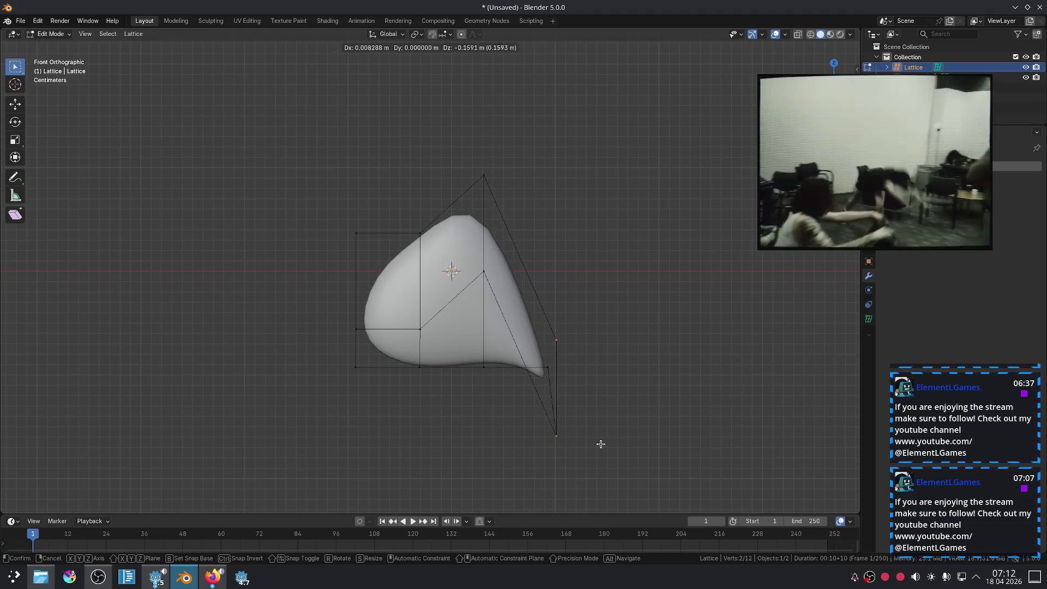
pyautogui.click(603, 444)
pyautogui.hotkey('ctrl', 'z')
pyautogui.moveTo(320, 156); pyautogui.dragTo(378, 221)
pyautogui.press('g')
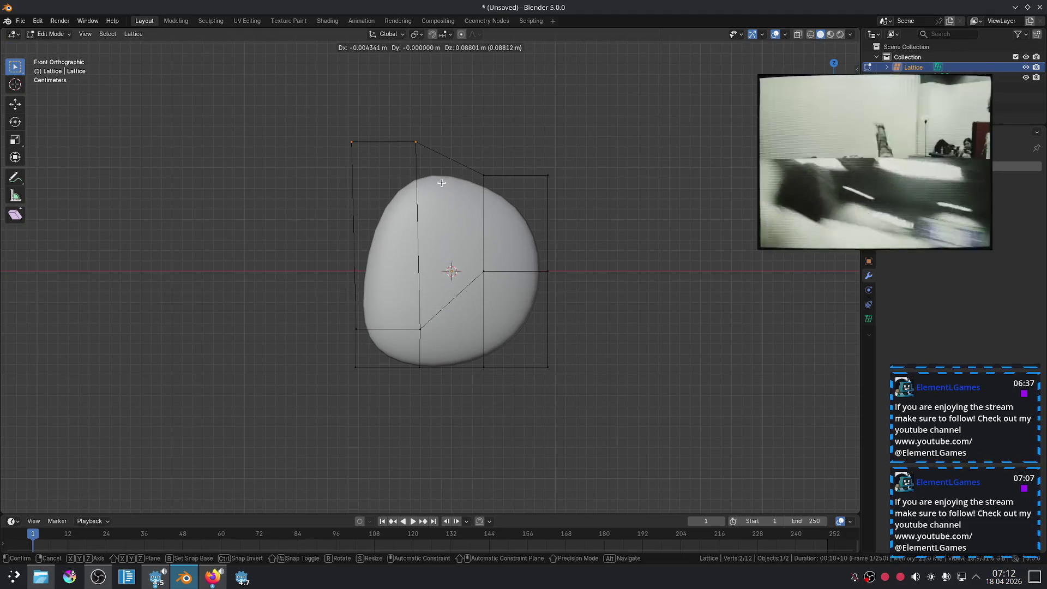
pyautogui.click(510, 162)
pyautogui.press('g')
pyautogui.click(611, 383)
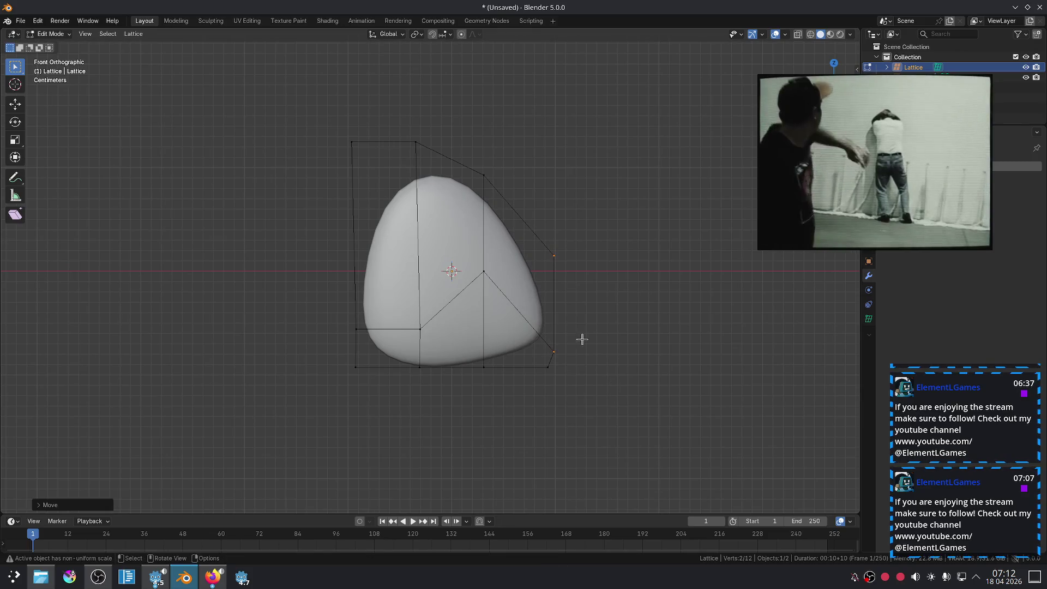
# Step: Lower one top lattice point, raise another higher, and shift the bottom-left point outward
pyautogui.moveTo(422, 151); pyautogui.dragTo(423, 152)
pyautogui.press('g')
pyautogui.click(498, 318)
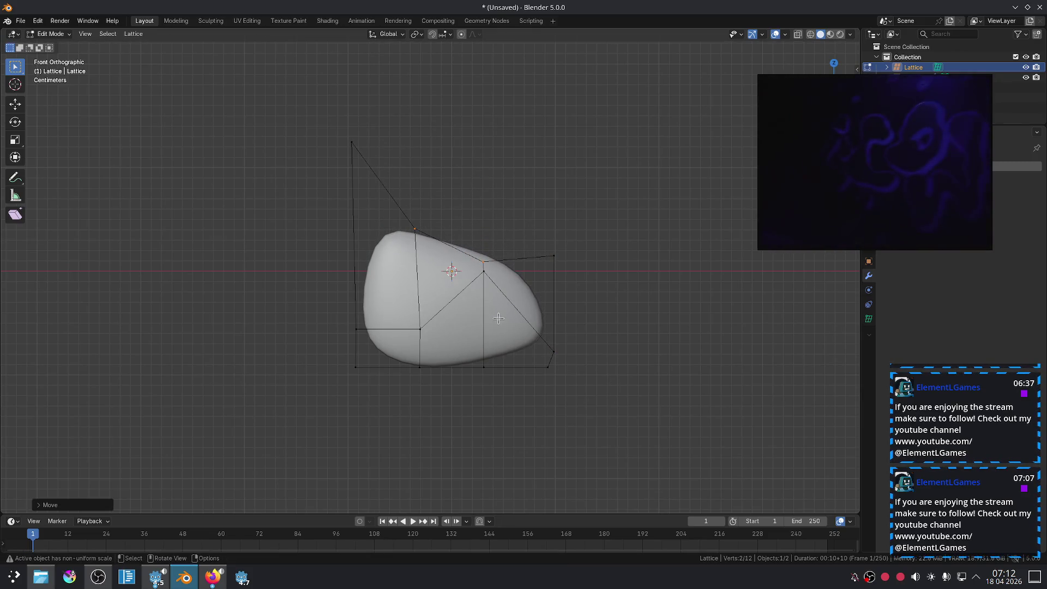
pyautogui.press('g')
pyautogui.click(482, 328)
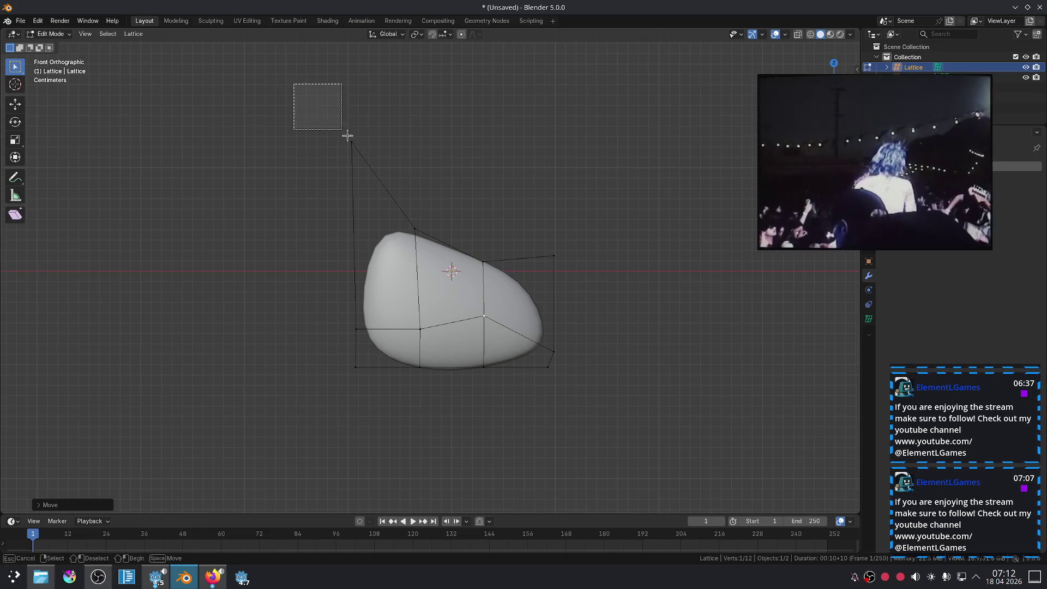
pyautogui.moveTo(348, 136); pyautogui.dragTo(354, 145)
pyautogui.press('g')
pyautogui.click(399, 124)
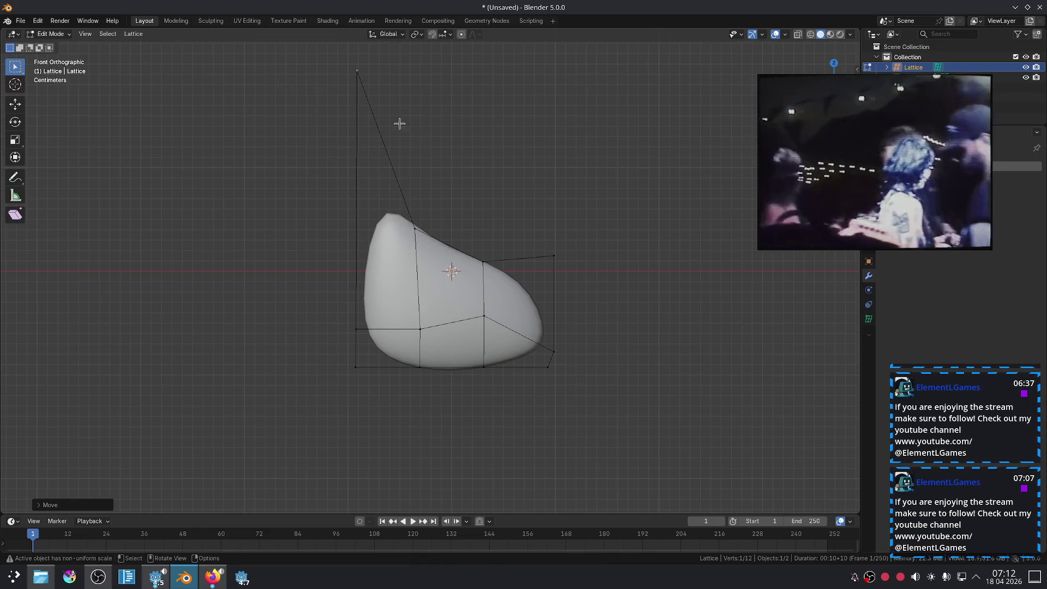
pyautogui.click(370, 327)
pyautogui.press('g')
pyautogui.click(296, 295)
# Step: Give the disc a level-2 Subdivision modifier, attempt to apply it, and view its shape keys
pyautogui.press('Tab')
pyautogui.click(387, 257)
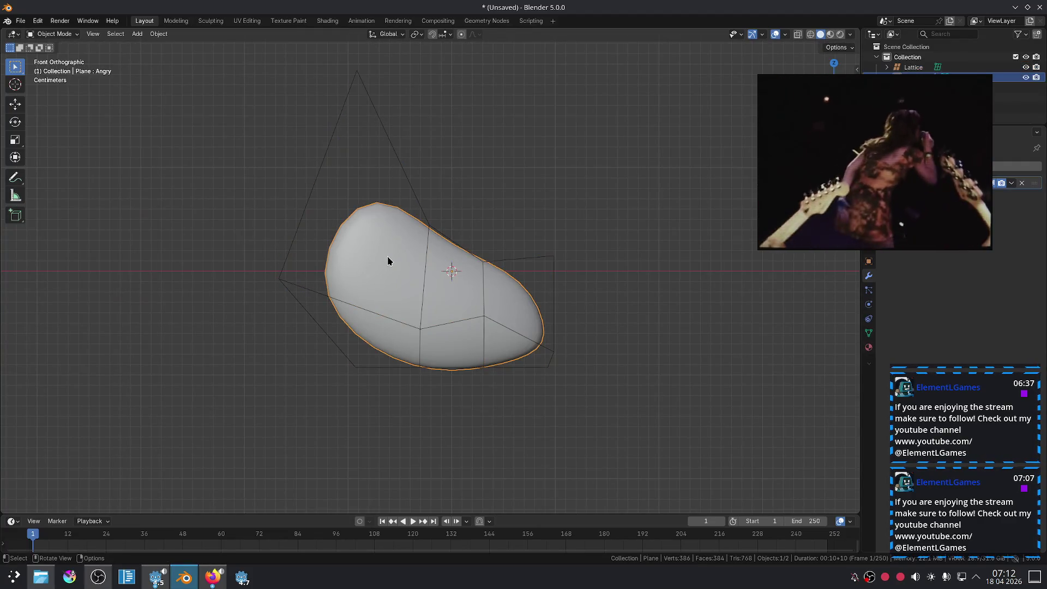
pyautogui.hotkey('ctrl', '2')
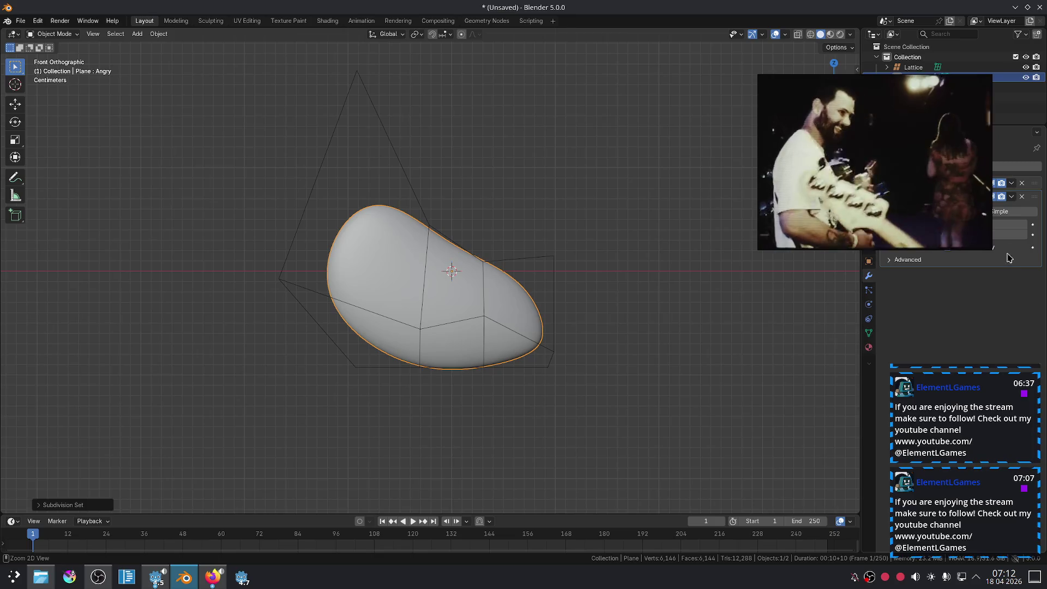
pyautogui.hotkey('ctrl', 'a')
pyautogui.moveTo(886, 109); pyautogui.dragTo(698, 119)
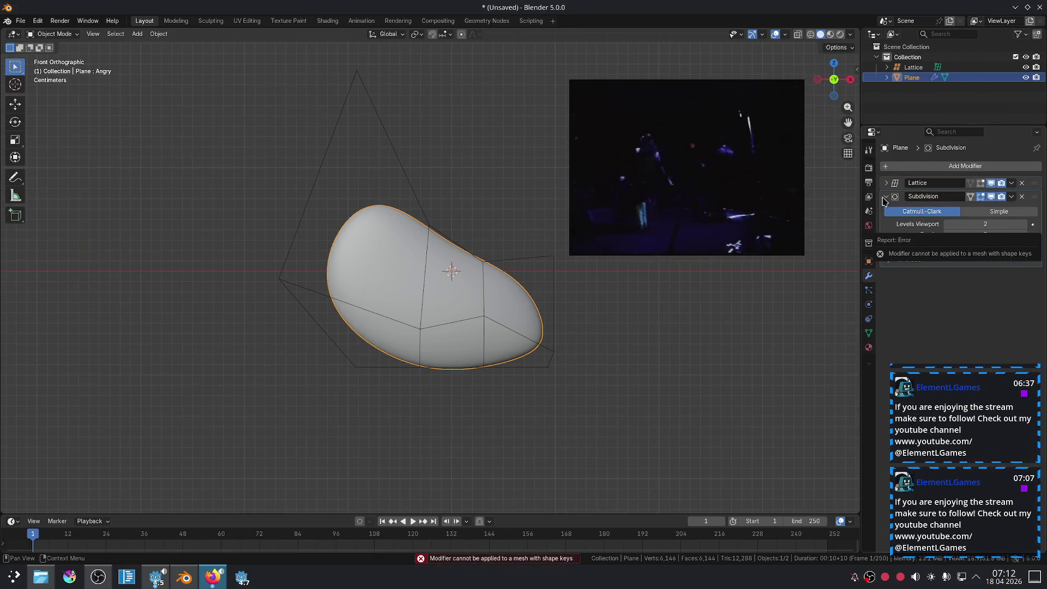
pyautogui.click(869, 333)
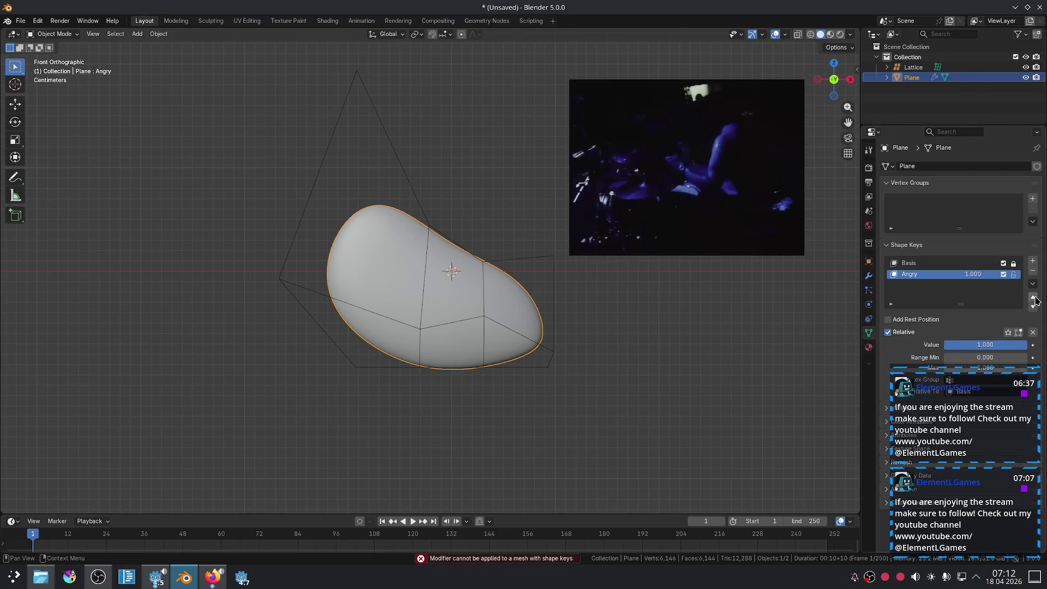
# Step: Delete the Angry and Basis shape keys and apply the Subdivision modifier to the disc
pyautogui.click(1033, 272)
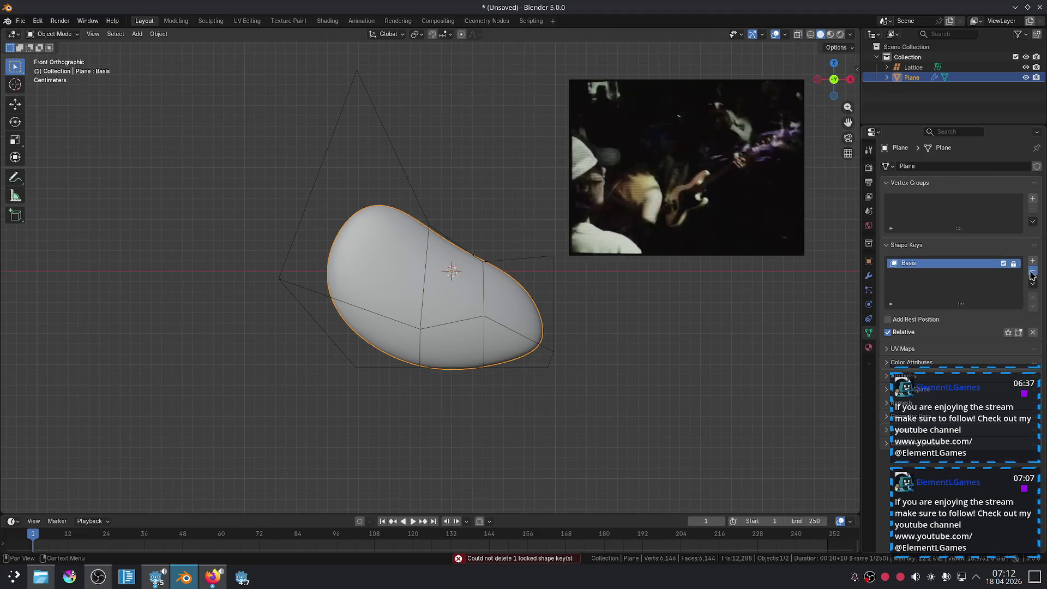
pyautogui.click(1033, 272)
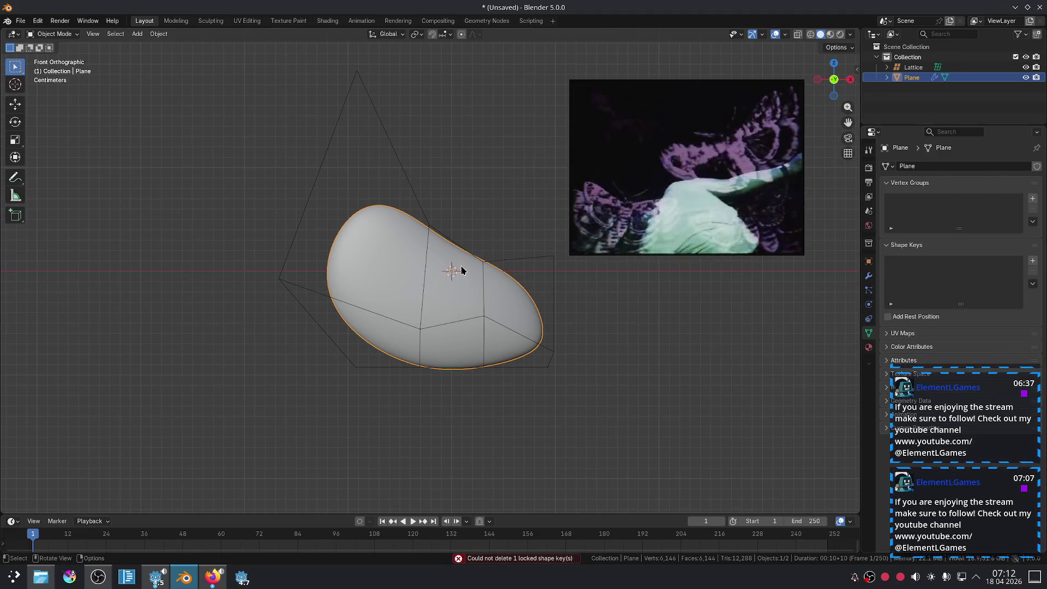
pyautogui.click(868, 276)
pyautogui.hotkey('ctrl', 'a')
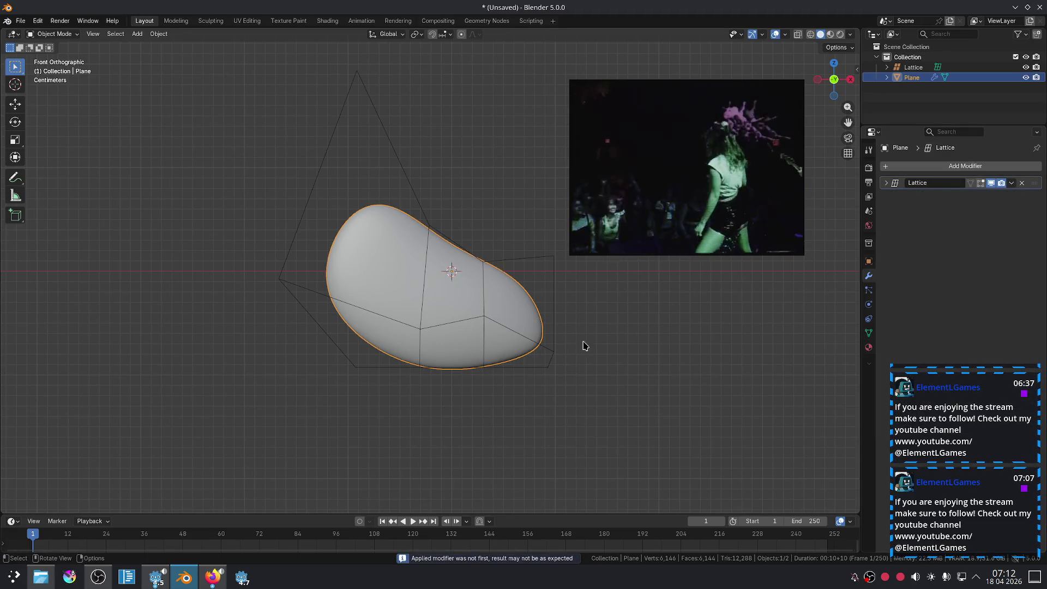
# Step: Edit the lattice, dragging its right-side points up so the disc bends into a crescent
pyautogui.press('Tab')
pyautogui.press('Tab')
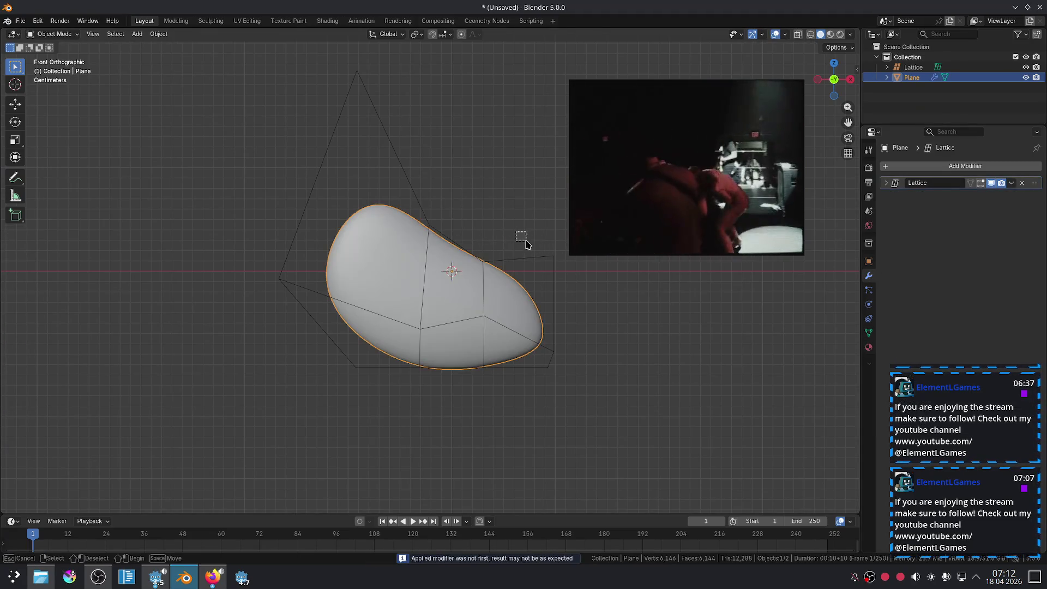
pyautogui.keyDown('shift'); pyautogui.click(554, 274); pyautogui.keyUp('shift')
pyautogui.press('Tab')
pyautogui.press('Tab')
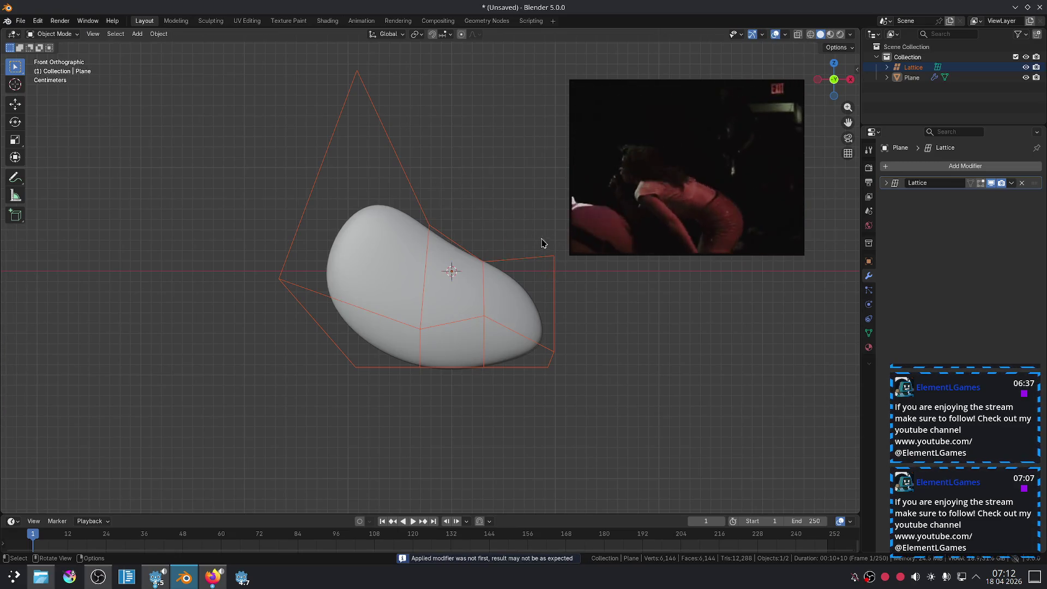
pyautogui.click(551, 263)
pyautogui.press('Tab')
pyautogui.moveTo(554, 256); pyautogui.dragTo(575, 314)
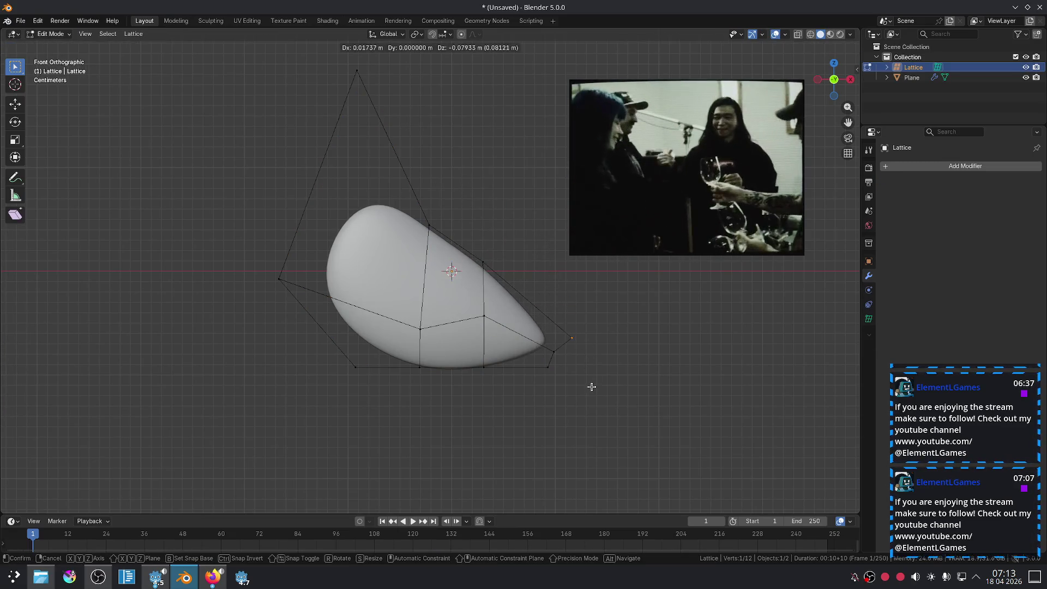
pyautogui.moveTo(524, 163); pyautogui.dragTo(522, 162)
pyautogui.moveTo(430, 225); pyautogui.dragTo(405, 301)
pyautogui.moveTo(482, 263)
pyautogui.mouseDown()
pyautogui.moveTo(489, 252)
pyautogui.moveTo(494, 273)
pyautogui.mouseUp()
pyautogui.click(418, 363)
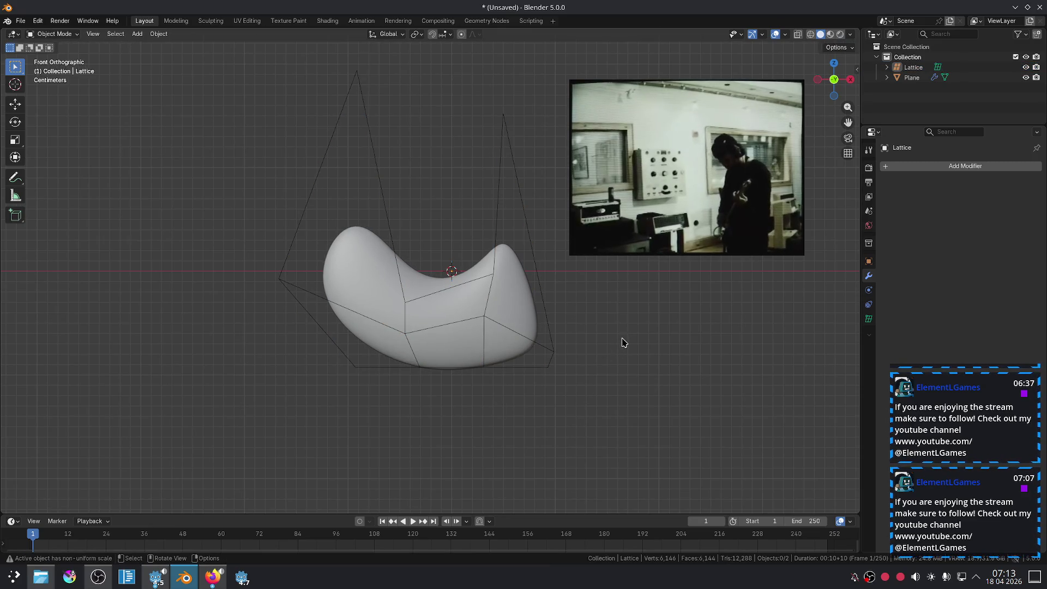
pyautogui.scroll(-6, 565, 361)
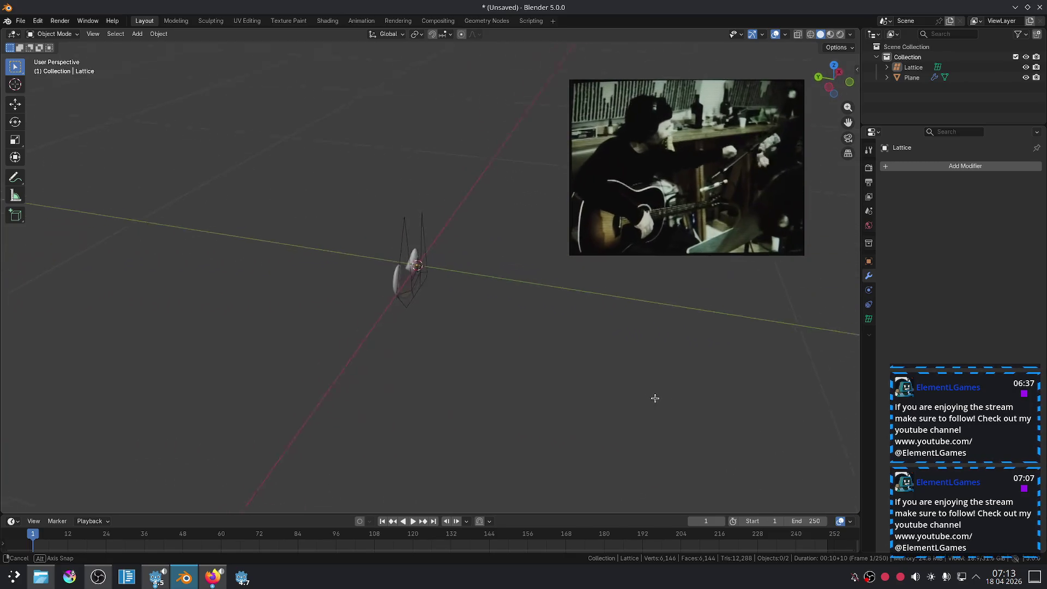
pyautogui.scroll(8, 458, 332)
# Step: Duplicate the disc forward along Y, shift the lattice along Y, and shrink the copy to about 0.86
pyautogui.click(269, 288)
pyautogui.hotkey('shift', 'd')
pyautogui.press('x')
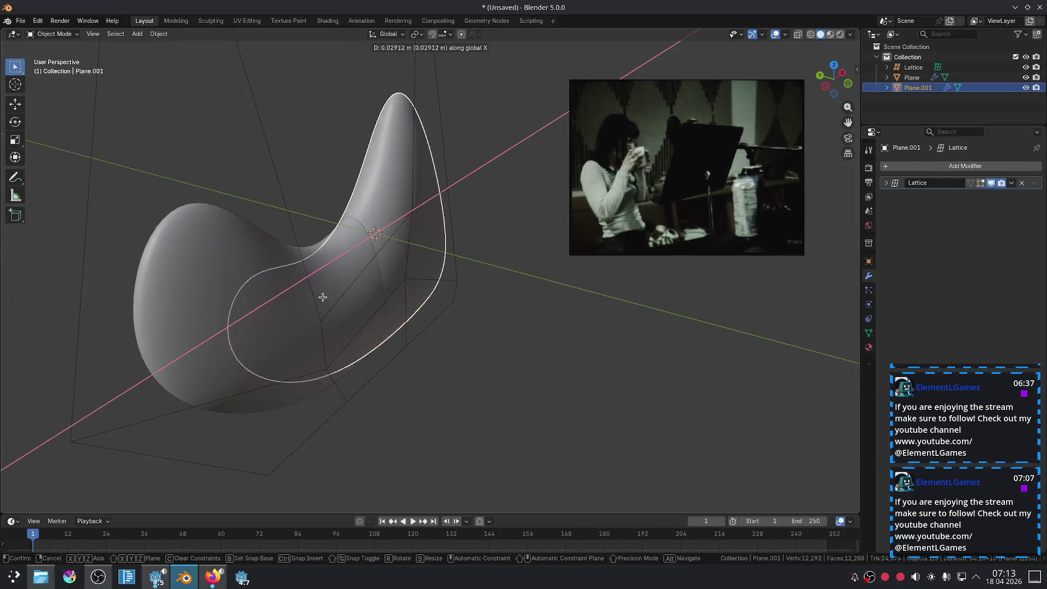
pyautogui.press('y')
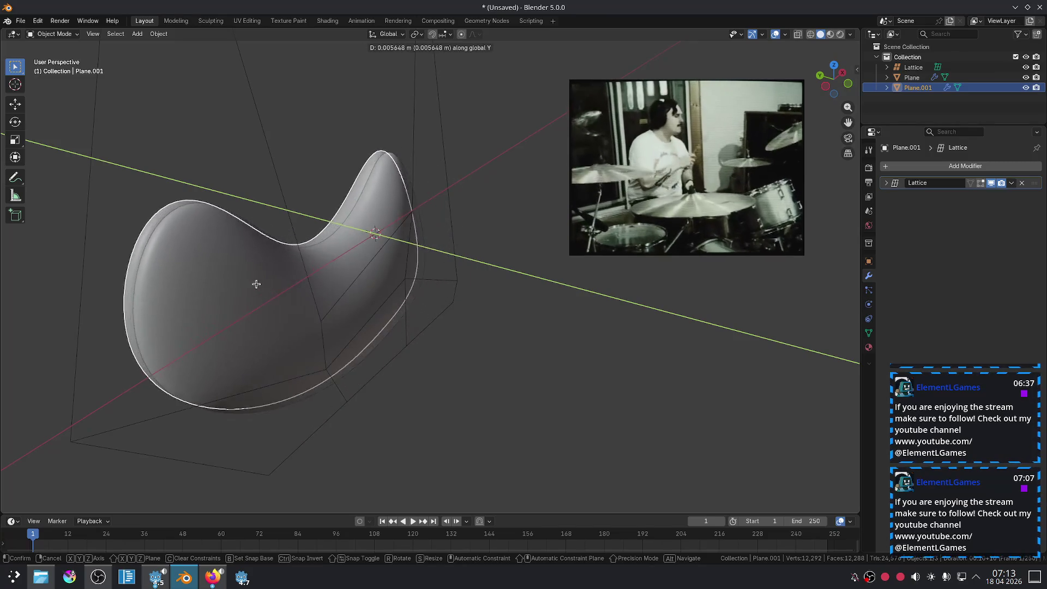
pyautogui.click(286, 296)
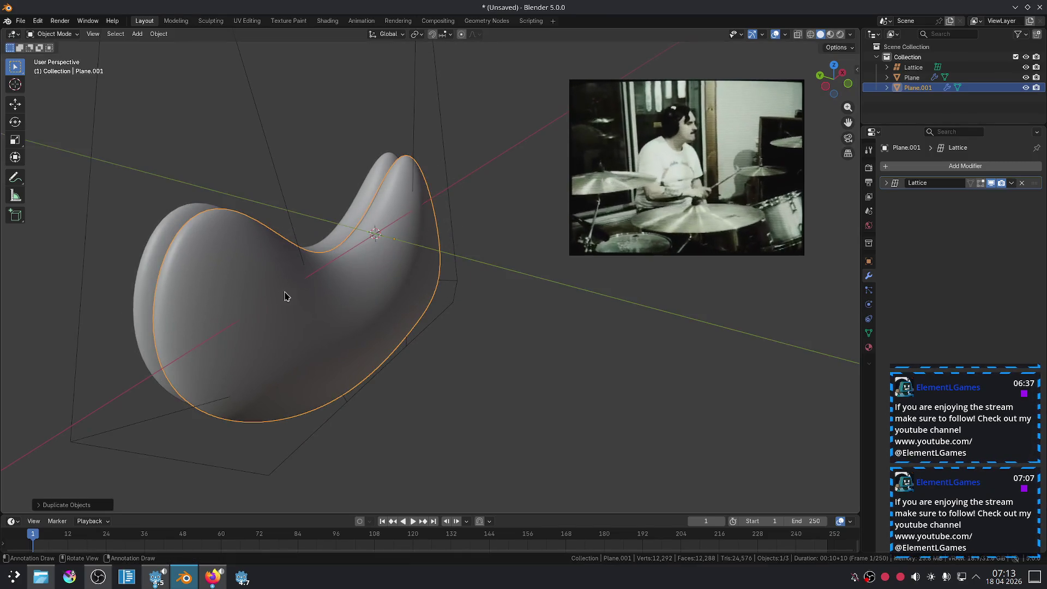
pyautogui.click(459, 246)
pyautogui.press('g')
pyautogui.press('y')
pyautogui.click(470, 256)
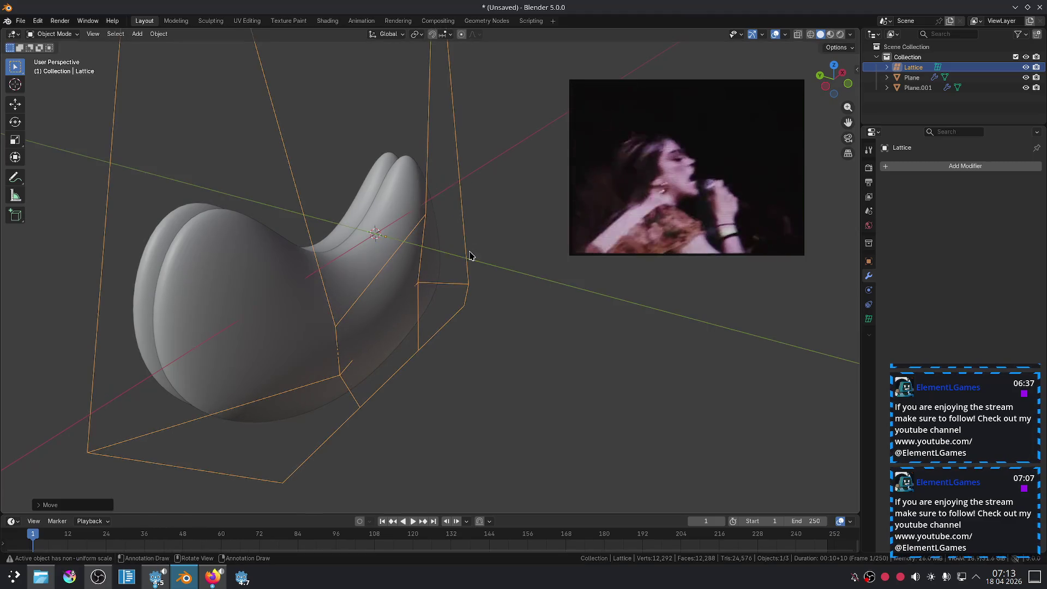
pyautogui.click(381, 229)
pyautogui.press('s')
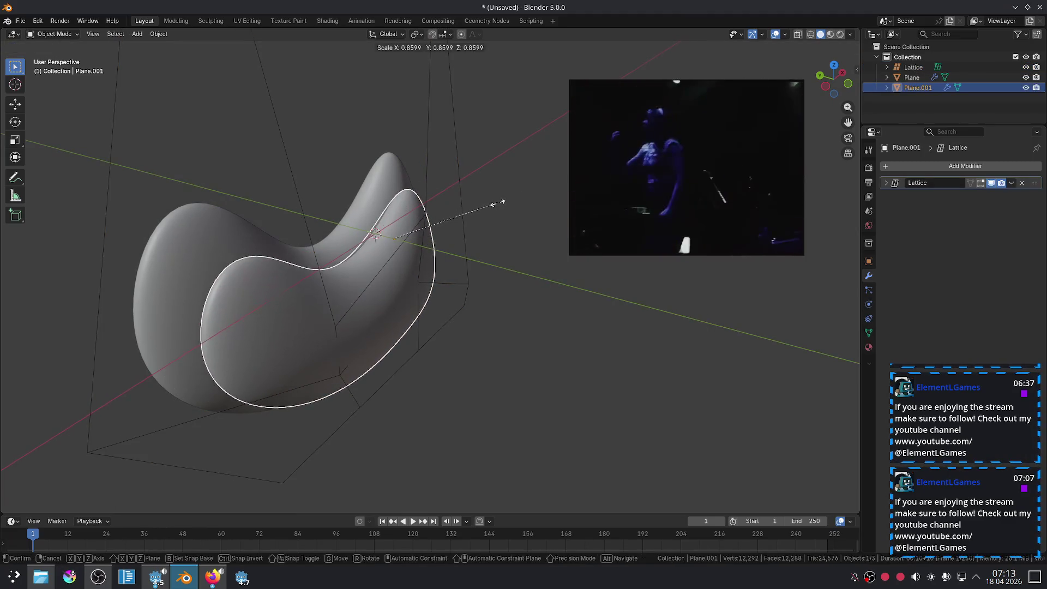
pyautogui.click(502, 208)
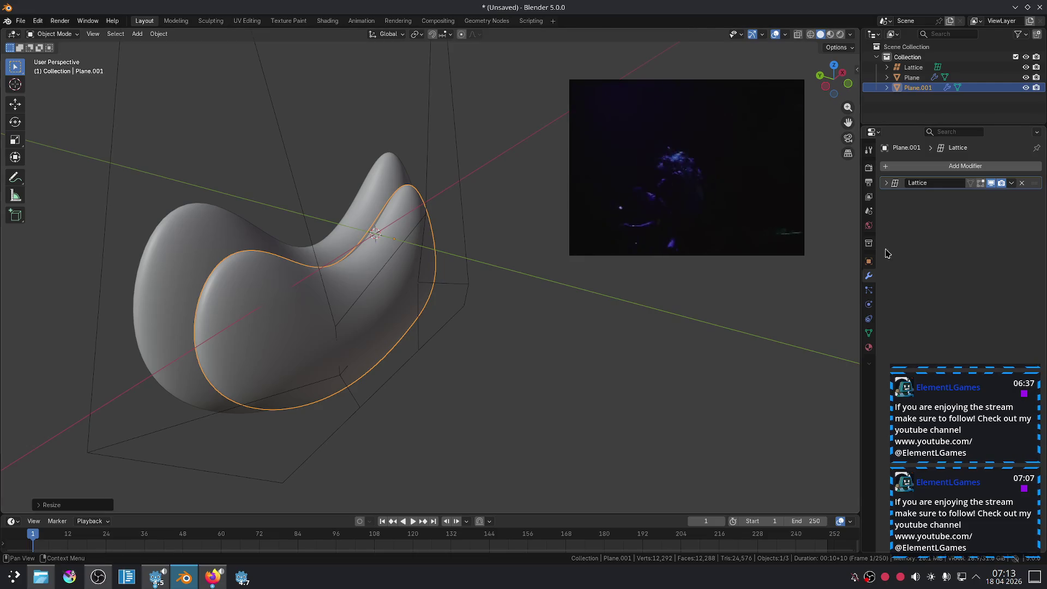
# Step: Reshape both disc layers by moving the lattice's top point and an inner point
pyautogui.click(527, 292)
pyautogui.moveTo(512, 264); pyautogui.dragTo(490, 120, button='middle')
pyautogui.click(512, 94)
pyautogui.press('g')
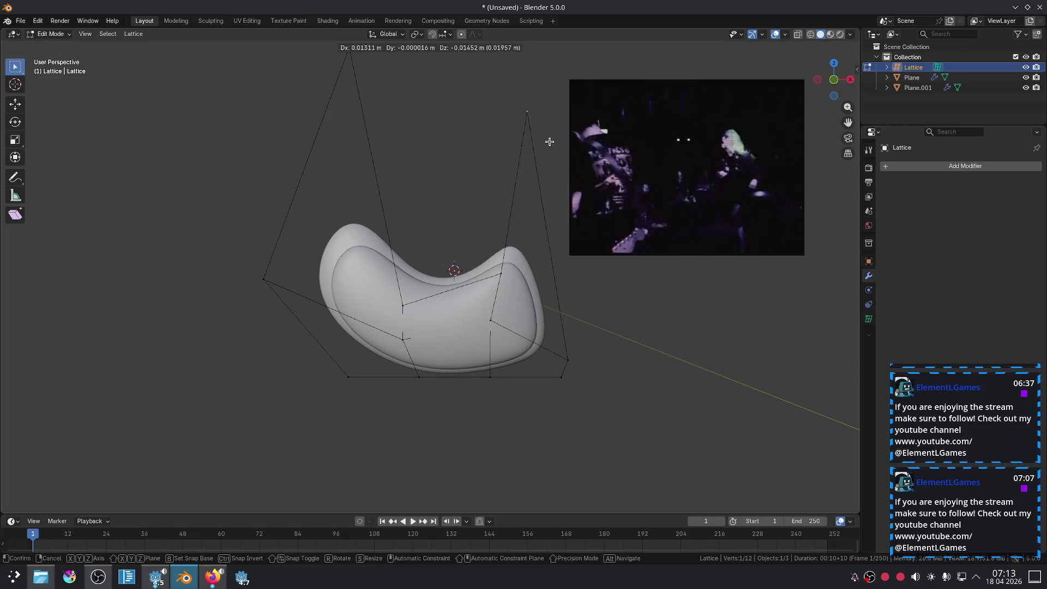
pyautogui.click(662, 289)
pyautogui.scroll(-2, 368, 154)
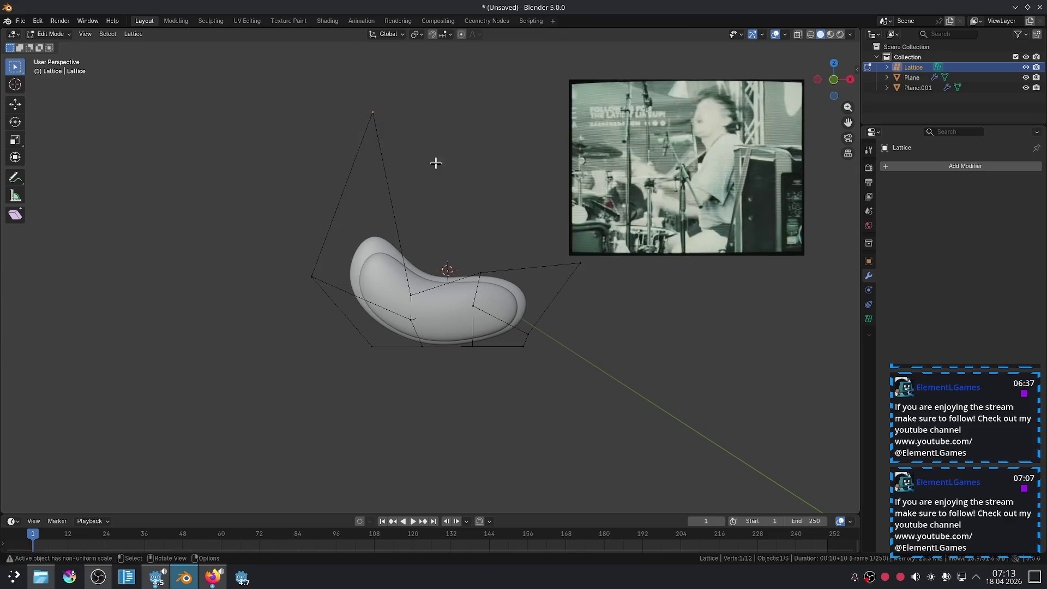
pyautogui.press('g')
pyautogui.click(496, 231)
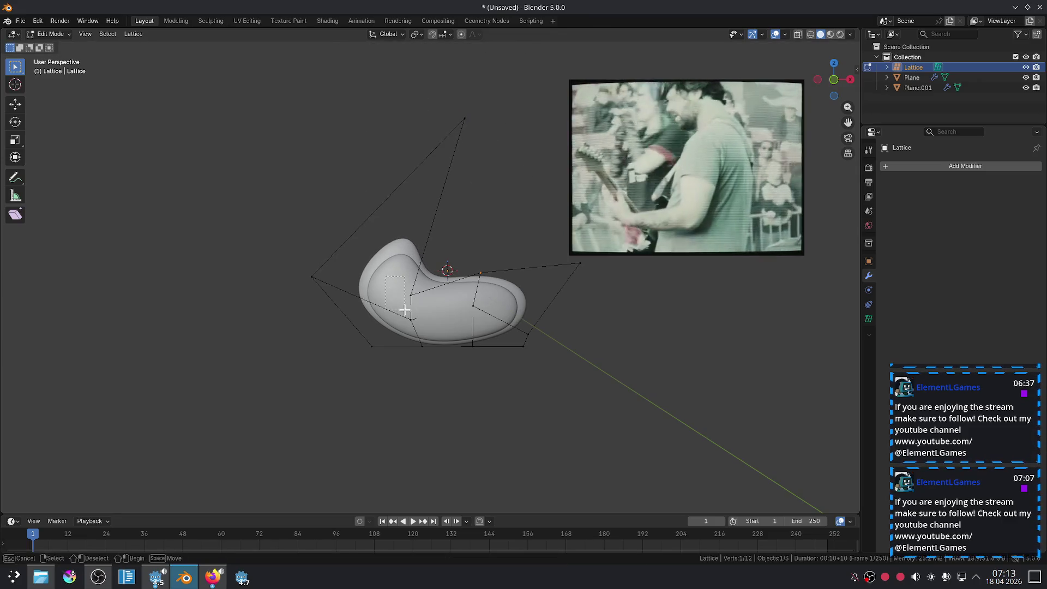
pyautogui.moveTo(405, 310); pyautogui.dragTo(415, 308)
pyautogui.press('g')
pyautogui.click(480, 248)
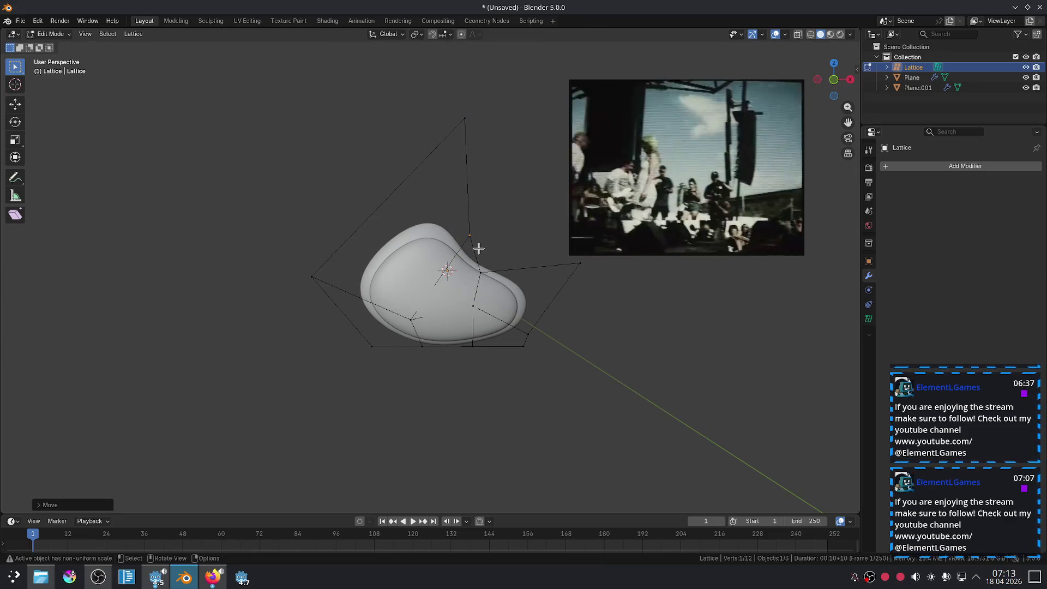
# Step: In front orthographic view, move the lattice and both discs left along X
pyautogui.press('KP_1')
pyautogui.click(560, 424)
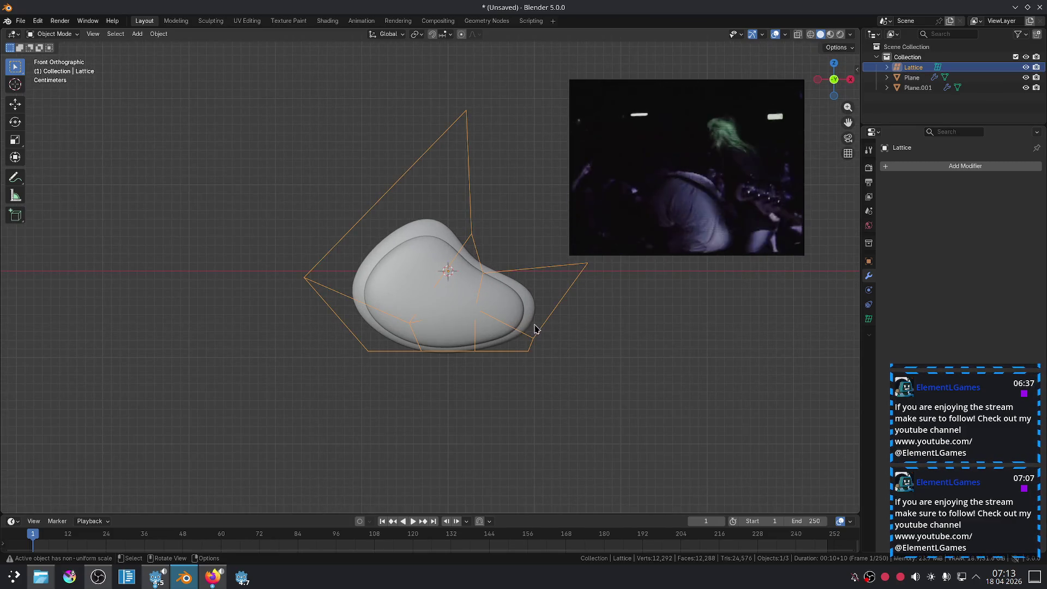
pyautogui.moveTo(318, 128); pyautogui.dragTo(555, 389)
pyautogui.press('g')
pyautogui.press('x')
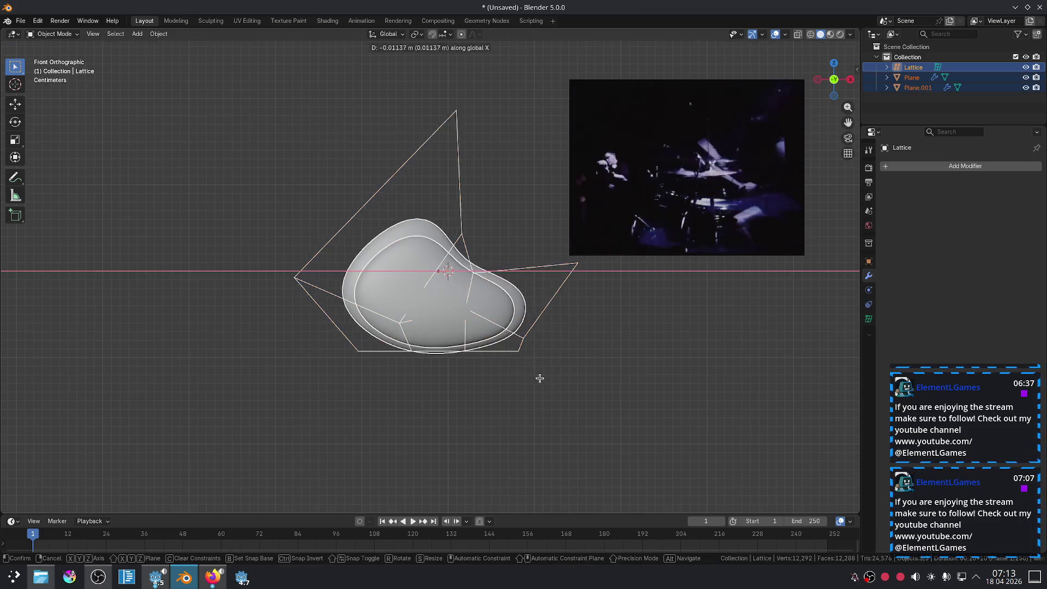
pyautogui.click(398, 351)
pyautogui.click(488, 372)
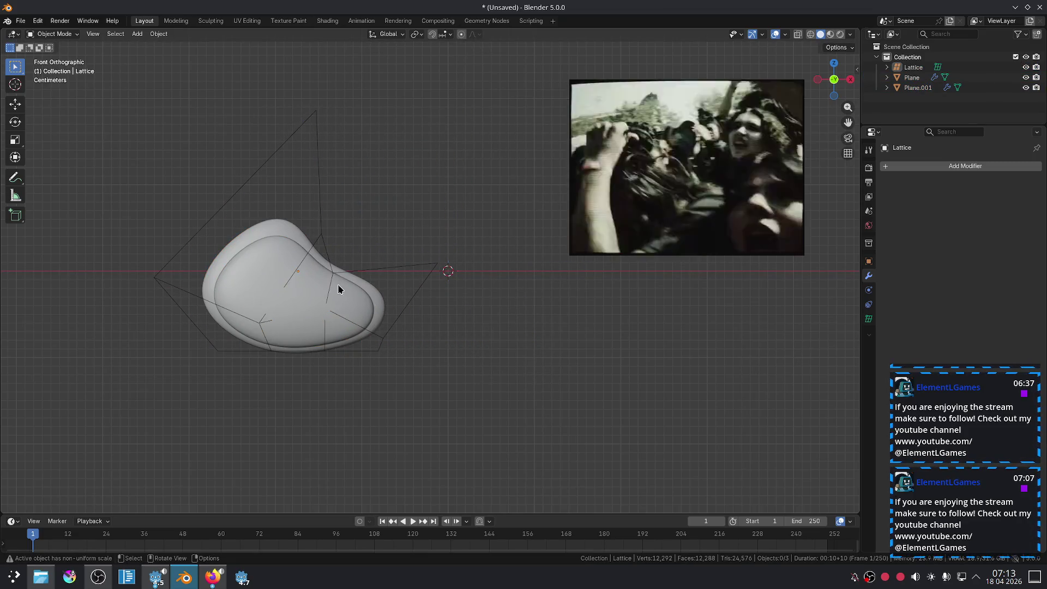
# Step: Duplicate the whole eye and place the copy to the right along X
pyautogui.click(294, 272)
pyautogui.moveTo(94, 115); pyautogui.dragTo(485, 393)
pyautogui.hotkey('shift', 'd')
pyautogui.press('x')
pyautogui.click(795, 383)
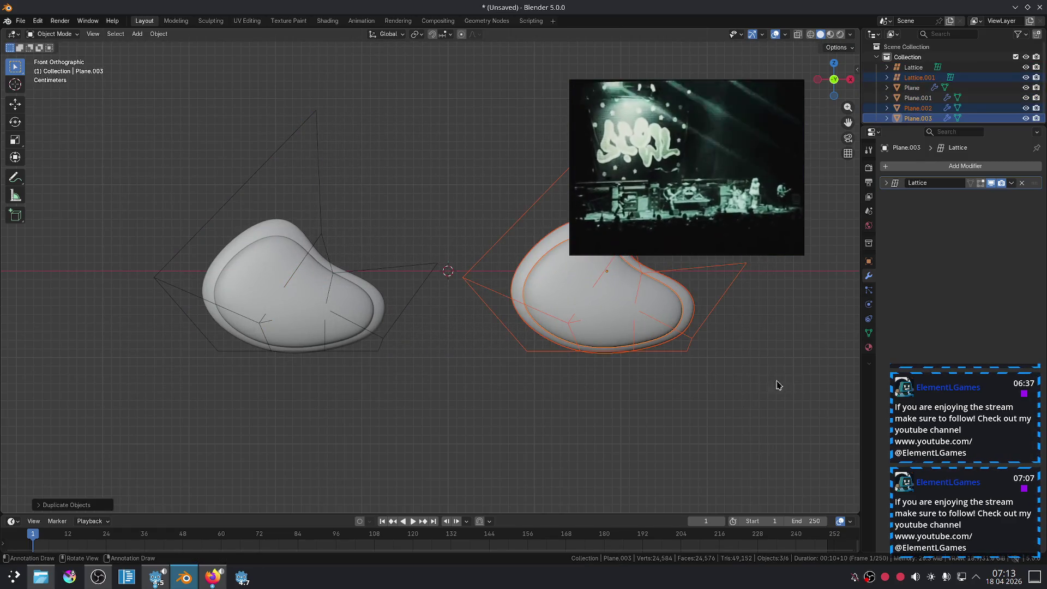
# Step: Mirror the duplicated eye with Object > Mirror > X Global
pyautogui.rightClick(740, 364)
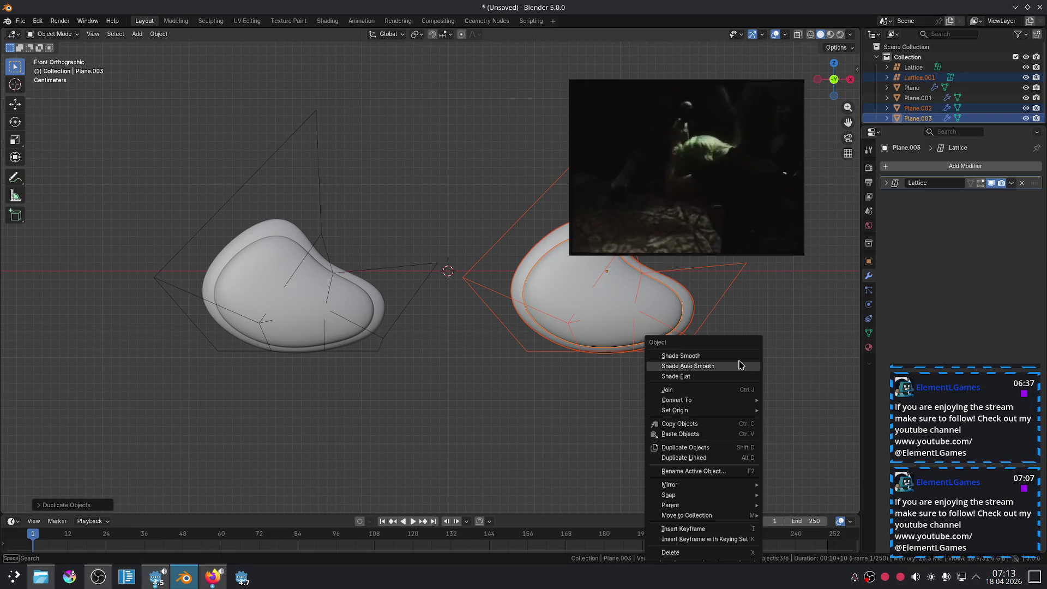
pyautogui.moveTo(729, 484)
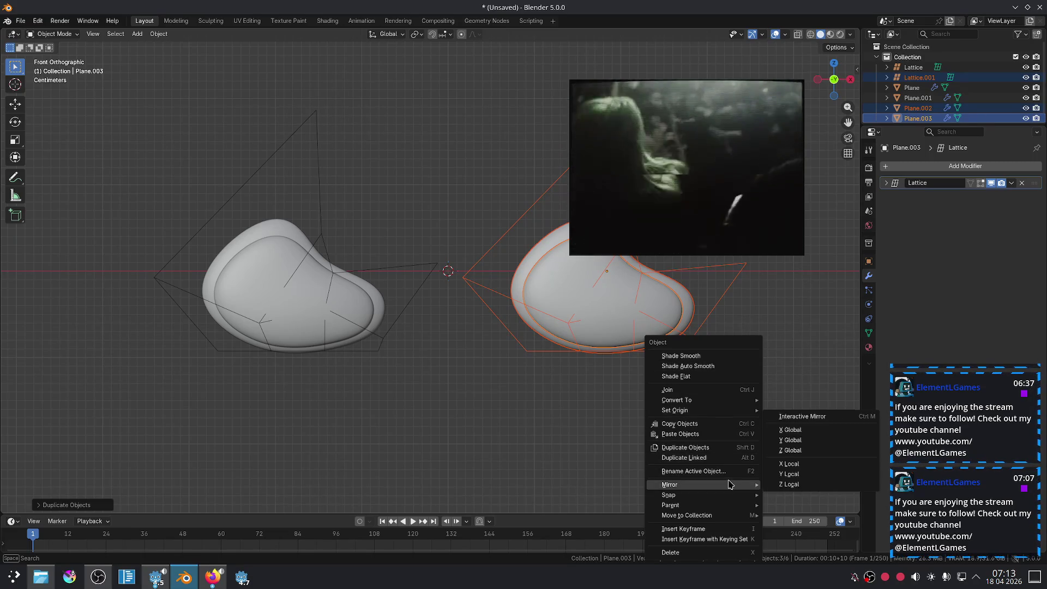
pyautogui.click(157, 37)
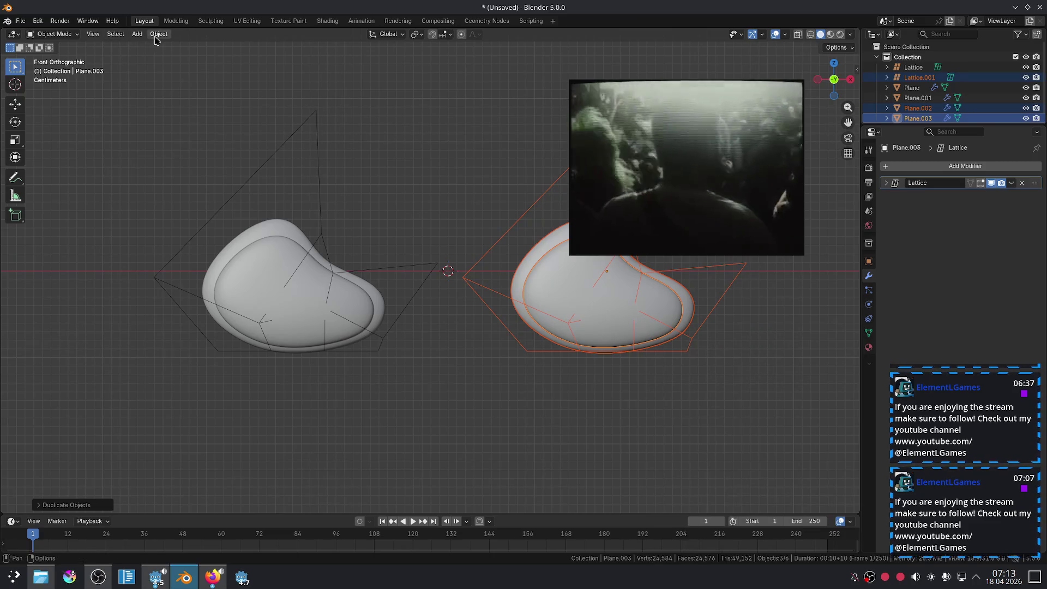
pyautogui.click(157, 35)
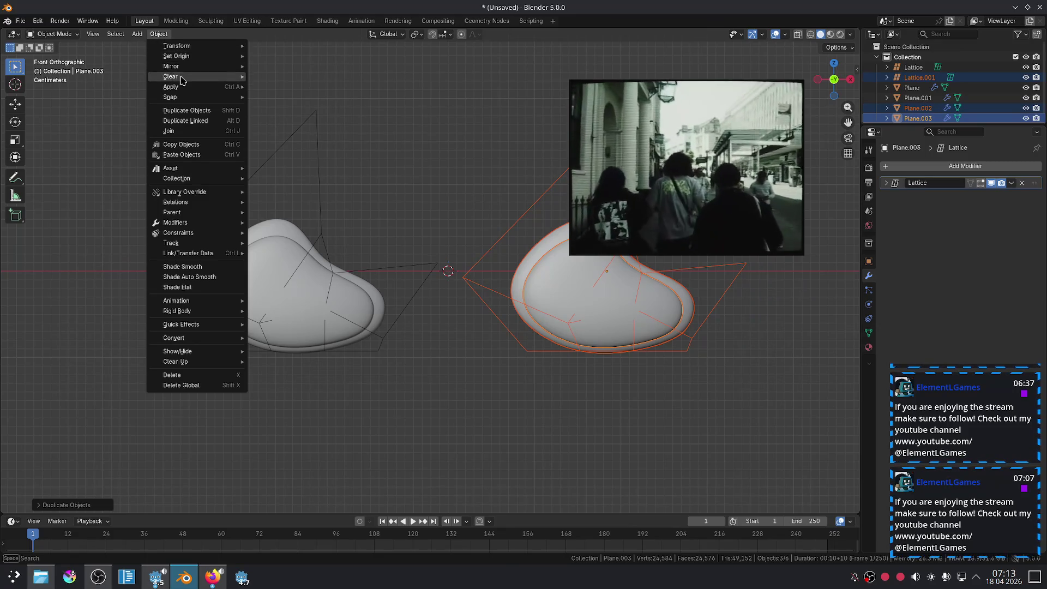
pyautogui.moveTo(175, 66)
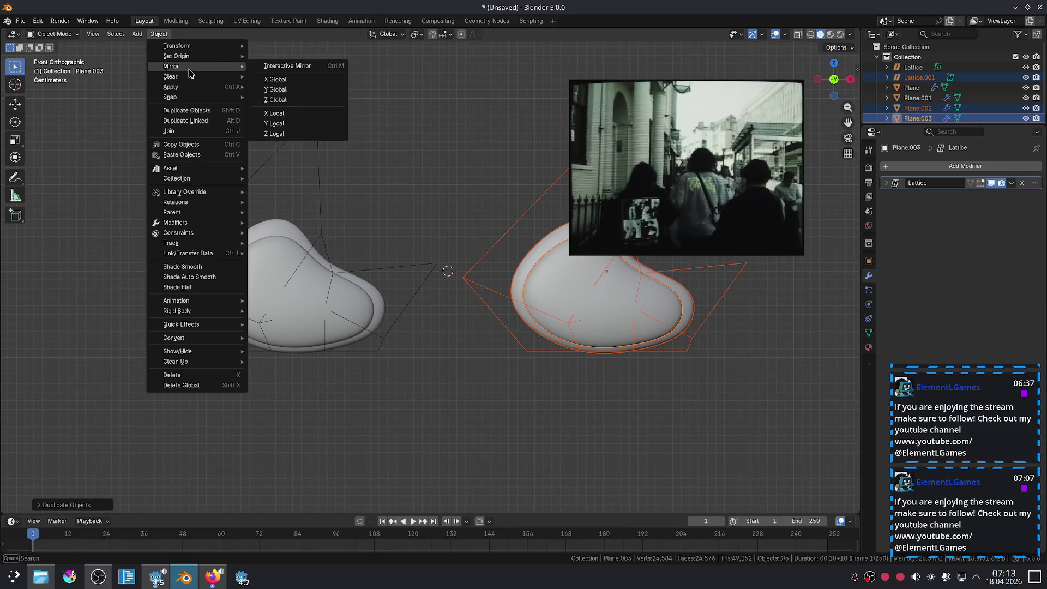
pyautogui.click(308, 80)
# Step: Back in front view, box-select the right eye group, then cancel a trial move and deselect
pyautogui.moveTo(531, 413)
pyautogui.mouseDown(button='middle')
pyautogui.moveTo(603, 402)
pyautogui.moveTo(568, 418)
pyautogui.mouseUp(button='middle')
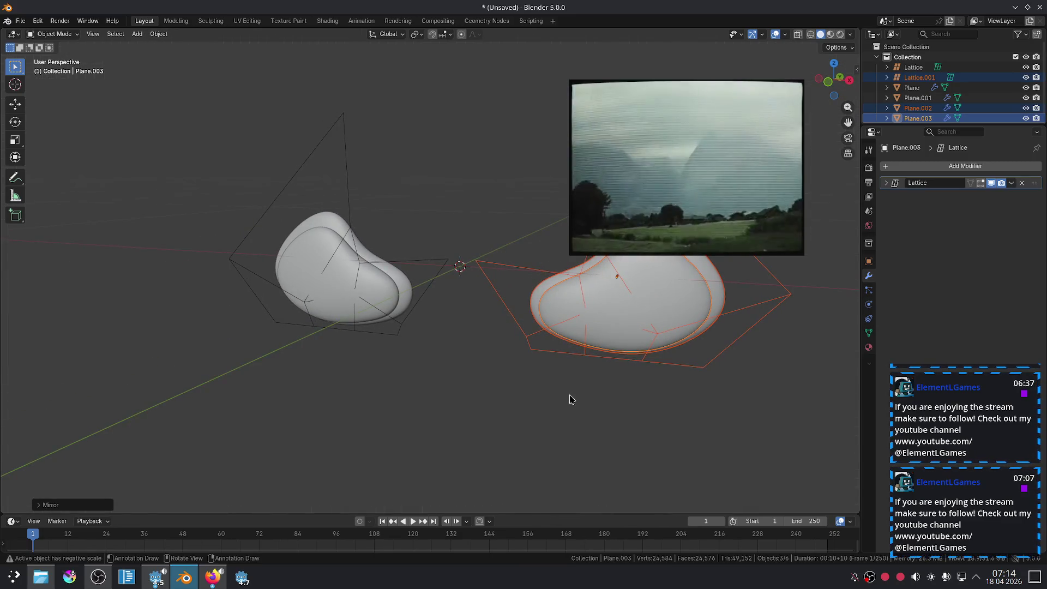
pyautogui.press('KP_1')
pyautogui.hotkey('alt', 'a')
pyautogui.moveTo(714, 152); pyautogui.dragTo(942, 113)
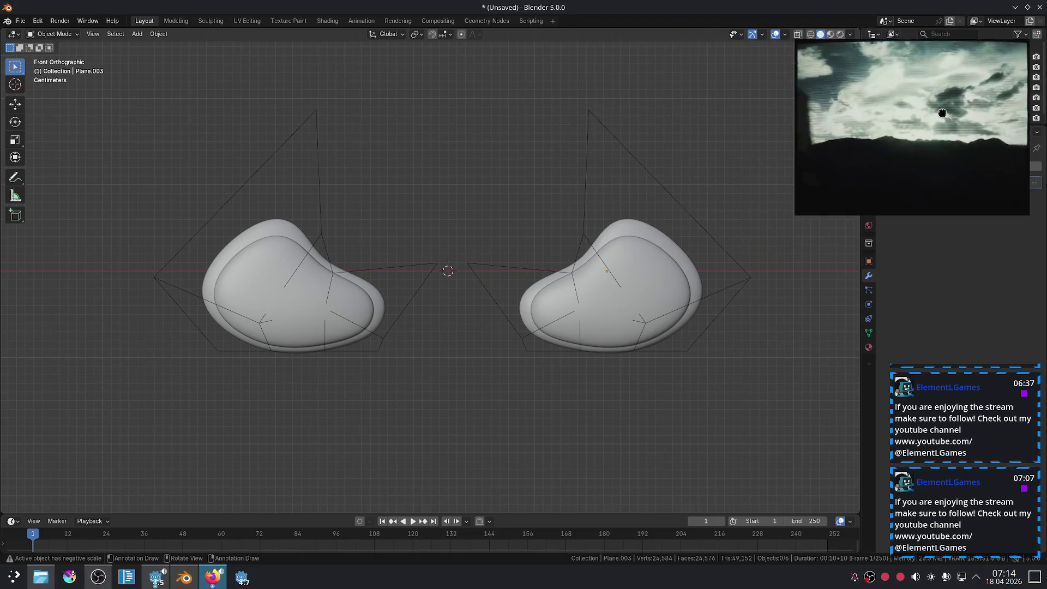
pyautogui.moveTo(457, 97); pyautogui.dragTo(752, 437)
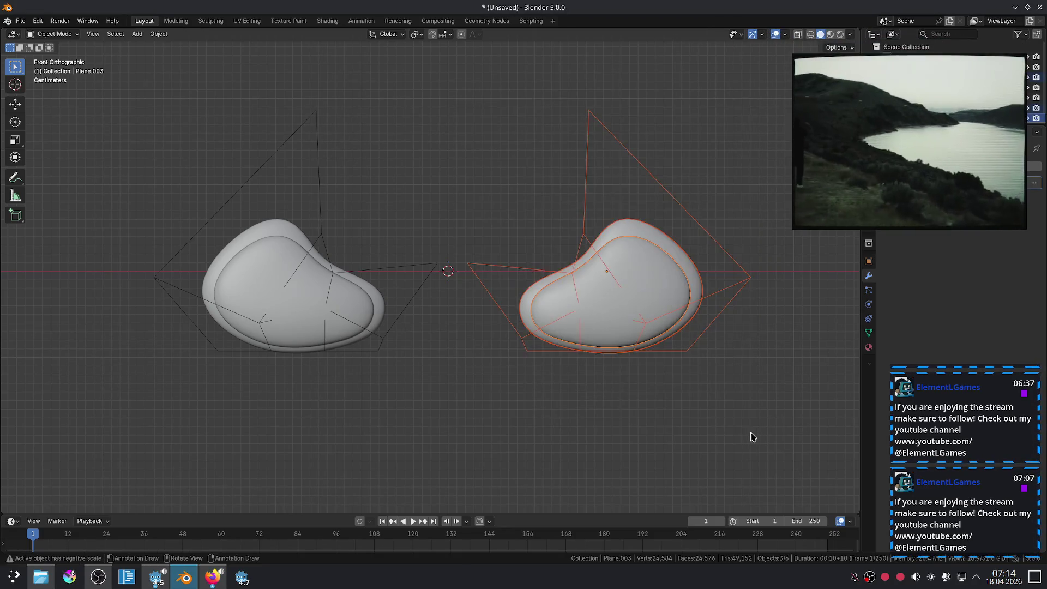
pyautogui.press('g')
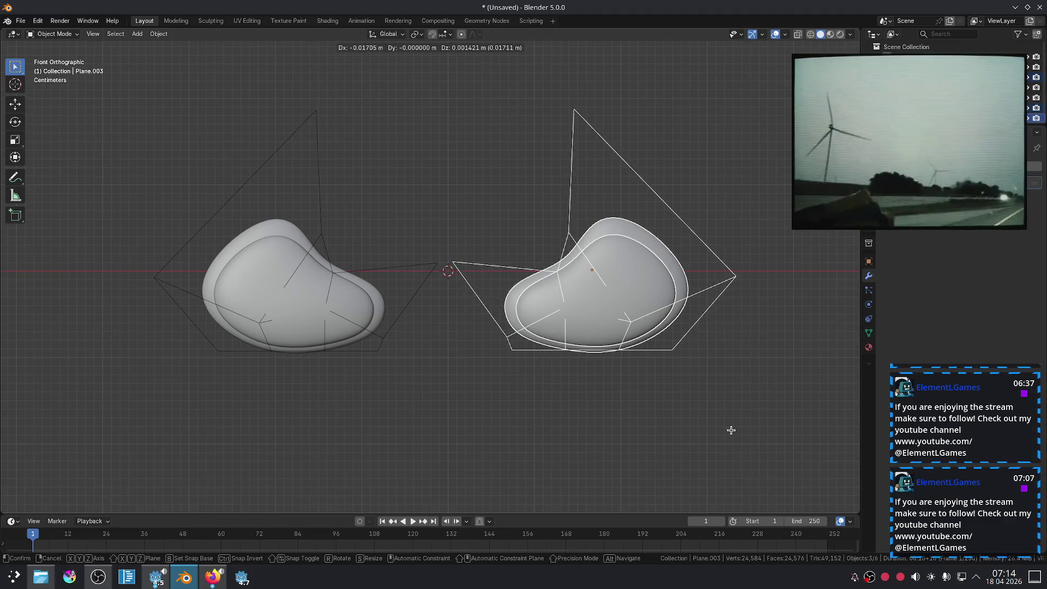
pyautogui.press('Escape')
pyautogui.click(501, 340)
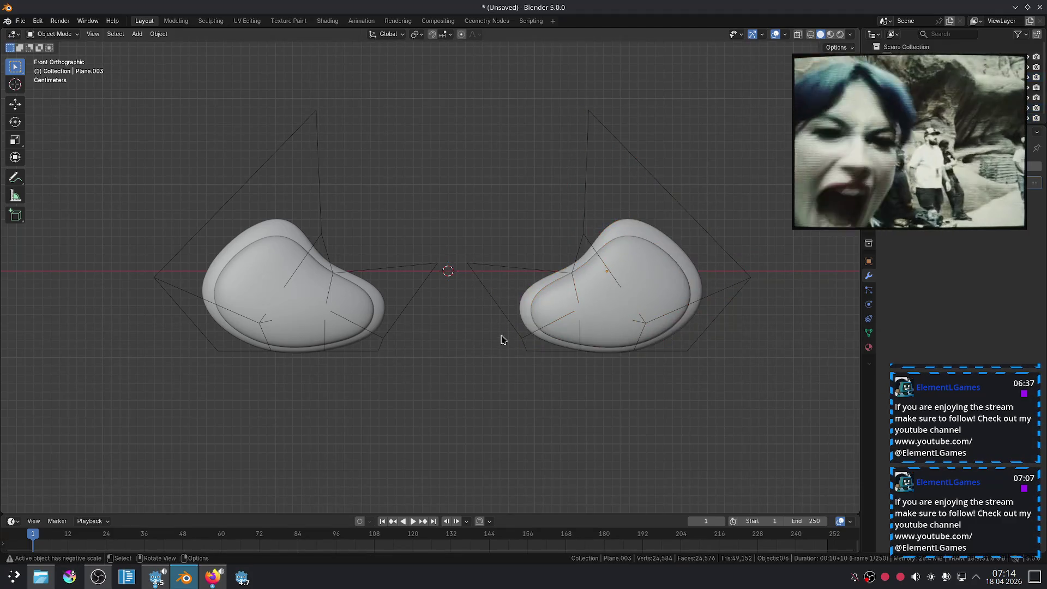
# Step: Raise the right lattice's centre cage point to deepen the dip along the inner top edge
pyautogui.click(500, 313)
pyautogui.press('Tab')
pyautogui.moveTo(454, 240); pyautogui.dragTo(505, 295)
pyautogui.press('g')
pyautogui.click(484, 162)
pyautogui.moveTo(418, 244); pyautogui.dragTo(434, 260)
pyautogui.press('Tab')
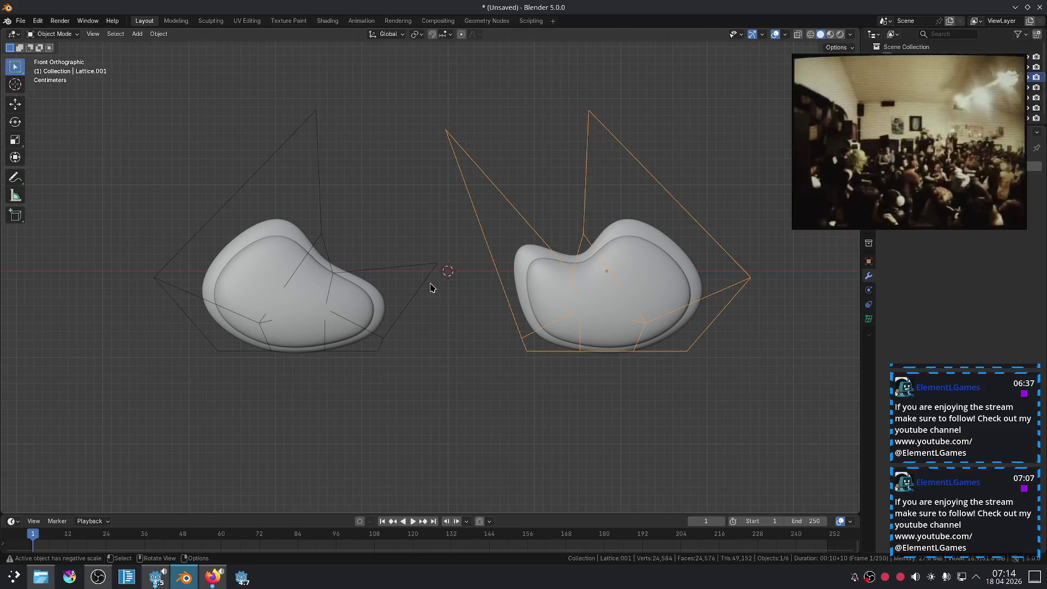
# Step: Edit the points of both lattice cages and nudge one cage point up-right
pyautogui.click(431, 287)
pyautogui.keyDown('shift'); pyautogui.click(509, 313); pyautogui.keyUp('shift')
pyautogui.press('Tab')
pyautogui.click(436, 263)
pyautogui.press('g')
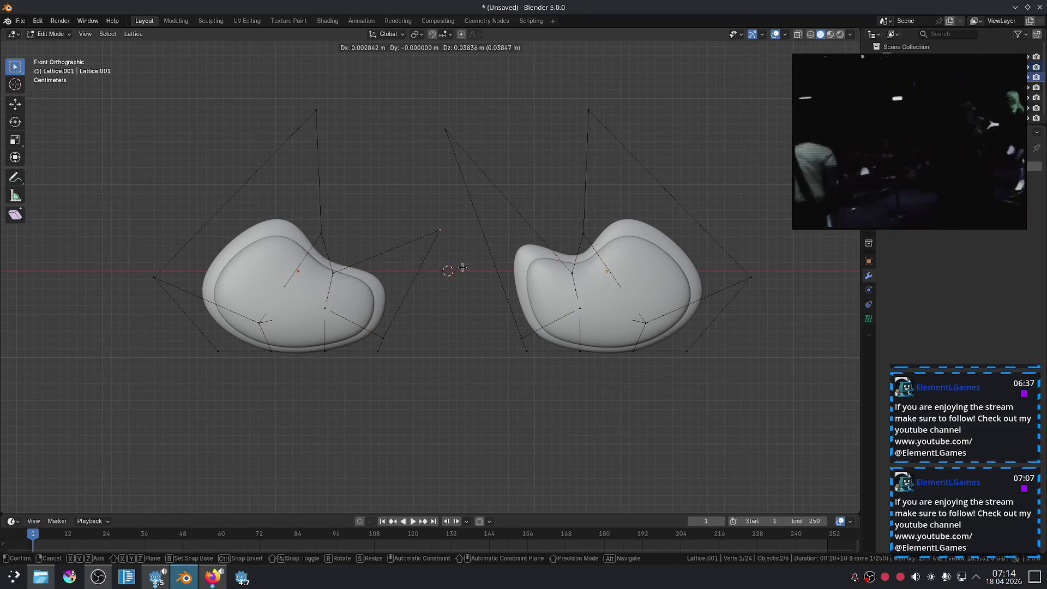
pyautogui.click(459, 235)
# Step: Move the right cage's lower-left points and pull its top point down-right
pyautogui.moveTo(510, 330); pyautogui.dragTo(538, 360)
pyautogui.press('g')
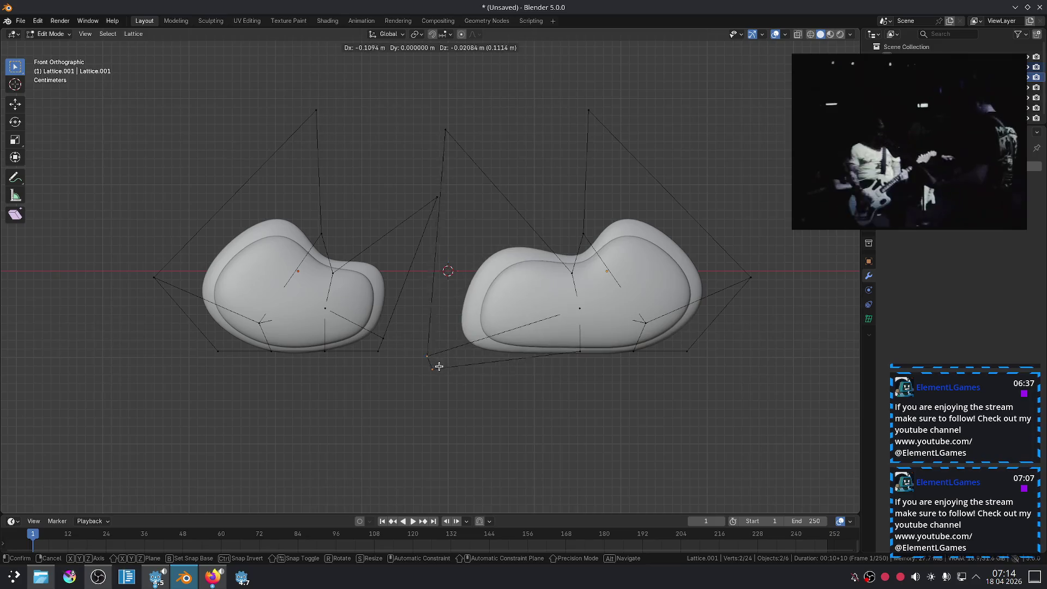
pyautogui.click(451, 366)
pyautogui.click(588, 111)
pyautogui.press('g')
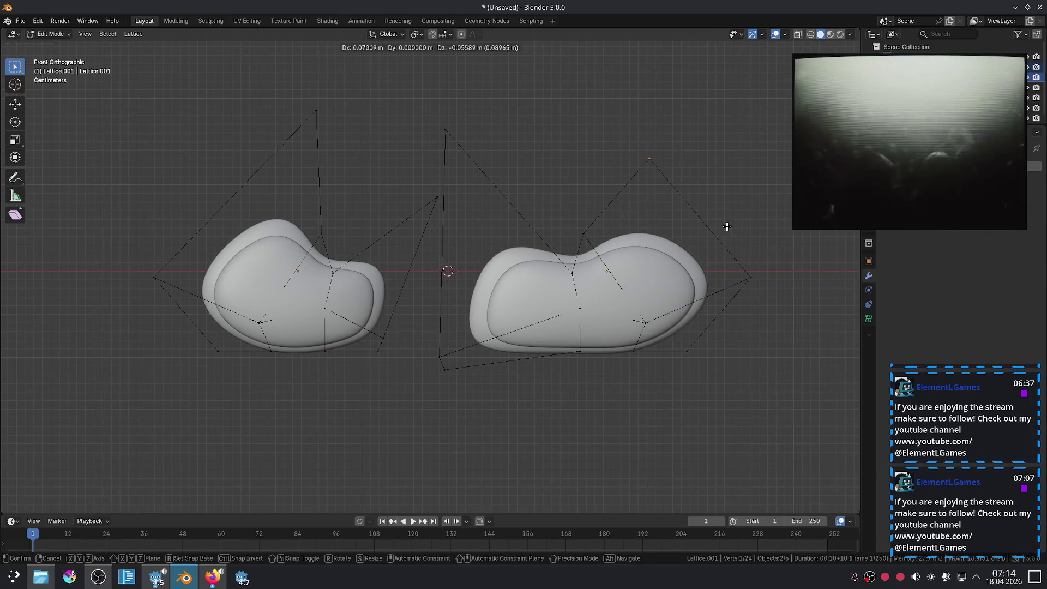
pyautogui.click(727, 227)
pyautogui.press('Tab')
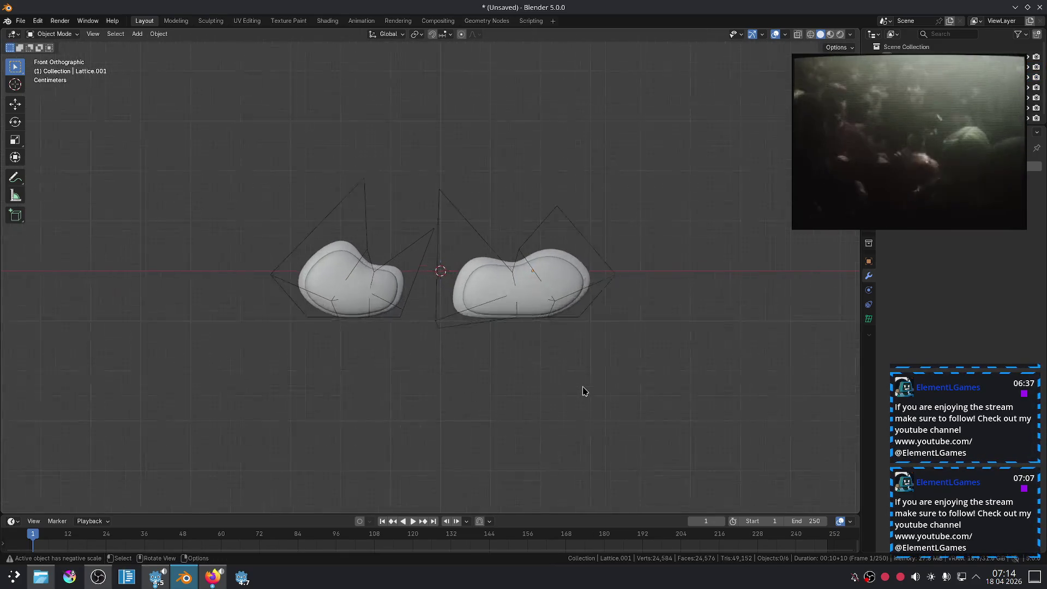
# Step: Edit both cages again, shifting the lower point up-right and the bottom point rightward
pyautogui.scroll(-5, 584, 391)
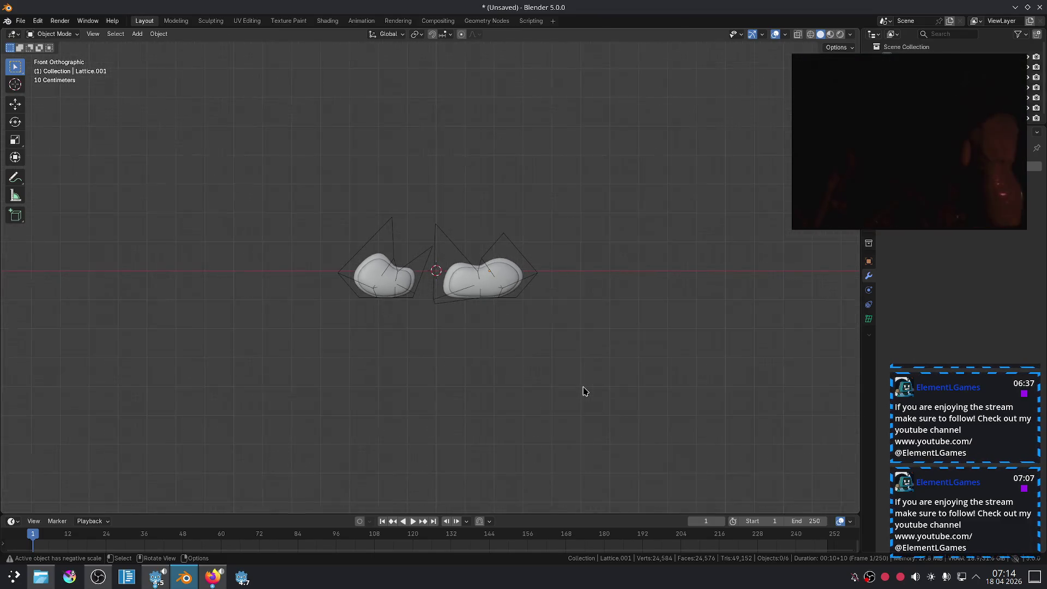
pyautogui.scroll(5, 583, 391)
pyautogui.keyDown('shift'); pyautogui.click(385, 345); pyautogui.keyUp('shift')
pyautogui.press('Tab')
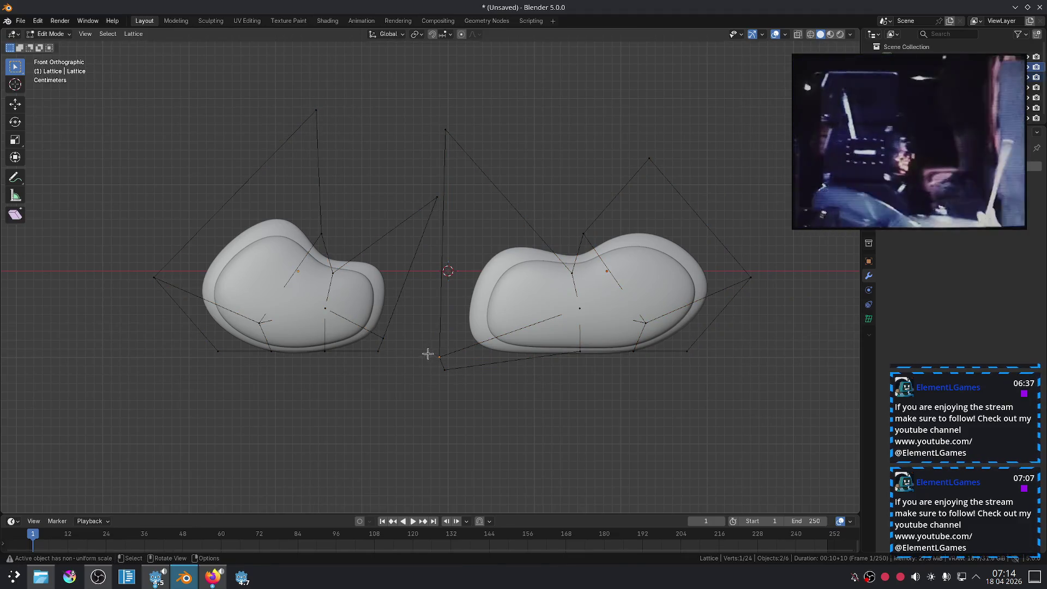
pyautogui.press('g')
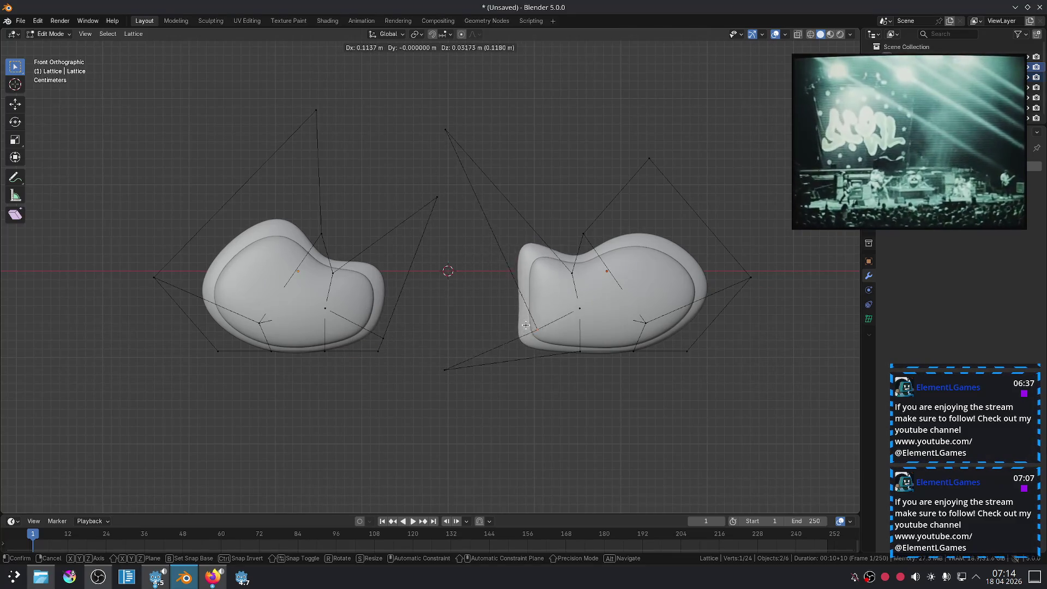
pyautogui.click(451, 308)
pyautogui.press('g')
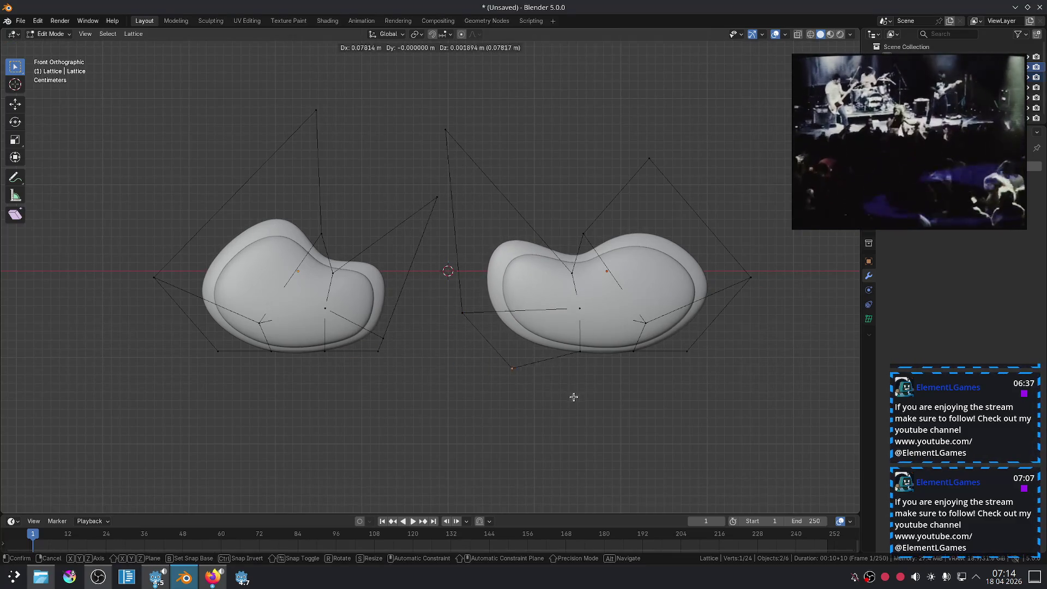
pyautogui.click(566, 396)
# Step: Lower the inner cage point, raise the right corner point, and push the lower-right point outward
pyautogui.click(450, 302)
pyautogui.press('g')
pyautogui.click(449, 322)
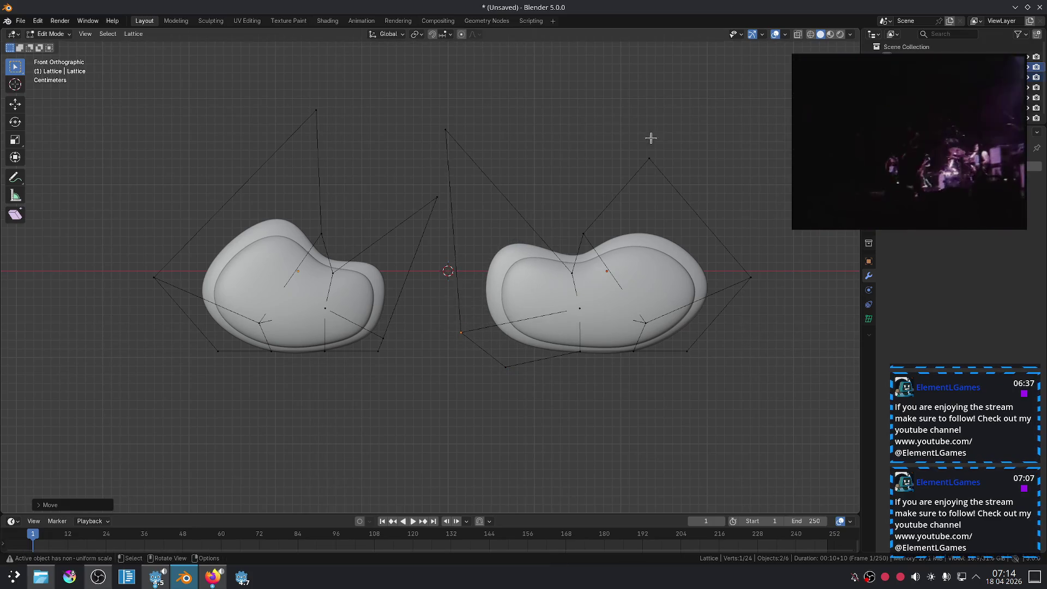
pyautogui.click(687, 158)
pyautogui.click(764, 306)
pyautogui.press('g')
pyautogui.click(790, 327)
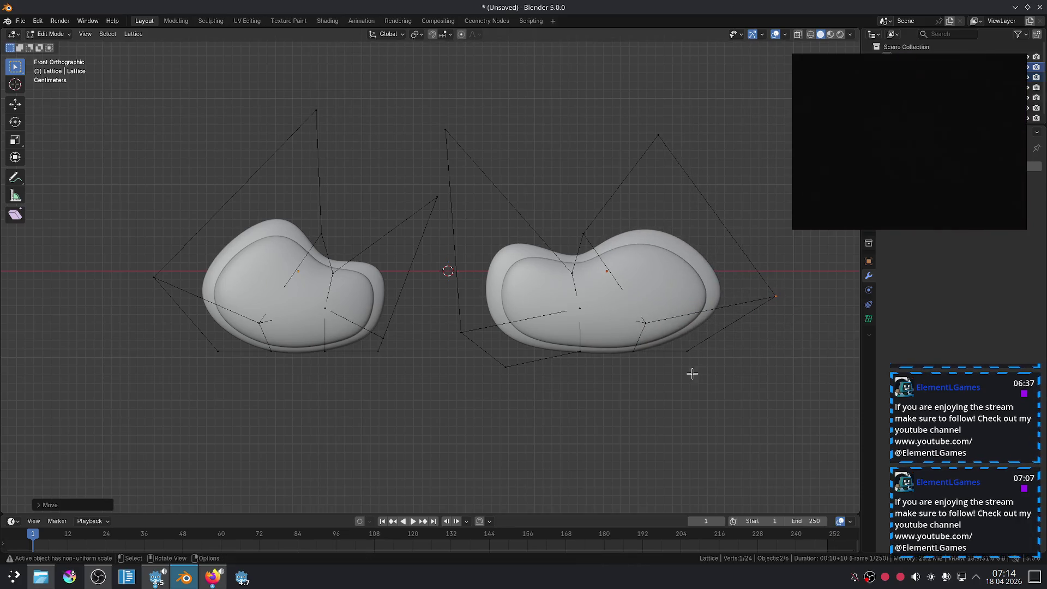
pyautogui.press('g')
pyautogui.press('Tab')
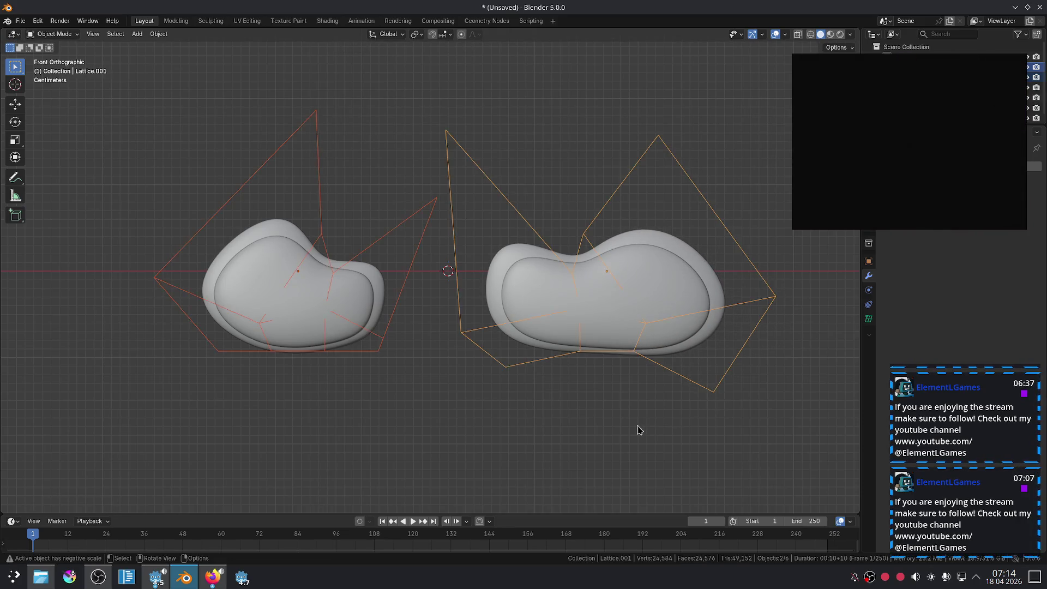